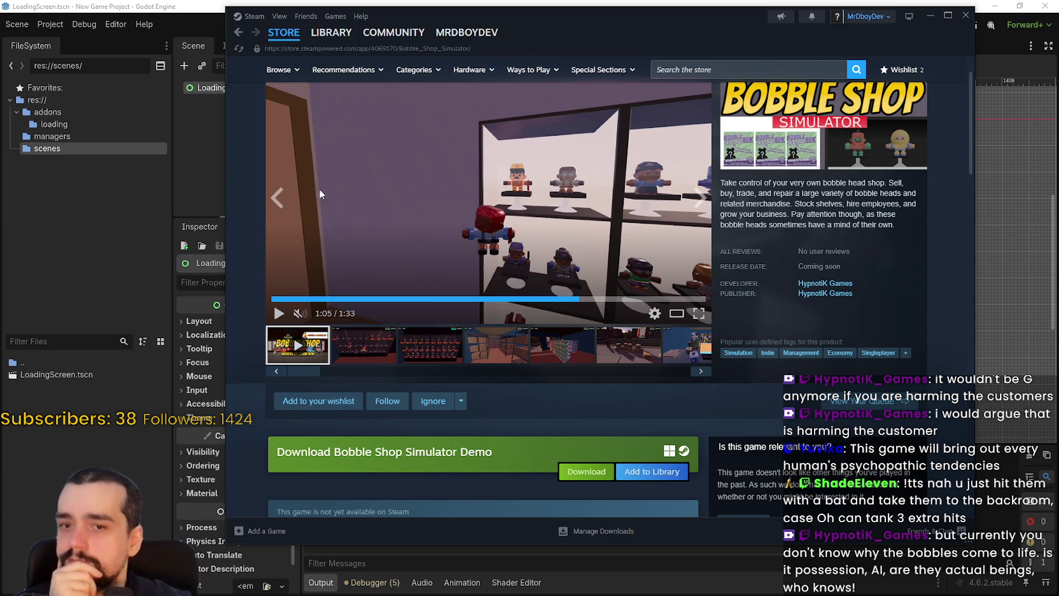
# - Leave the Steam game page and close the Steam window to return to Godot
pyautogui.click(364, 345)
pyautogui.moveTo(284, 32)
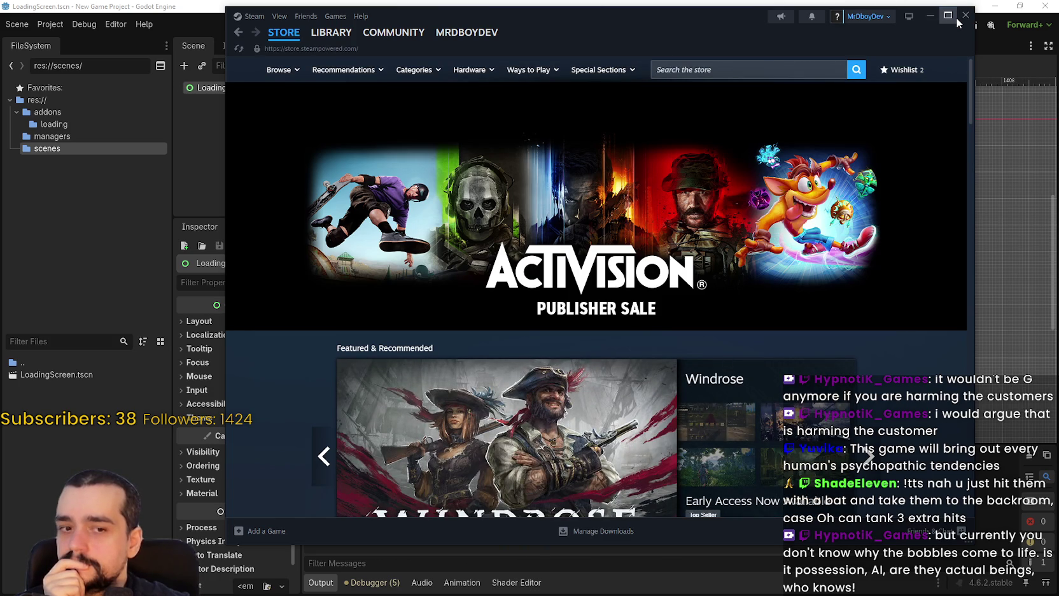
pyautogui.click(964, 19)
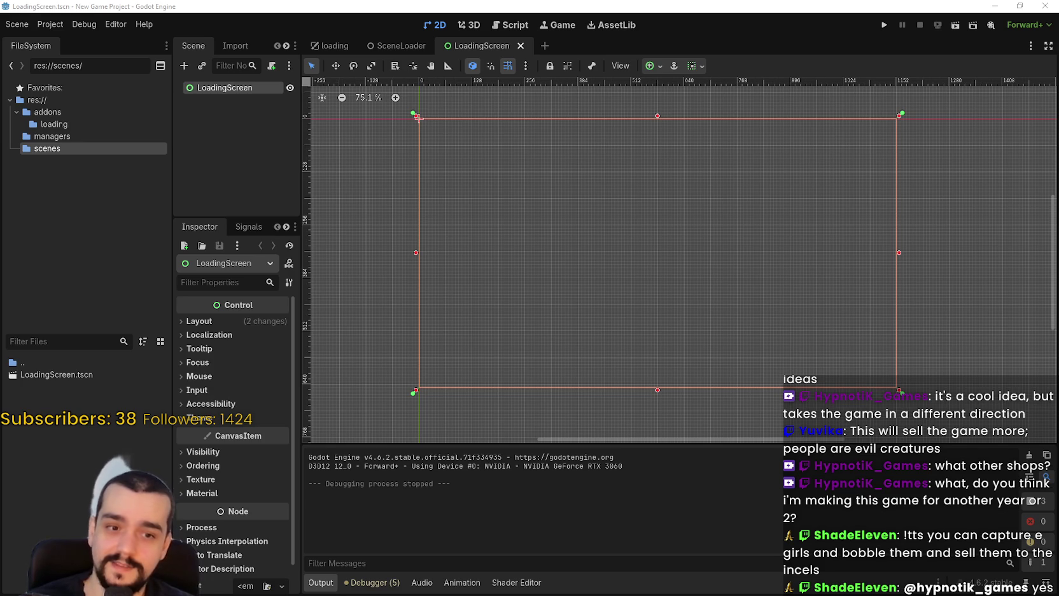
pyautogui.scroll(-4, 737, 234)
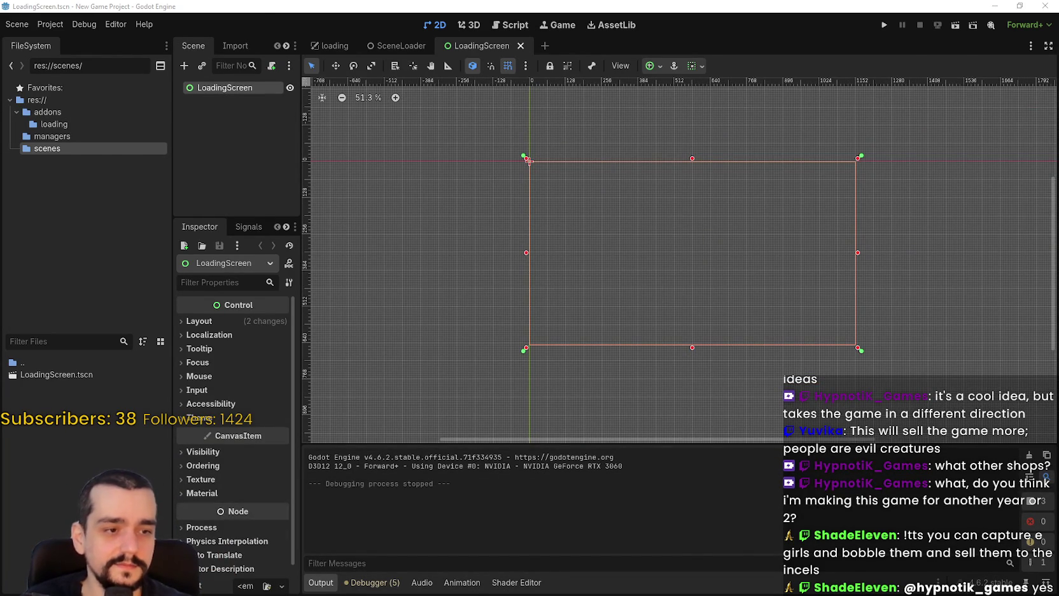
pyautogui.hotkey('alt', 'Tab')
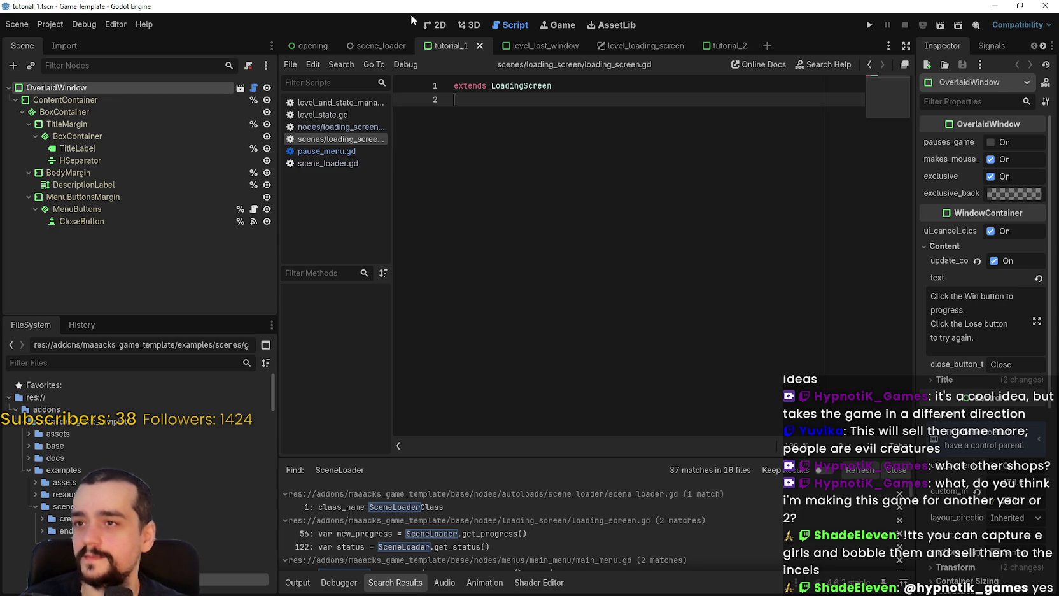
pyautogui.click(435, 25)
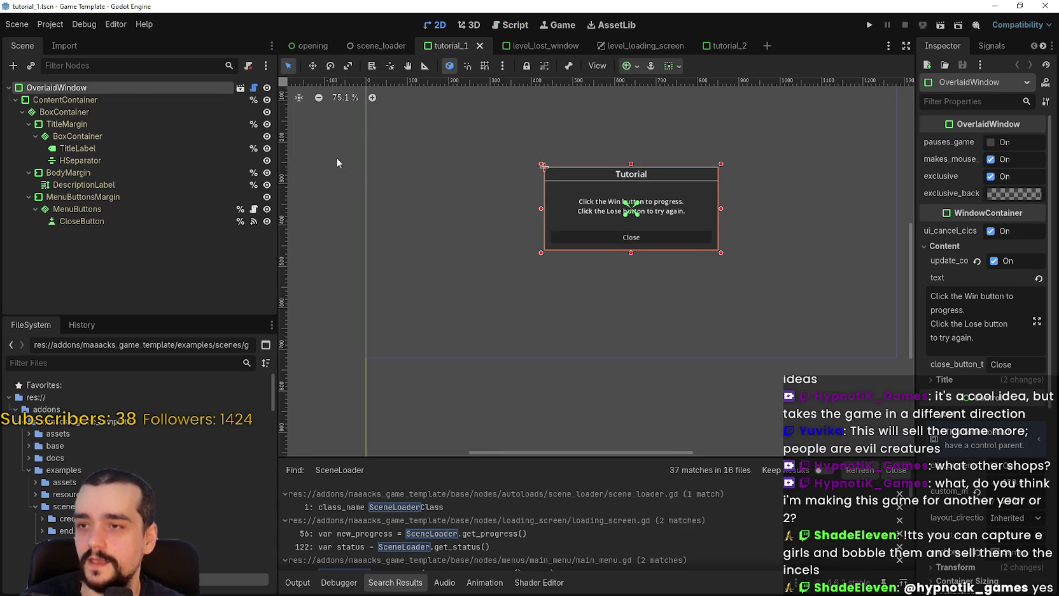
pyautogui.click(593, 45)
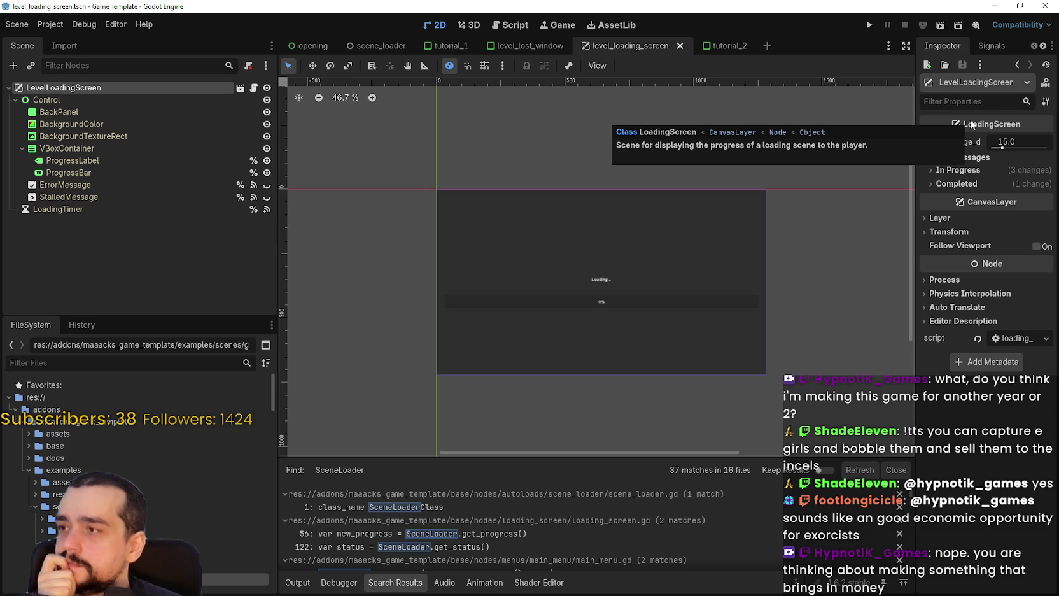
pyautogui.hotkey('alt', 'Tab')
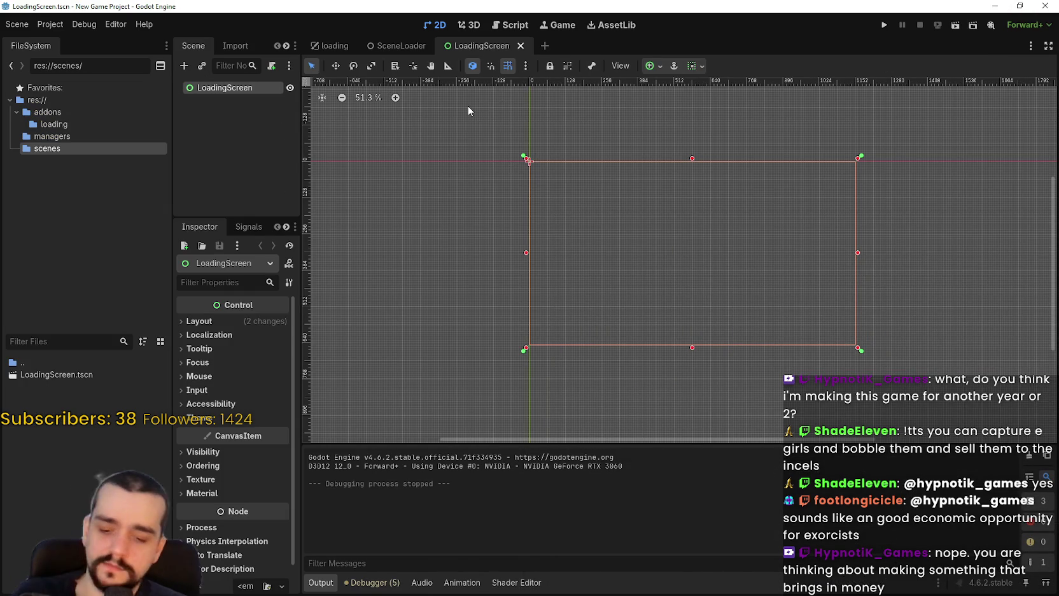
# - Look at the SceneLoader scene in the managers folder, then return to LoadingScreen
pyautogui.hotkey('alt', 'Tab')
pyautogui.hotkey('alt', 'Tab')
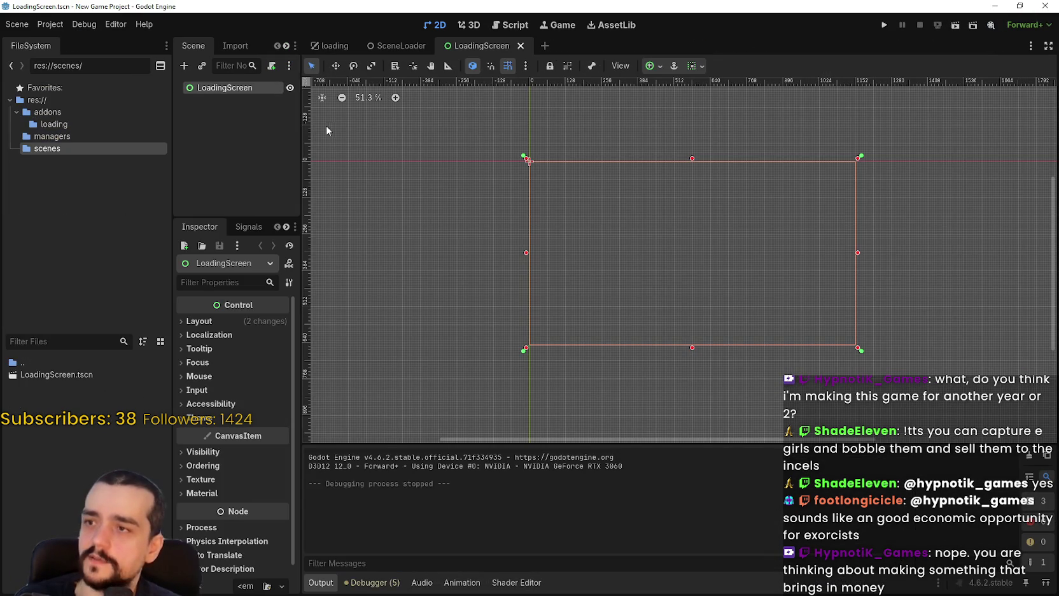
pyautogui.click(50, 374)
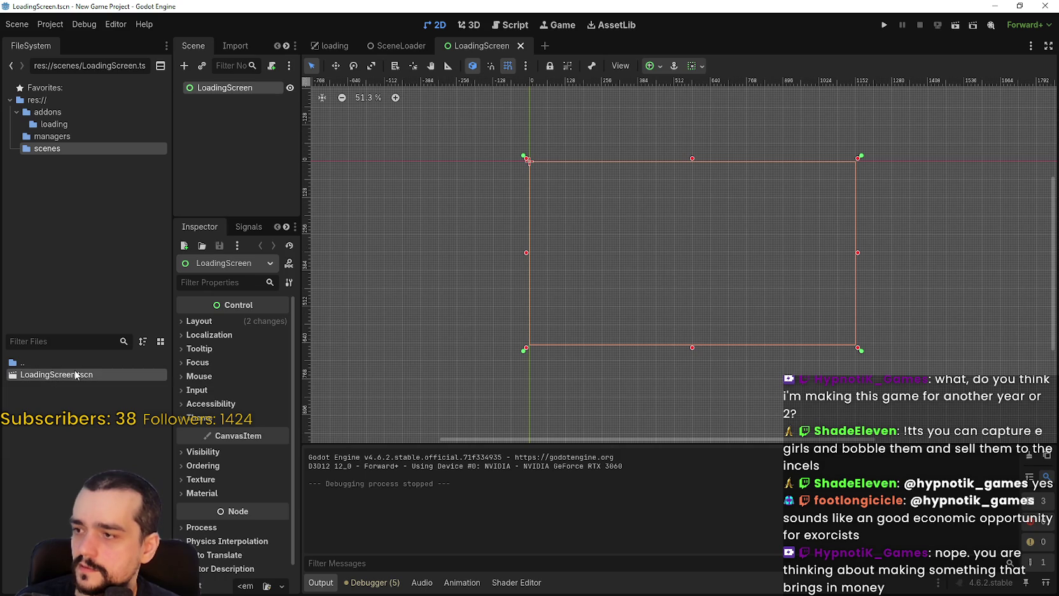
pyautogui.doubleClick(72, 362)
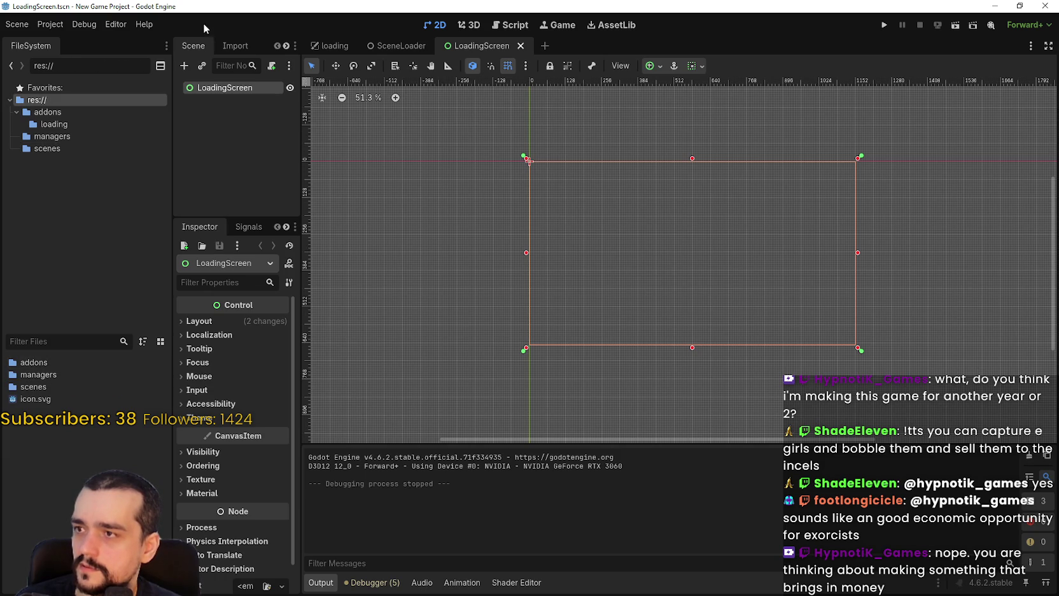
pyautogui.doubleClick(66, 370)
pyautogui.doubleClick(69, 371)
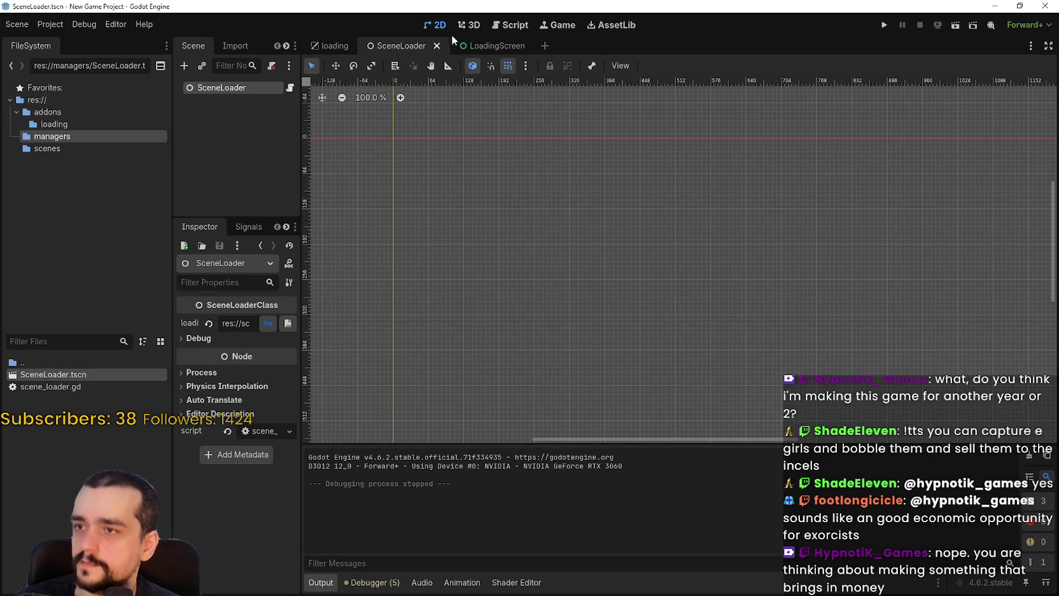
pyautogui.click(500, 48)
# - Change the LoadingScreen root node's type to CanvasLayer
pyautogui.rightClick(235, 90)
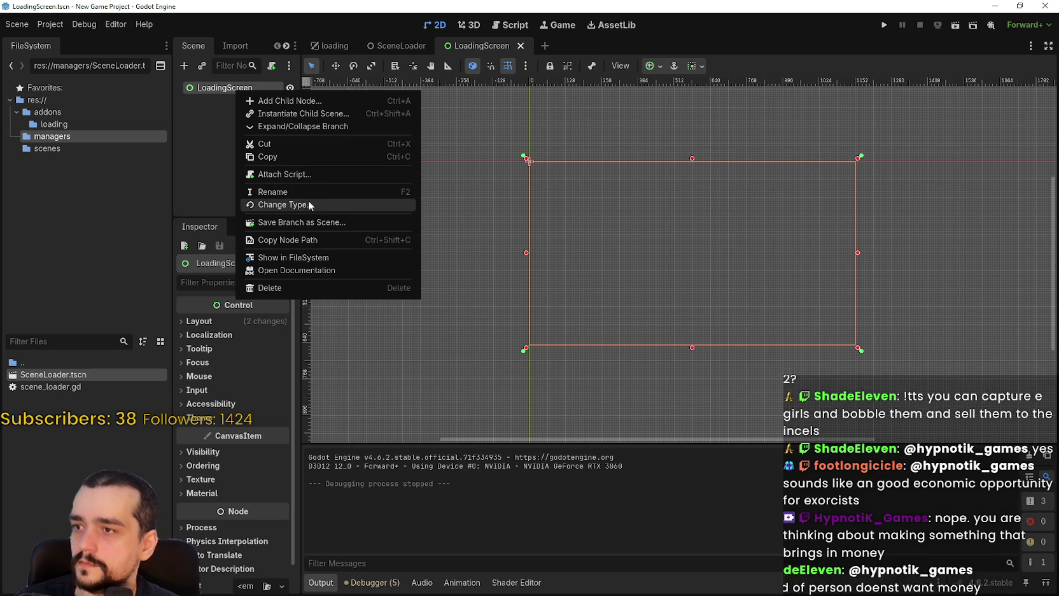
pyautogui.click(308, 204)
pyautogui.write('canvas')
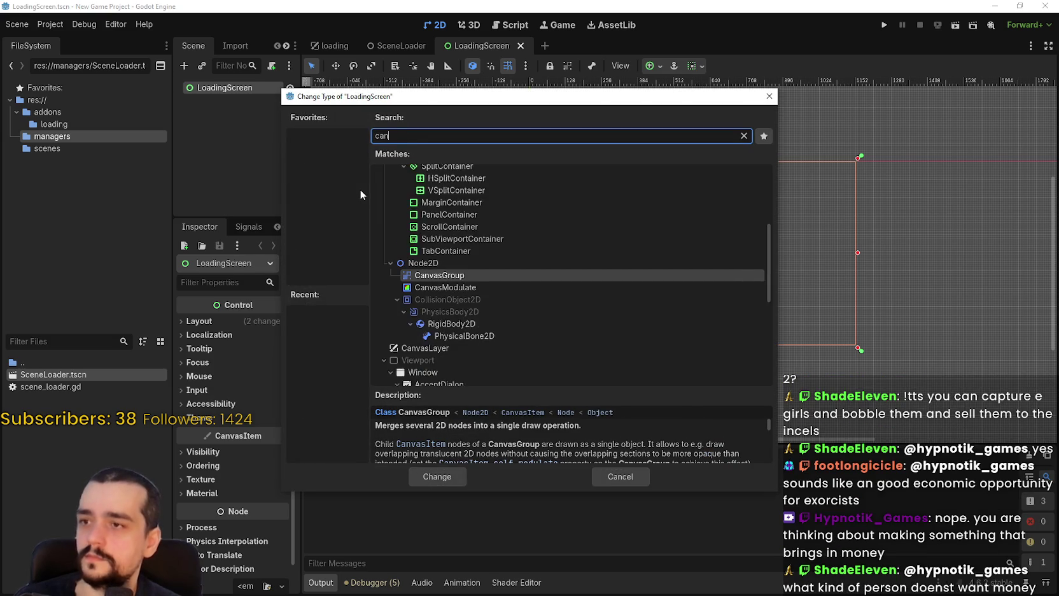
pyautogui.doubleClick(440, 233)
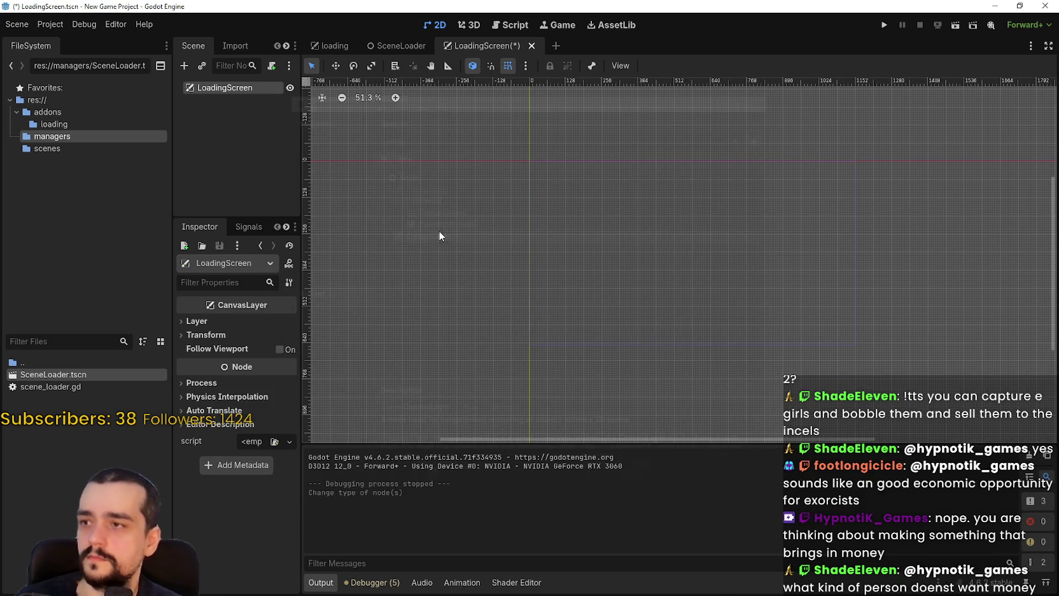
# - Add a Control child node under the LoadingScreen root
pyautogui.rightClick(244, 87)
pyautogui.click(308, 96)
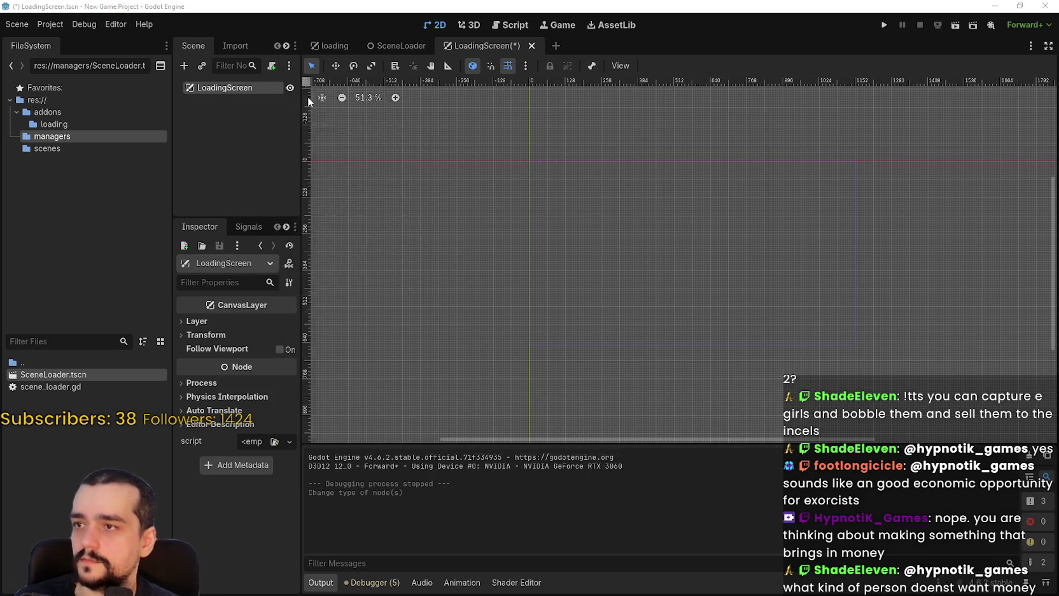
pyautogui.write('control')
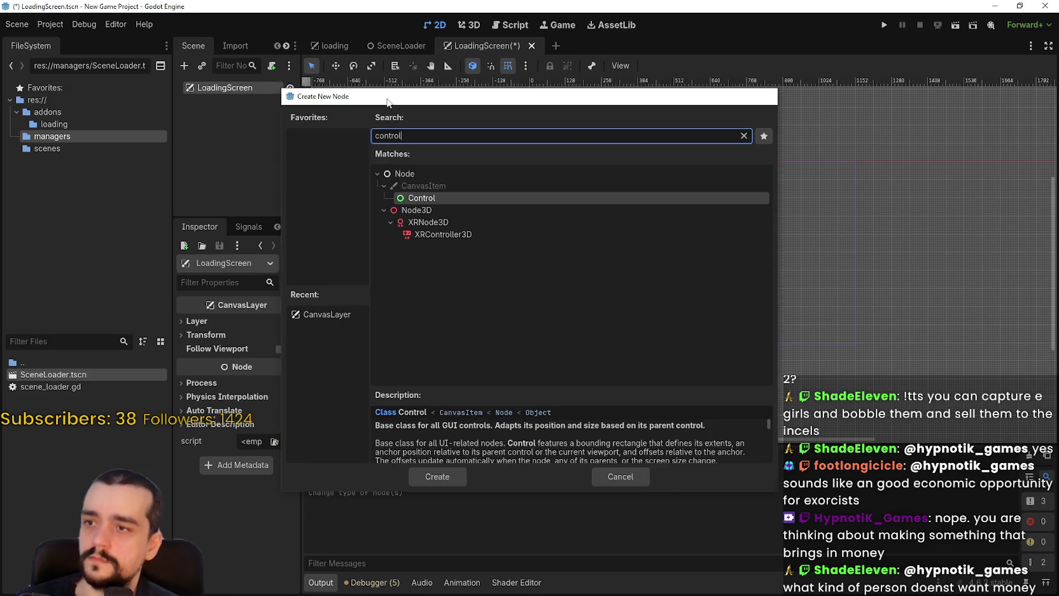
pyautogui.press('Return')
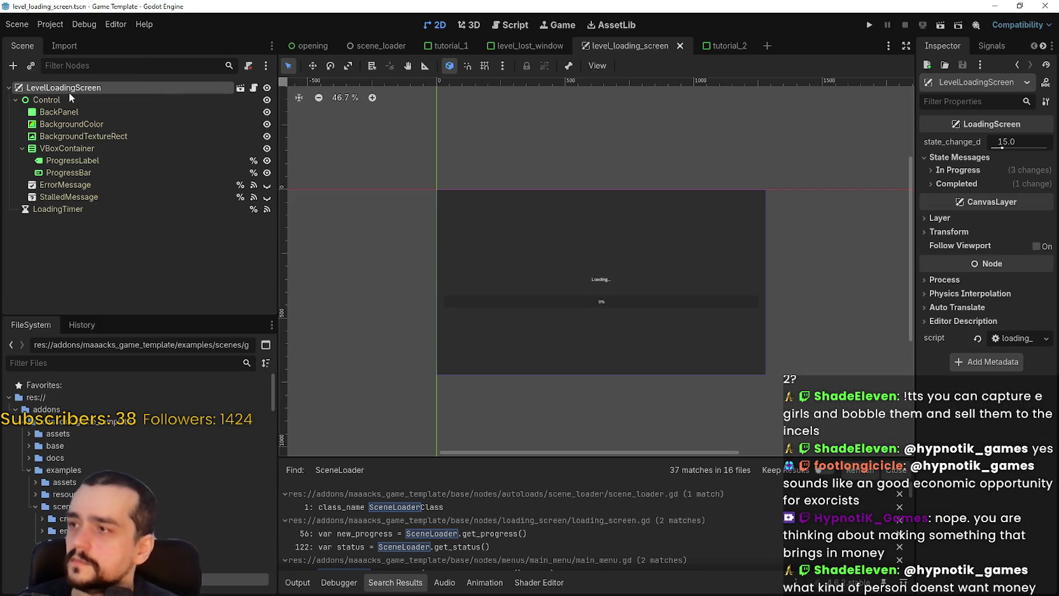
# - Inspect the template's Control, BackgroundColor and BackPanel nodes
pyautogui.click(68, 99)
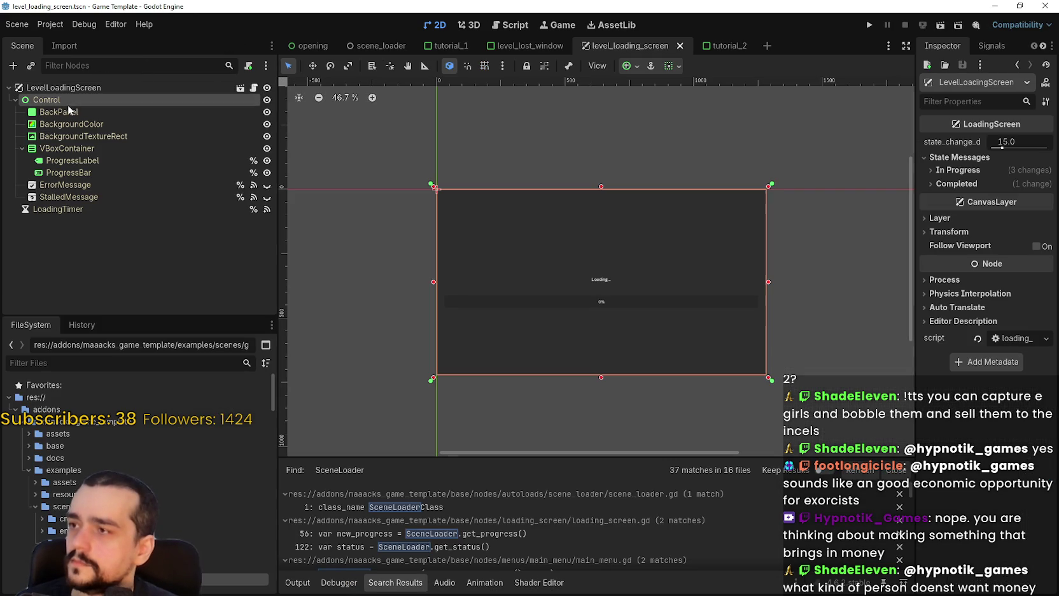
pyautogui.click(75, 122)
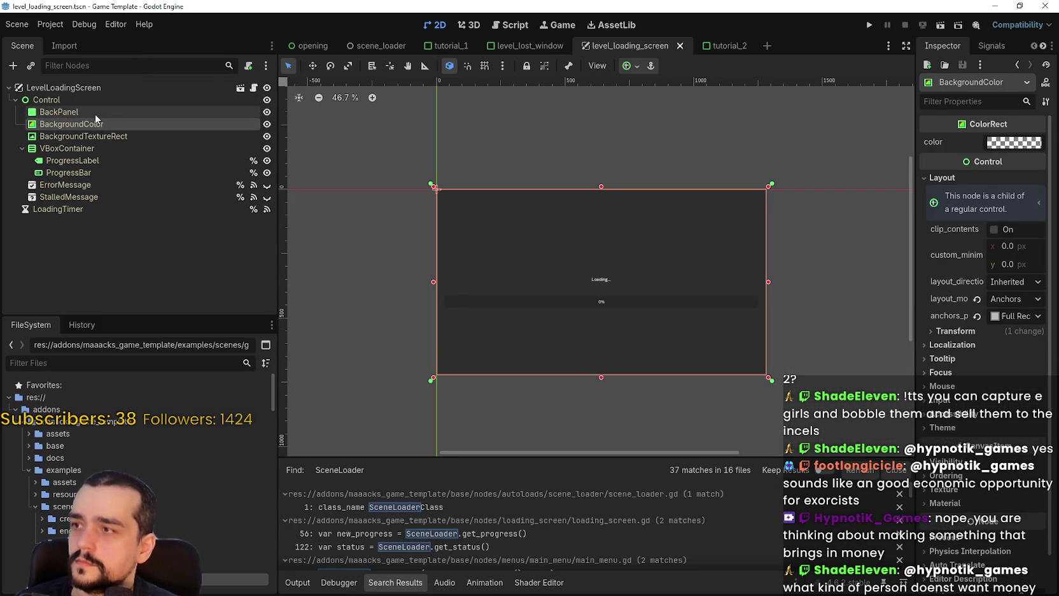
pyautogui.click(95, 113)
pyautogui.click(99, 124)
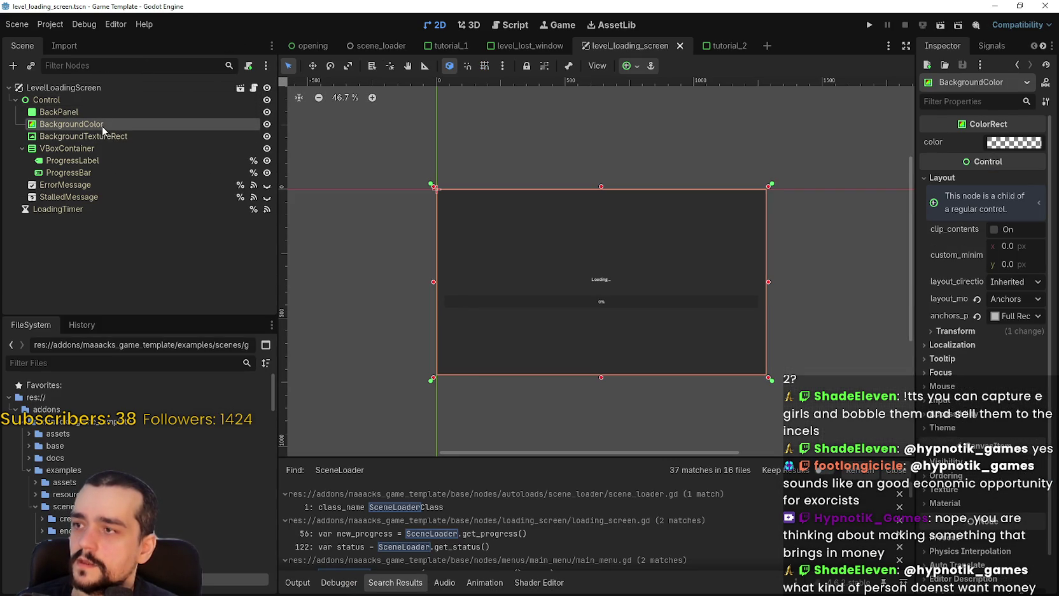
pyautogui.click(60, 112)
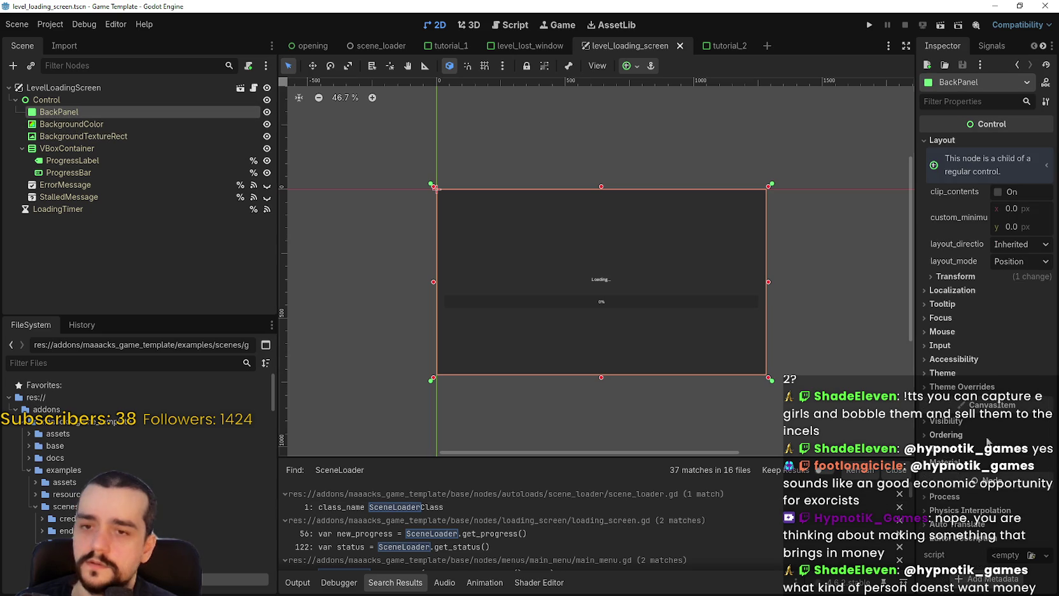
# - Review BackPanel's layout settings and its panel style theme override
pyautogui.click(1025, 278)
pyautogui.scroll(-3, 1029, 290)
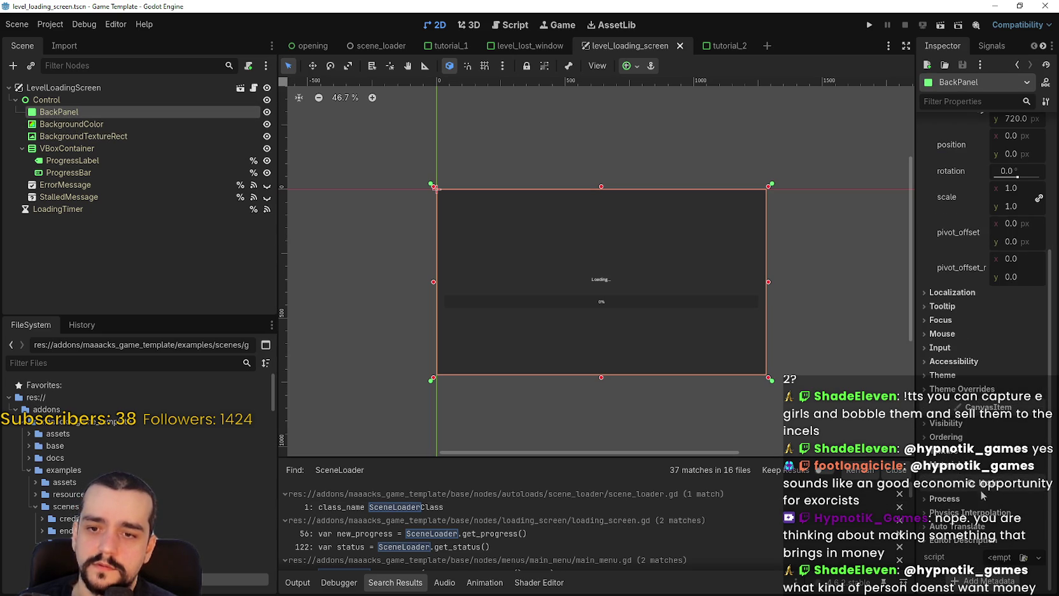
pyautogui.click(962, 384)
pyautogui.click(966, 398)
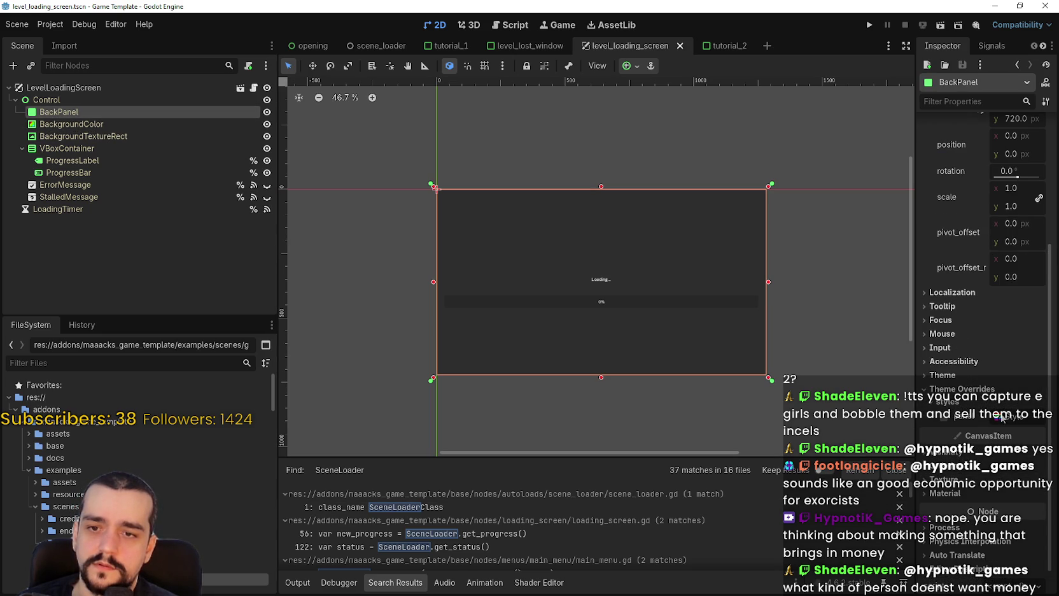
pyautogui.click(1040, 419)
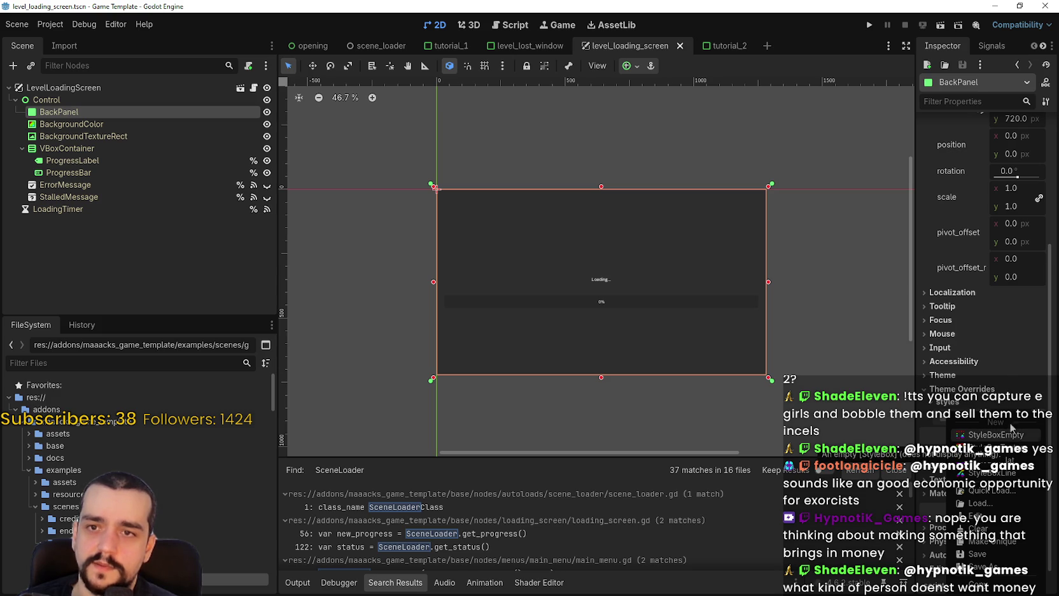
pyautogui.scroll(3, 1007, 288)
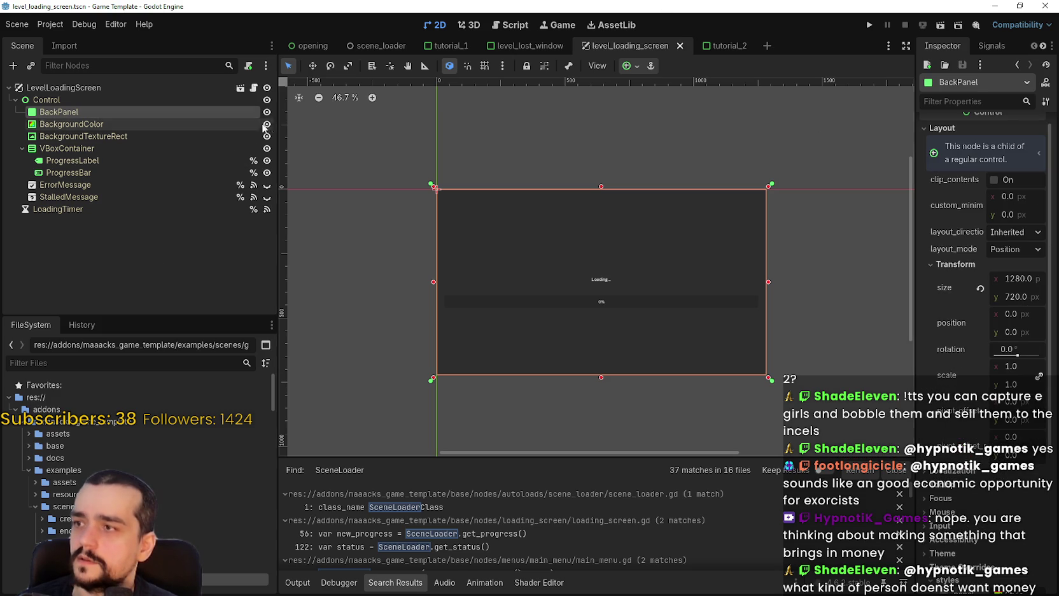
# - Toggle BackPanel and BackgroundColor visibility to compare them on the canvas
pyautogui.click(266, 113)
pyautogui.click(266, 112)
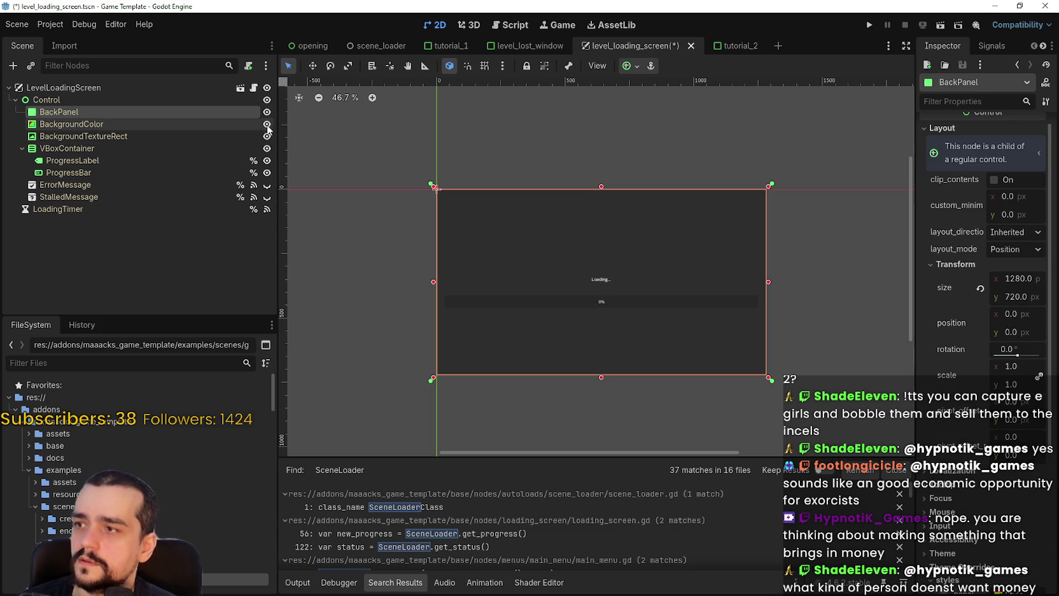
pyautogui.click(267, 113)
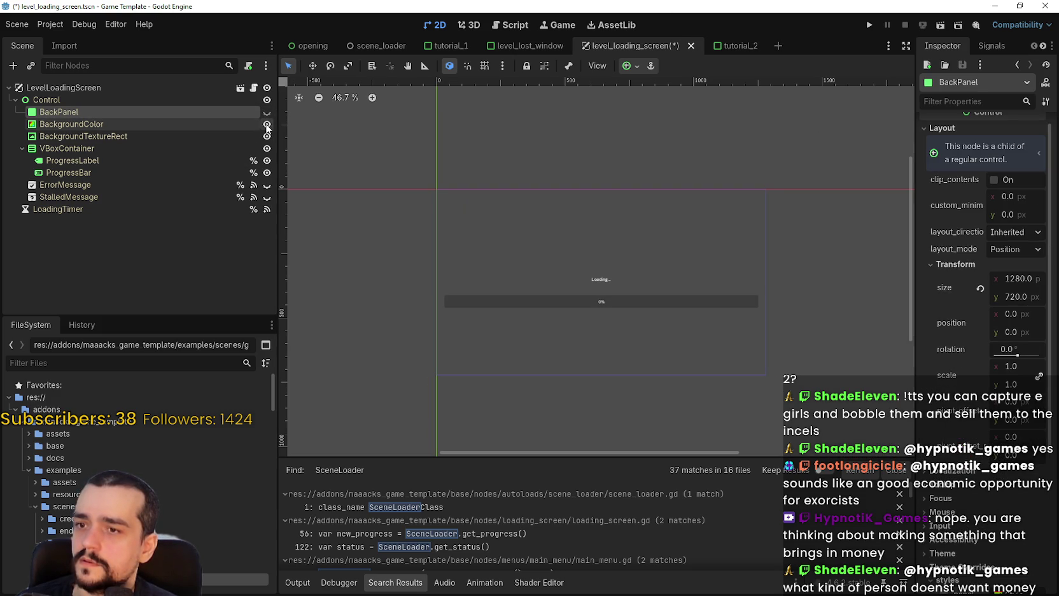
pyautogui.click(233, 126)
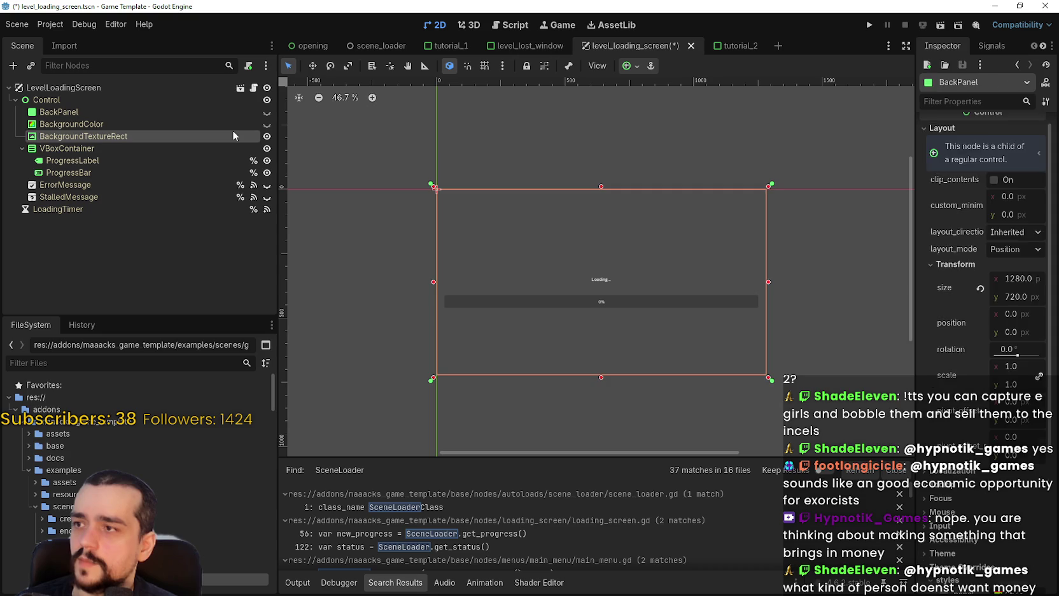
pyautogui.click(267, 124)
pyautogui.click(266, 125)
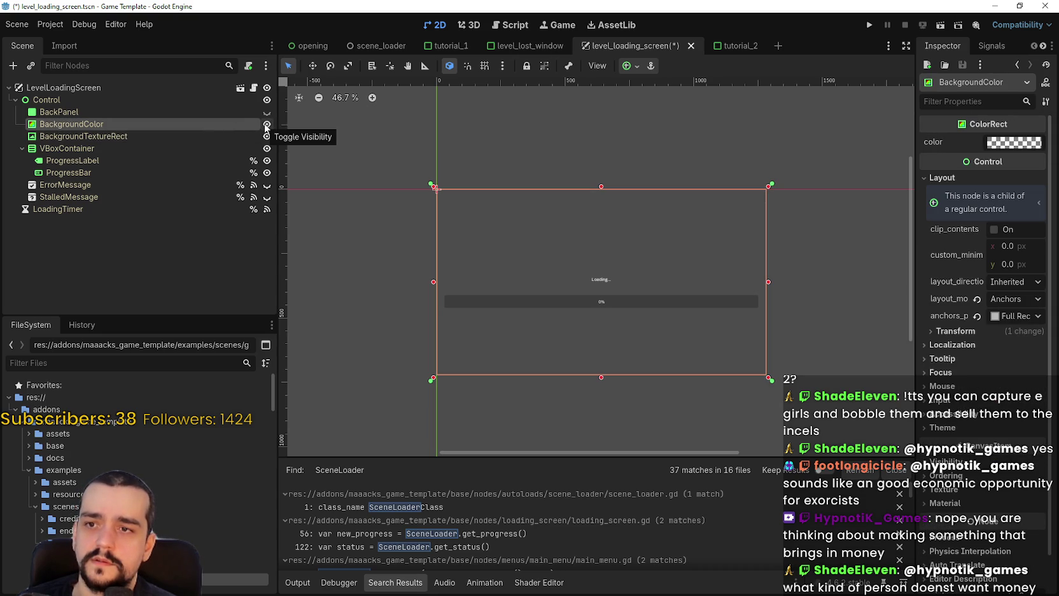
# - Try a blue-purple-to-pink colour with adjusted opacity on the BackgroundColor rect
pyautogui.click(1017, 143)
pyautogui.click(1016, 142)
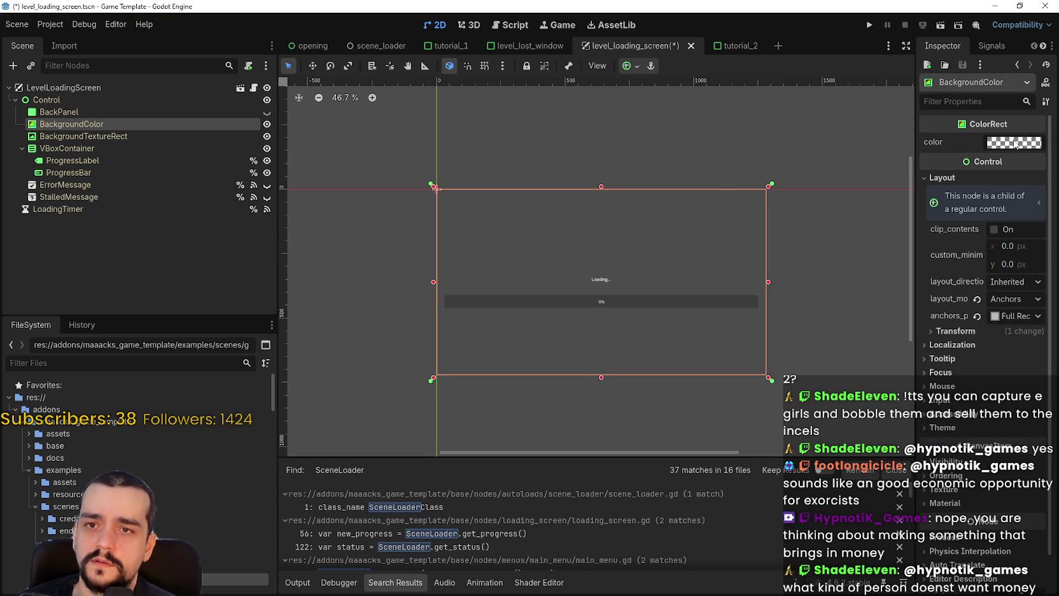
pyautogui.click(1015, 145)
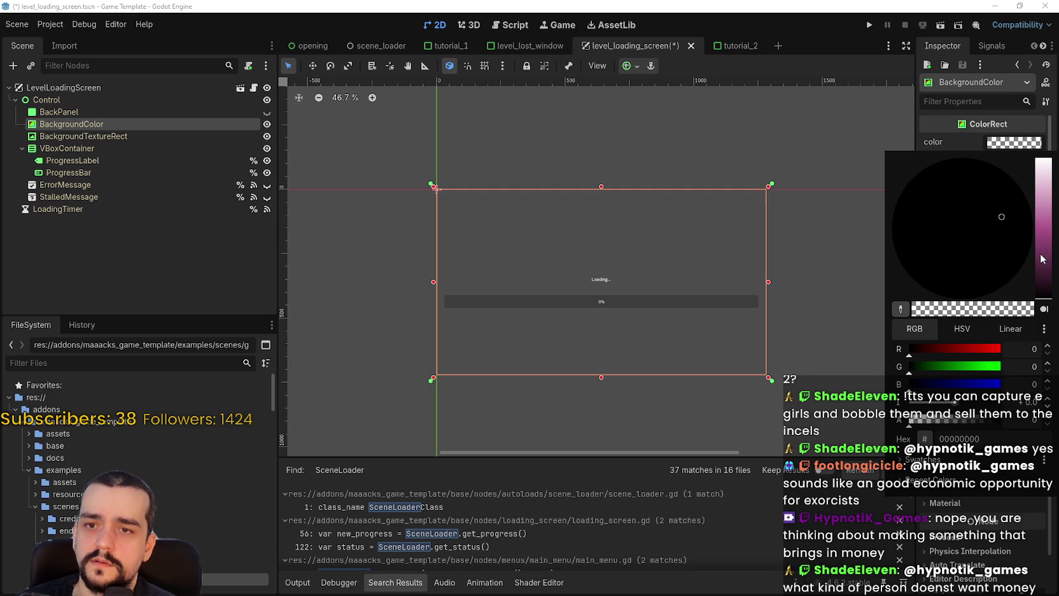
pyautogui.moveTo(1042, 258); pyautogui.dragTo(1042, 169)
pyautogui.click(972, 178)
pyautogui.click(989, 225)
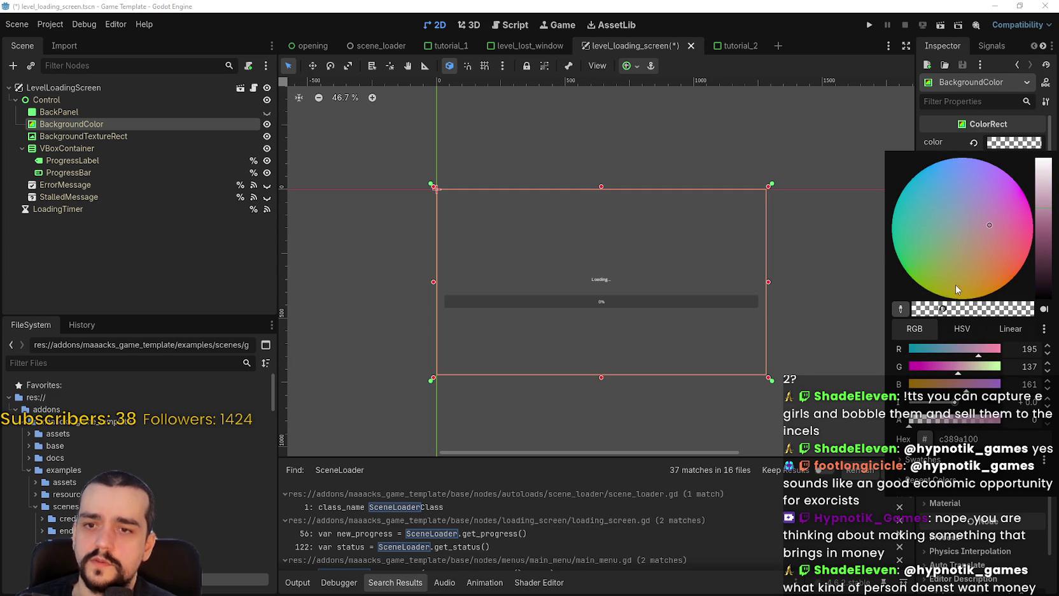
pyautogui.moveTo(919, 421)
pyautogui.mouseDown()
pyautogui.moveTo(994, 422)
pyautogui.moveTo(909, 422)
pyautogui.mouseUp()
pyautogui.click(922, 35)
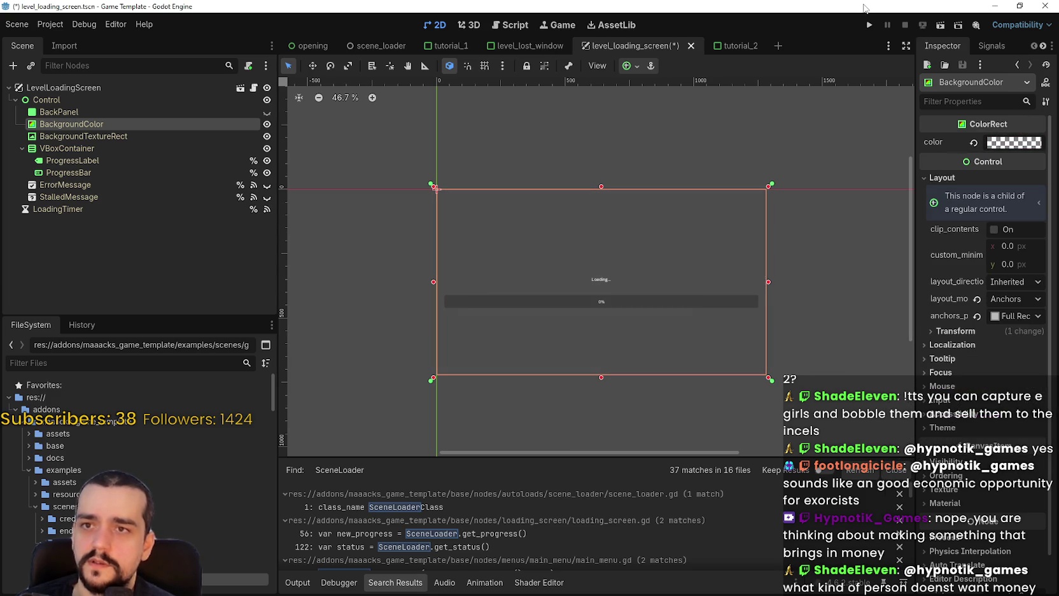
# - Inspect BackgroundTextureRect, VBoxContainer, progress, message and root nodes, then minimize the reference window
pyautogui.click(90, 136)
pyautogui.click(93, 147)
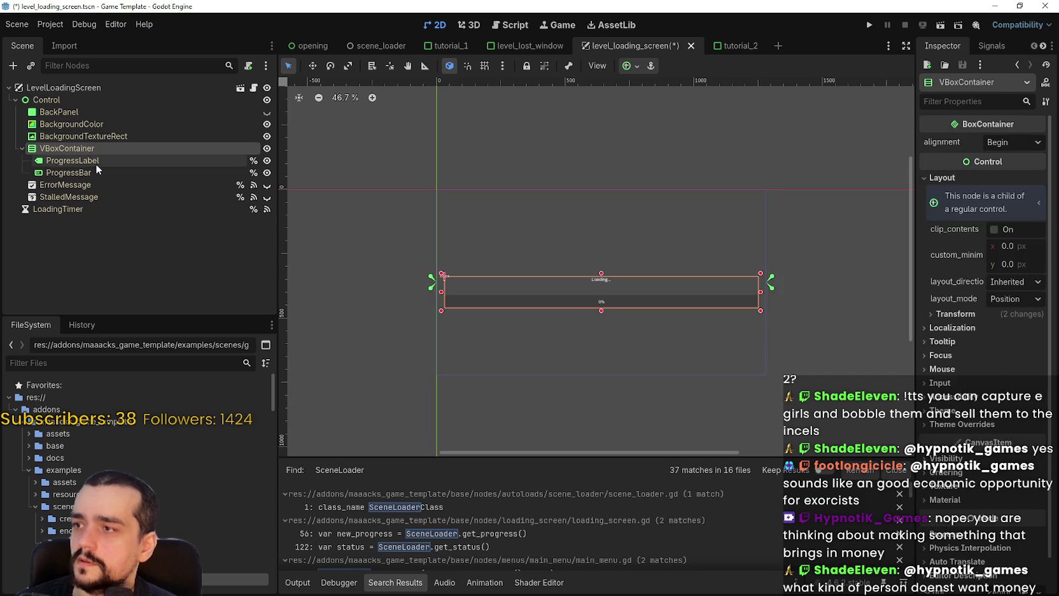
pyautogui.click(95, 163)
pyautogui.click(93, 171)
pyautogui.click(61, 198)
pyautogui.click(61, 184)
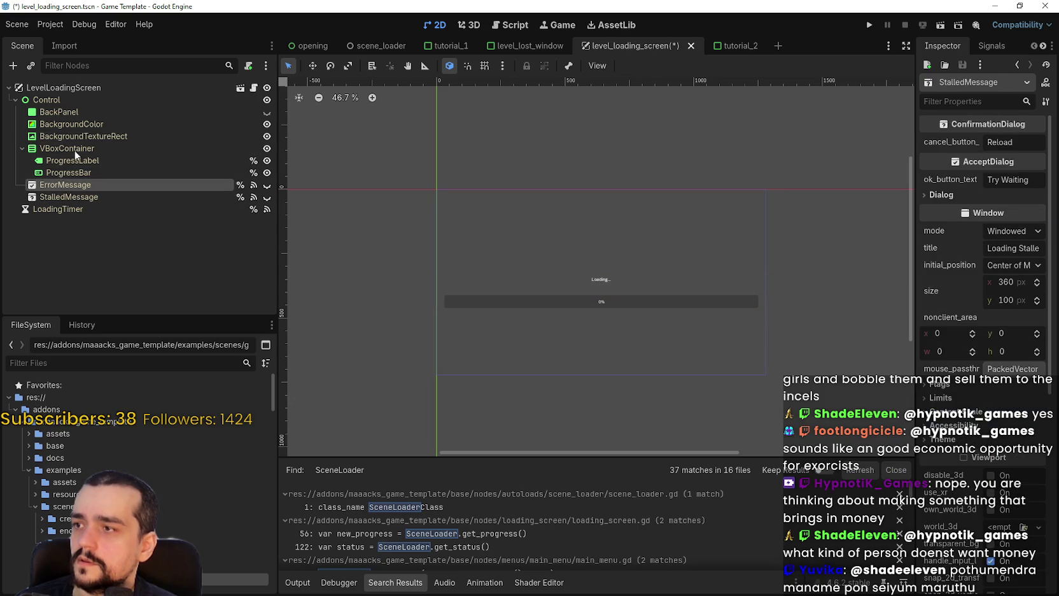
pyautogui.click(87, 98)
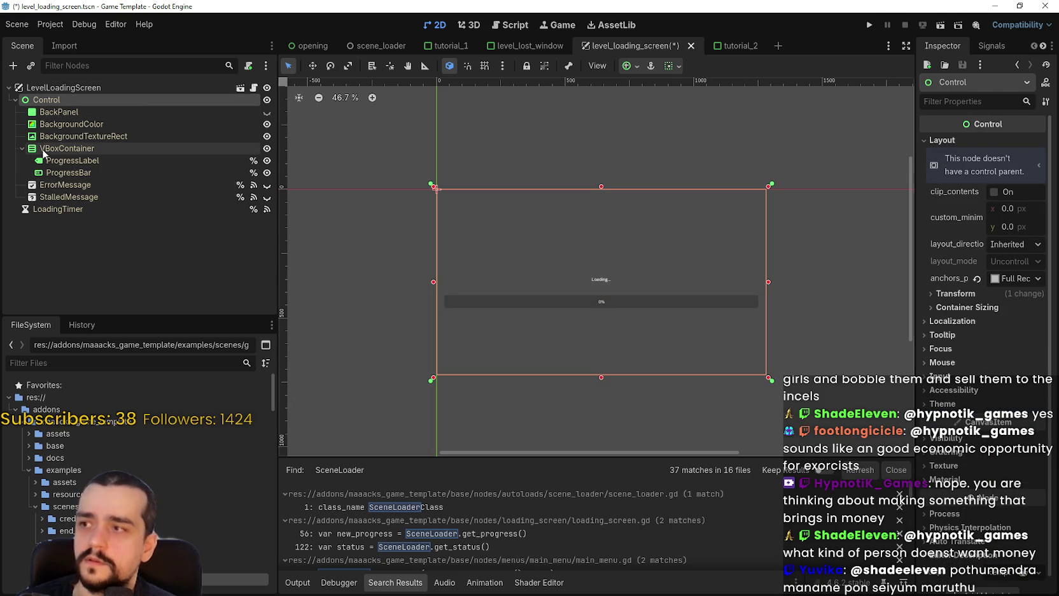
pyautogui.click(80, 89)
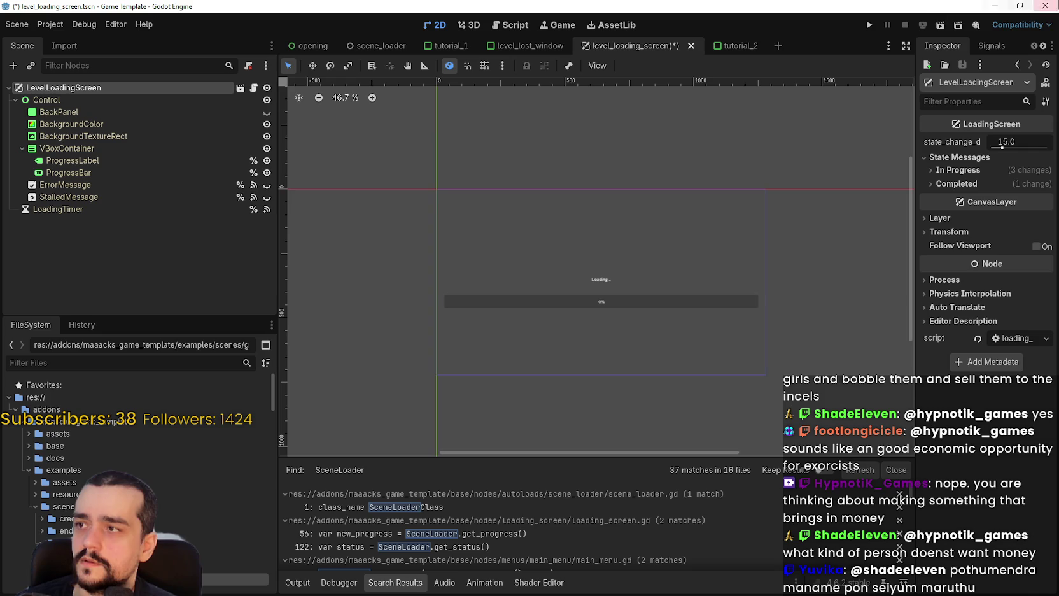
pyautogui.click(996, 6)
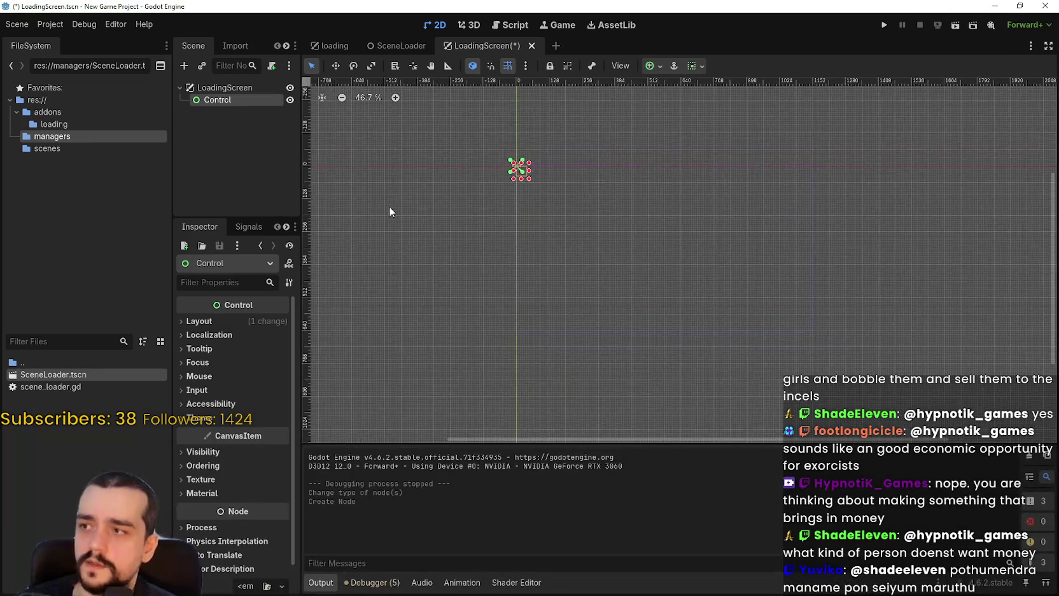
# - Widen the Scene dock and select the LoadingScreen root, keeping its name
pyautogui.moveTo(299, 161); pyautogui.dragTo(457, 159)
pyautogui.click(233, 89)
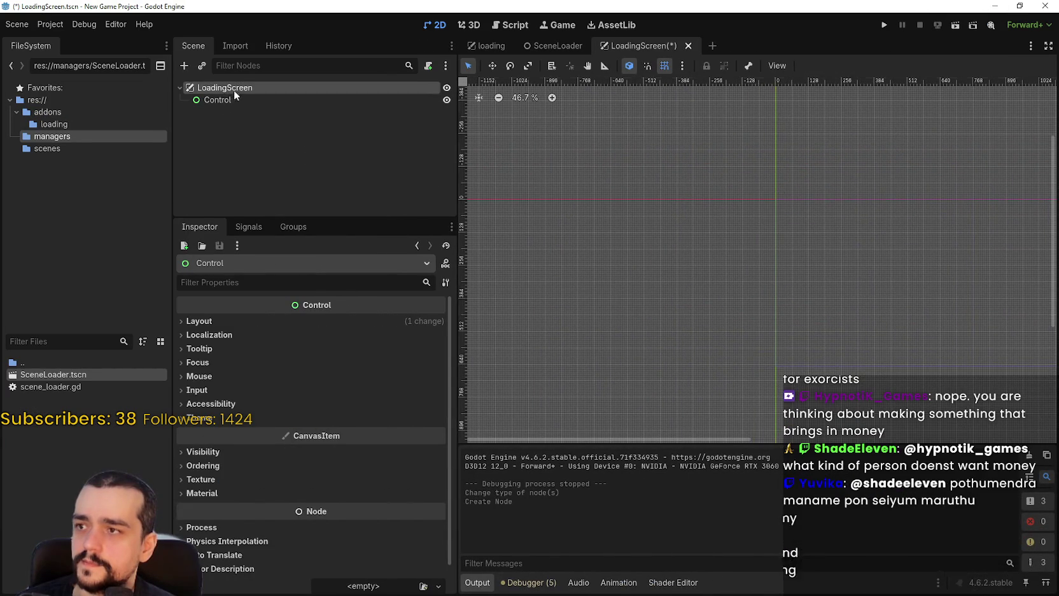
pyautogui.click(201, 88)
pyautogui.press('Return')
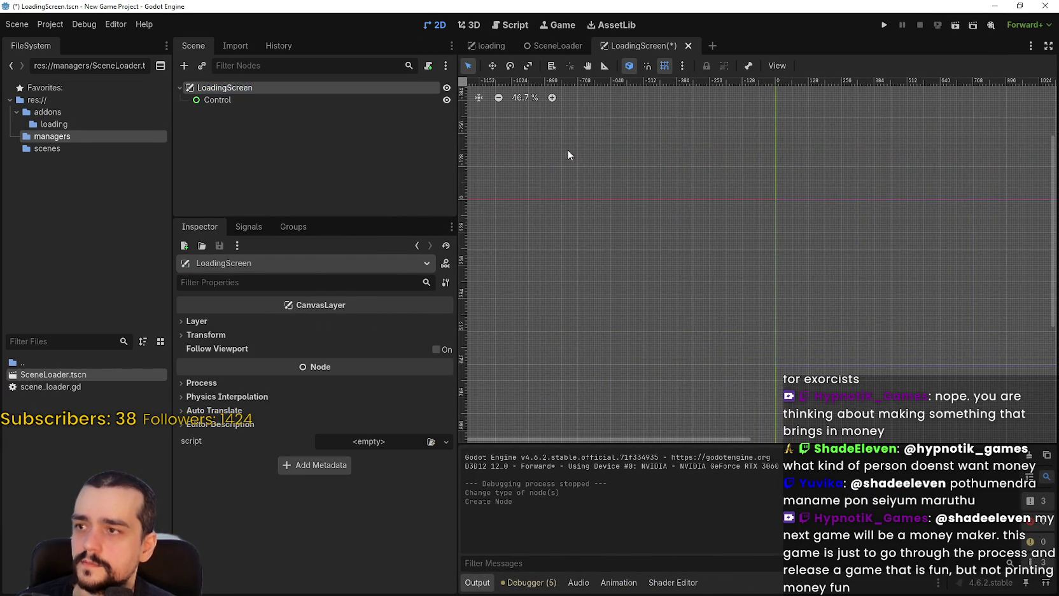
pyautogui.moveTo(566, 149); pyautogui.dragTo(526, 199)
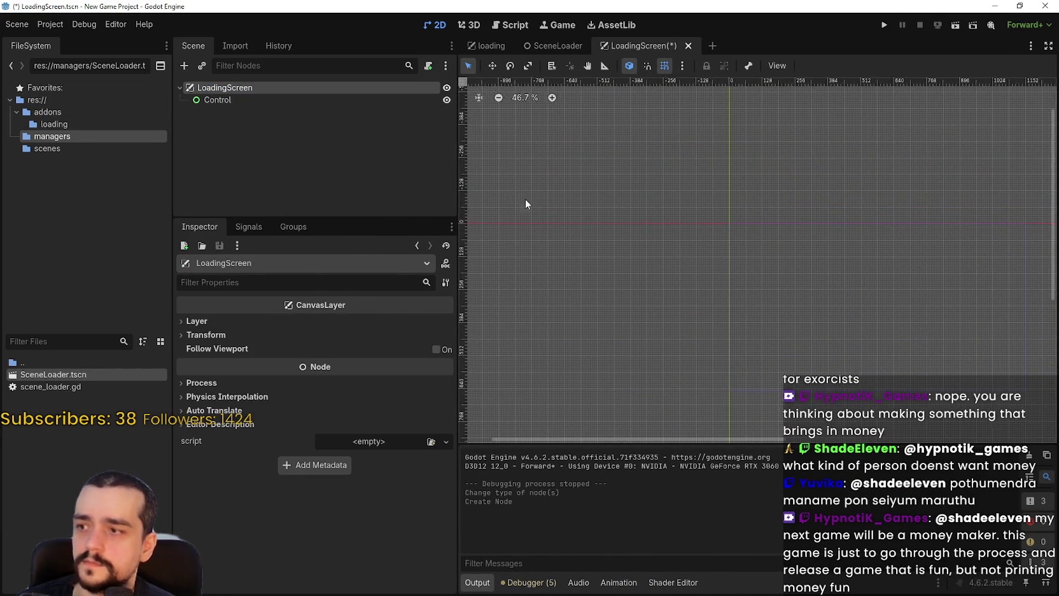
# - Browse through addons/loading and managers to the scenes folder showing LoadingScreen.tscn
pyautogui.click(81, 125)
pyautogui.click(53, 136)
pyautogui.click(47, 148)
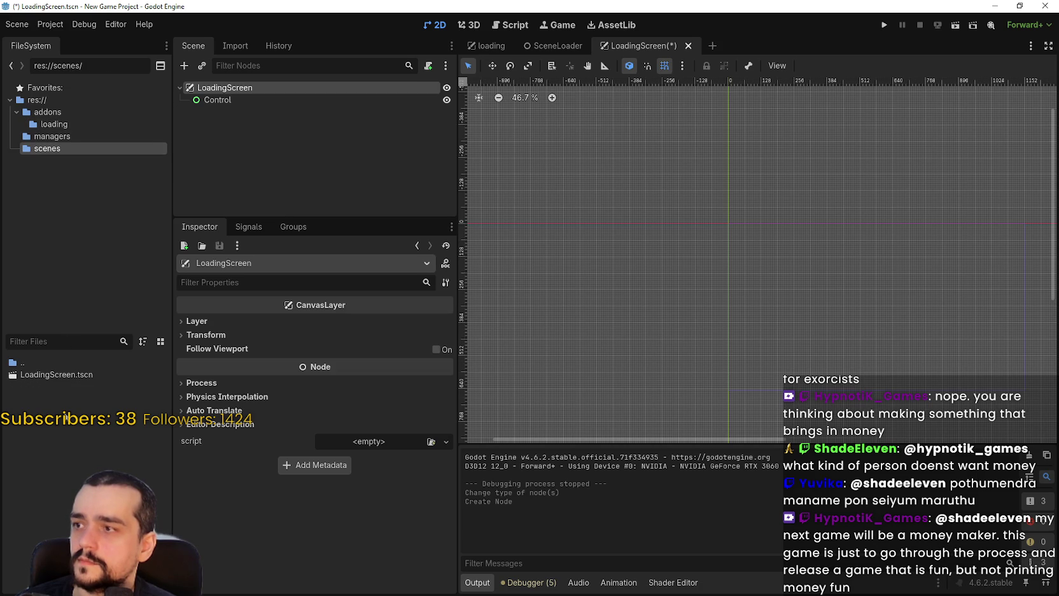
pyautogui.click(59, 374)
# - Compare with the reference project, then reselect the Control and LoadingScreen nodes
pyautogui.hotkey('alt', 'Tab')
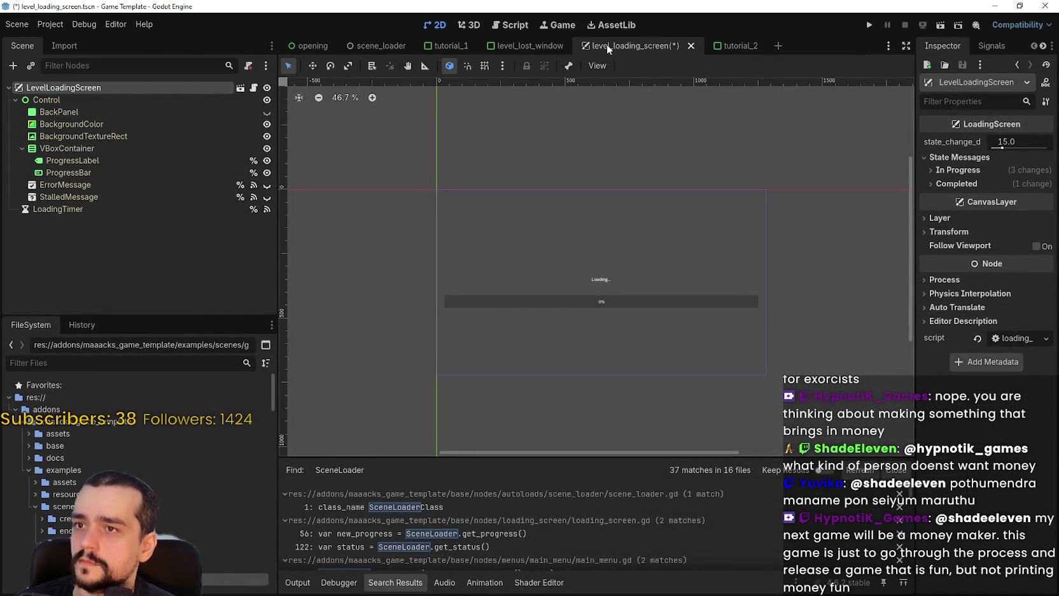
pyautogui.hotkey('alt', 'Tab')
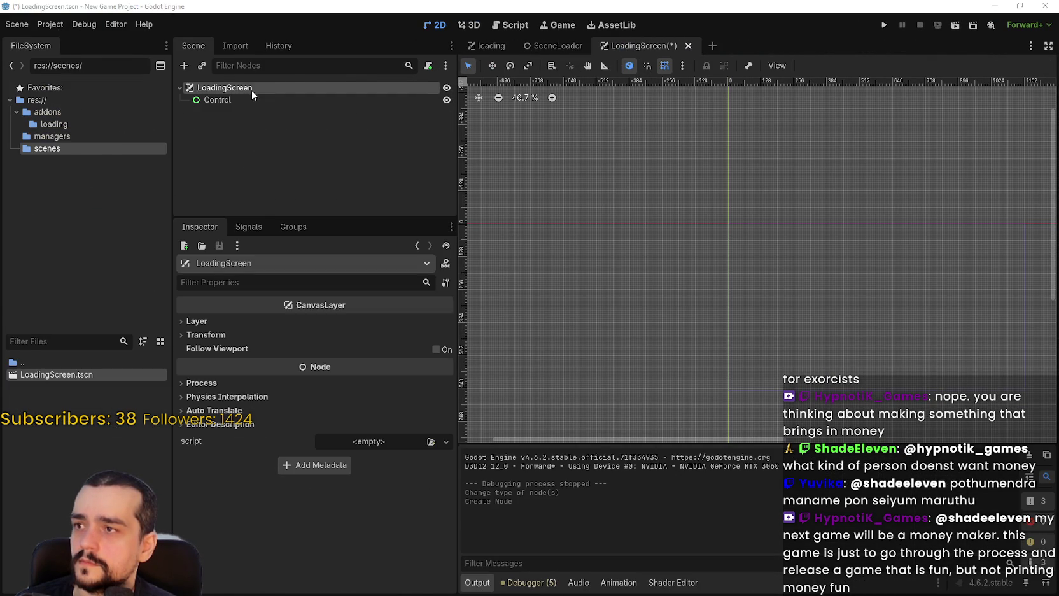
pyautogui.hotkey('alt', 'Tab')
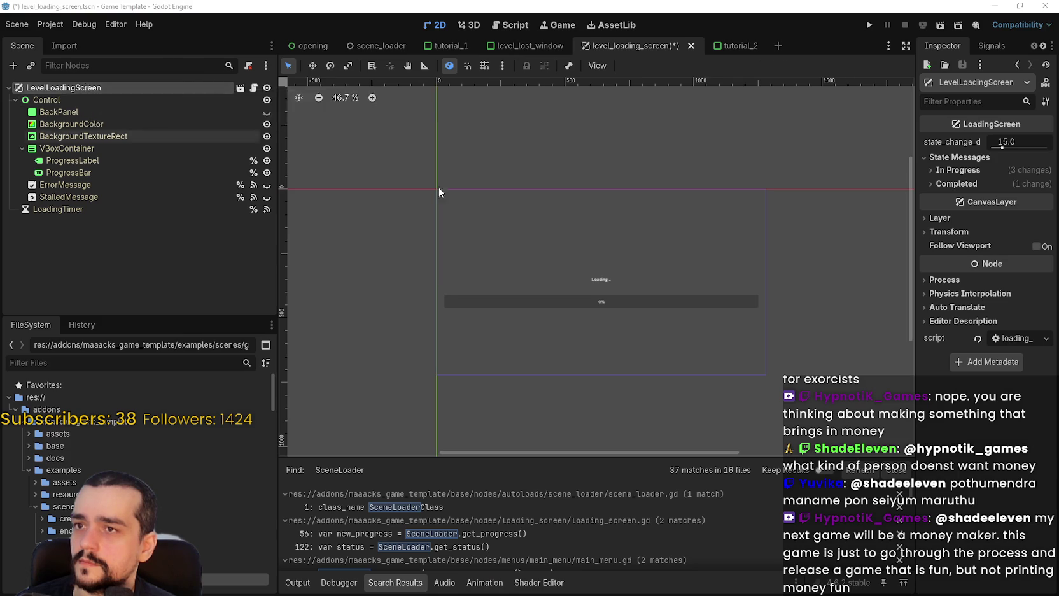
pyautogui.hotkey('alt', 'Tab')
pyautogui.click(258, 102)
pyautogui.click(255, 85)
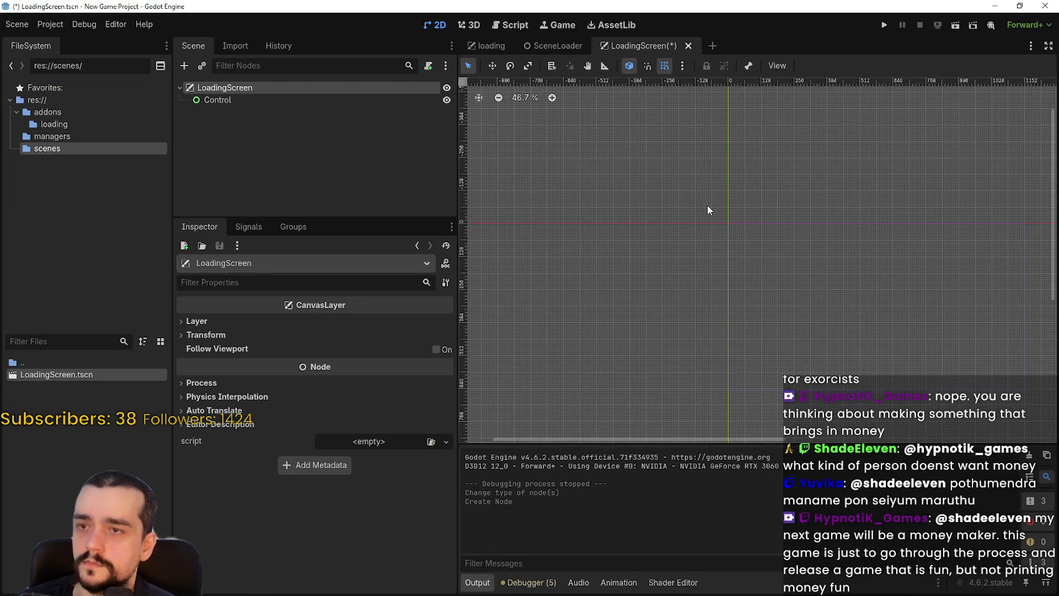
pyautogui.moveTo(709, 210); pyautogui.dragTo(681, 221)
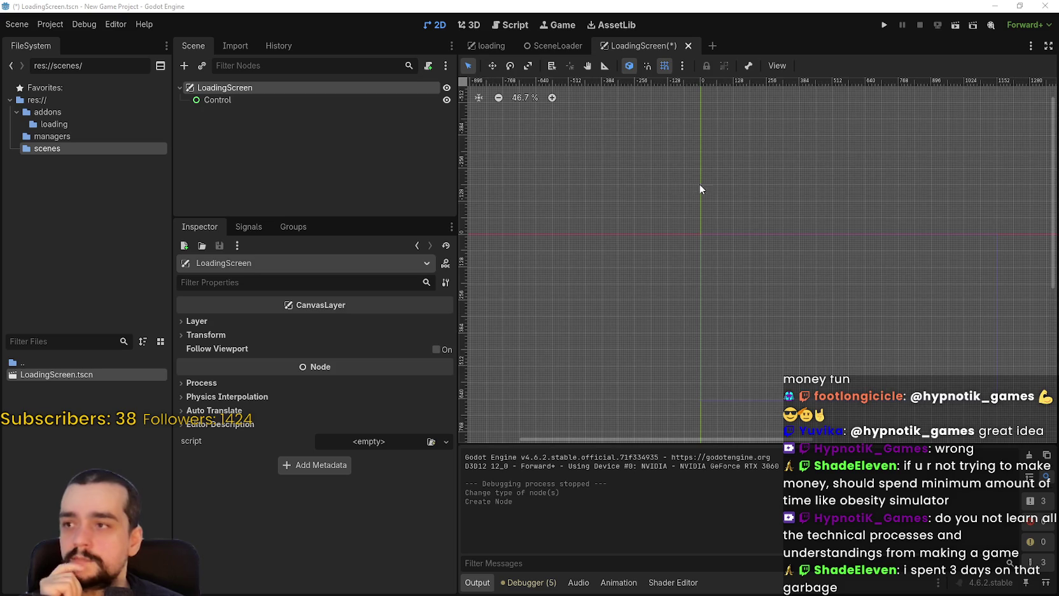
# - Zoom around the 2D viewport and save LoadingScreen.tscn
pyautogui.scroll(-5, 706, 198)
pyautogui.scroll(-3, 798, 236)
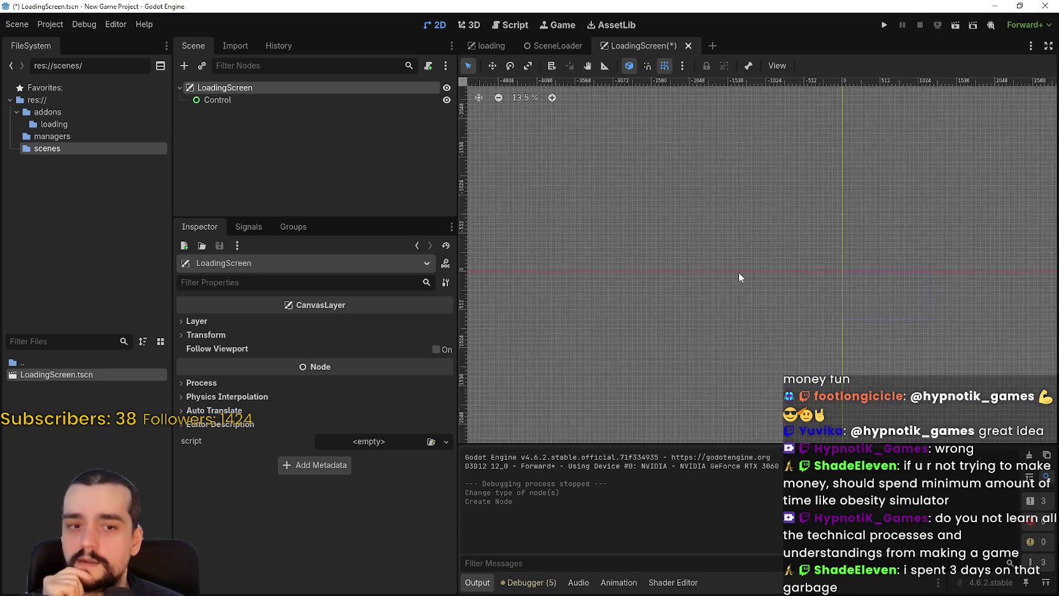
pyautogui.scroll(-4, 713, 259)
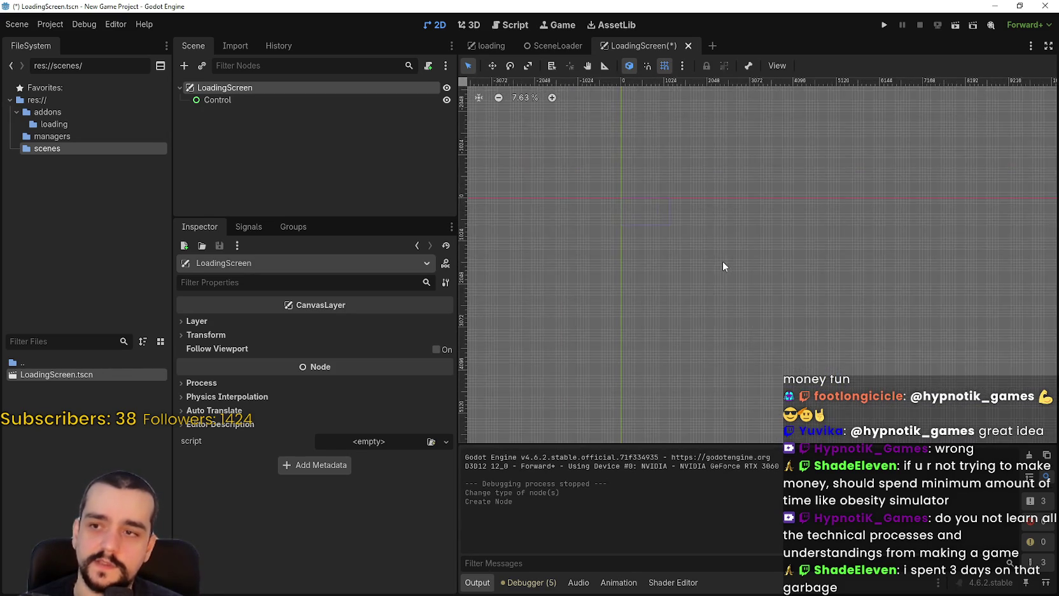
pyautogui.scroll(-5, 767, 234)
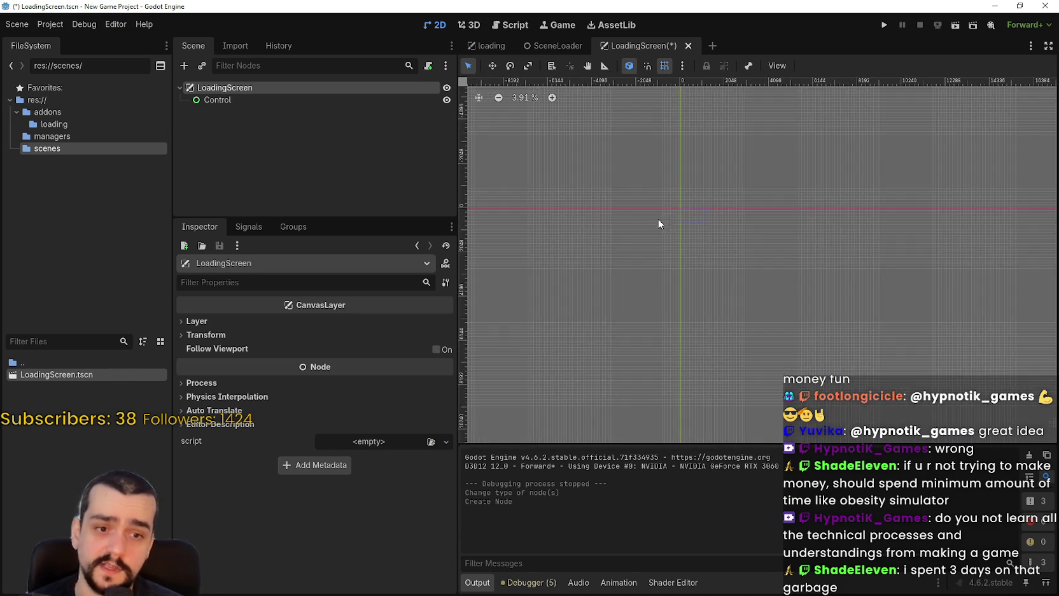
pyautogui.scroll(7, 665, 226)
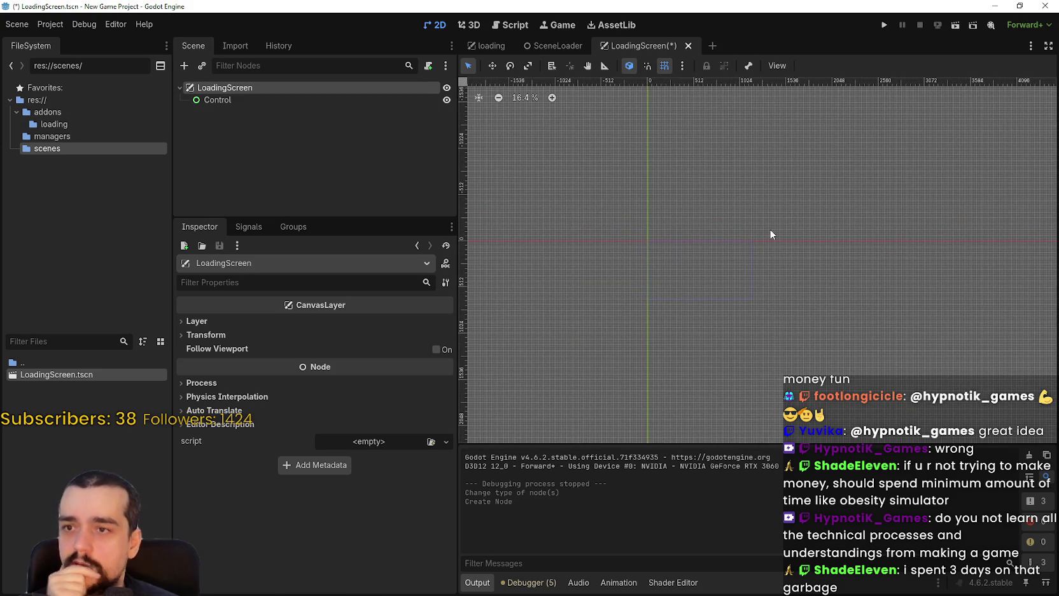
pyautogui.hotkey('ctrl', 's')
pyautogui.scroll(7, 665, 240)
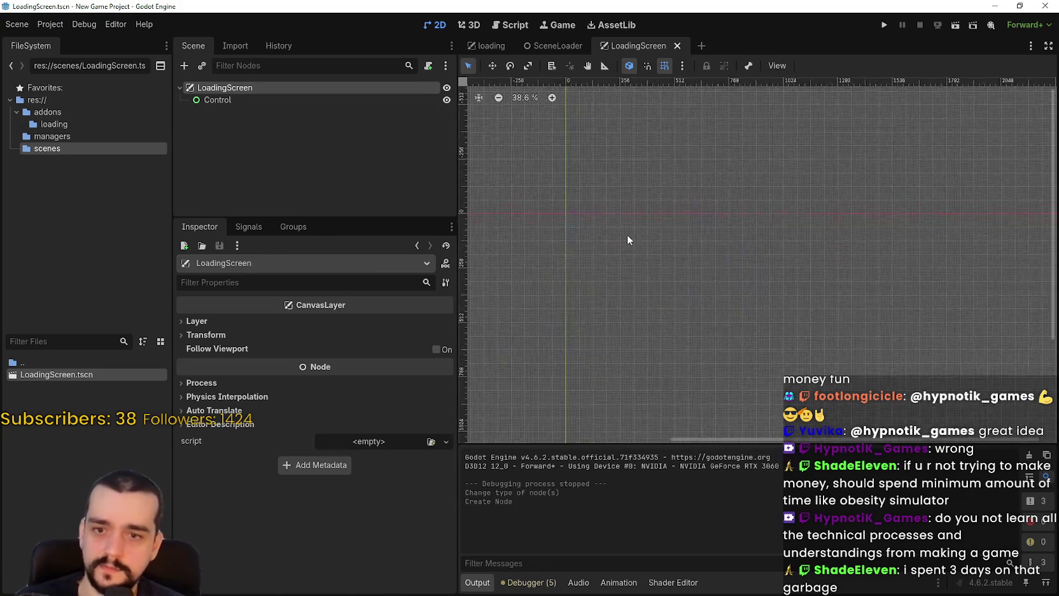
pyautogui.scroll(2, 700, 267)
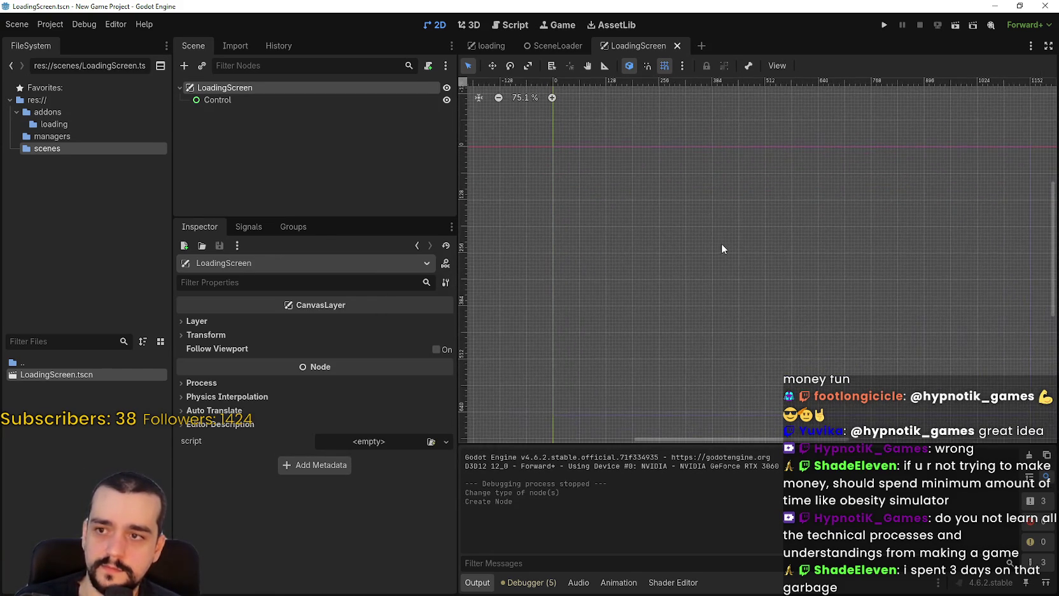
pyautogui.moveTo(693, 240)
pyautogui.mouseDown()
pyautogui.moveTo(628, 217)
pyautogui.moveTo(646, 211)
pyautogui.mouseUp()
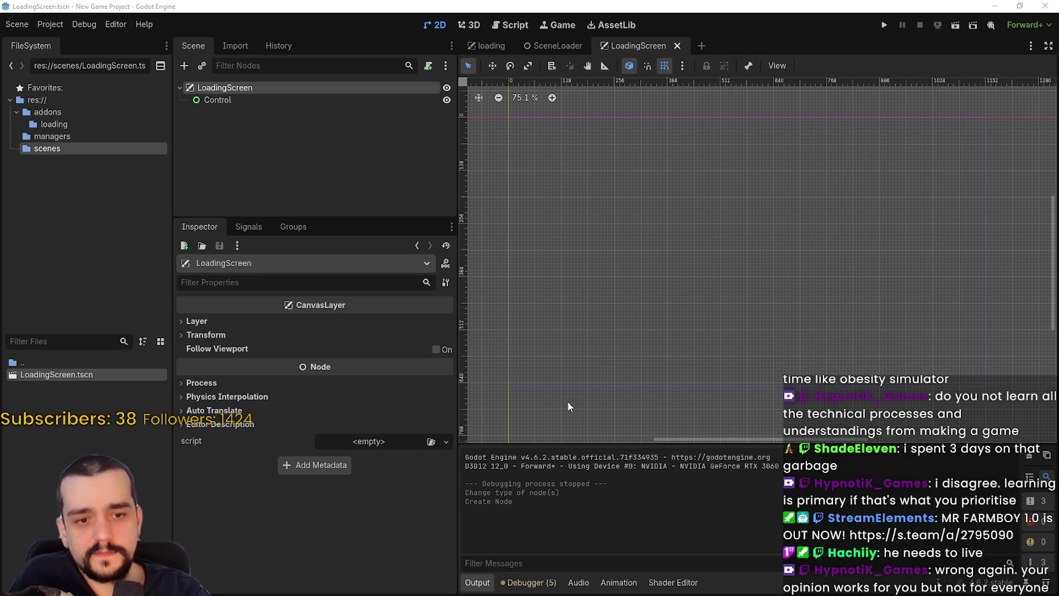
# - Pan and zoom the viewport further, then switch to the reference project's window
pyautogui.hscroll(-3, 566, 401)
pyautogui.scroll(-1, 726, 360)
pyautogui.scroll(3, 720, 350)
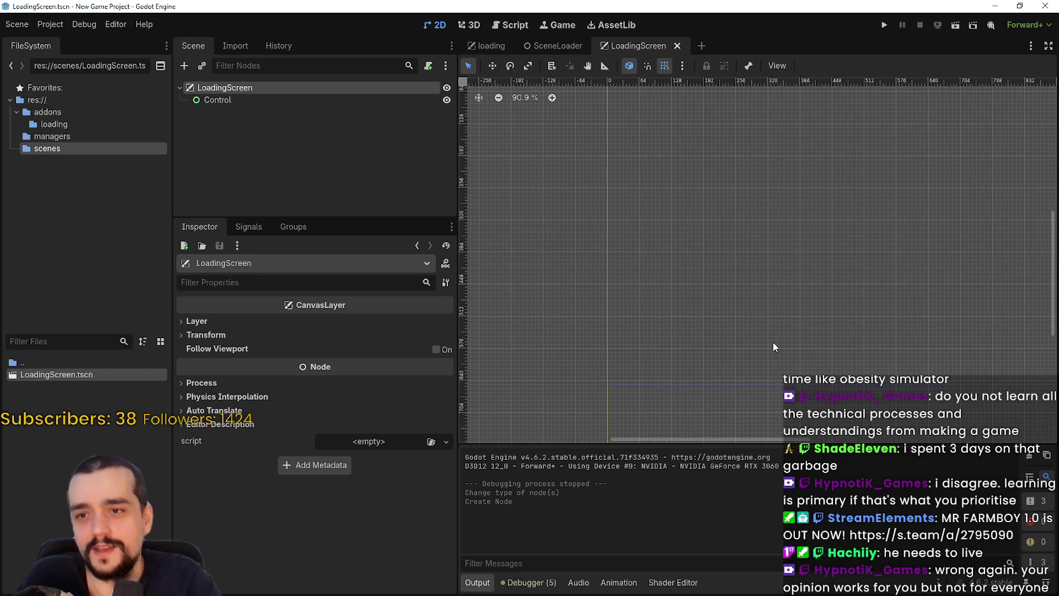
pyautogui.scroll(4, 603, 128)
pyautogui.scroll(-10, 638, 158)
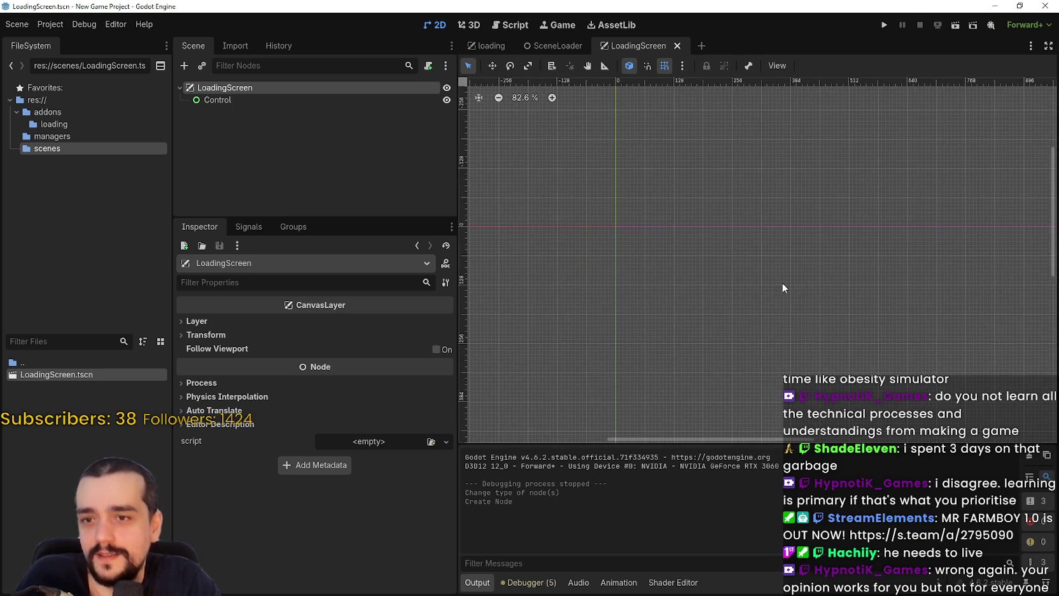
pyautogui.scroll(1, 713, 253)
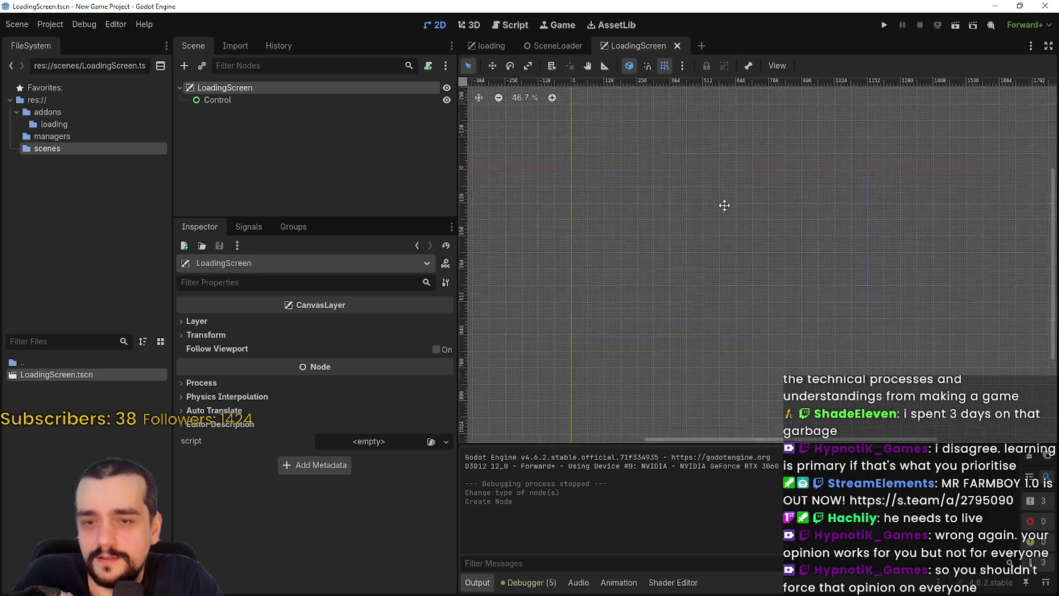
pyautogui.hscroll(2, 742, 234)
pyautogui.scroll(-1, 732, 239)
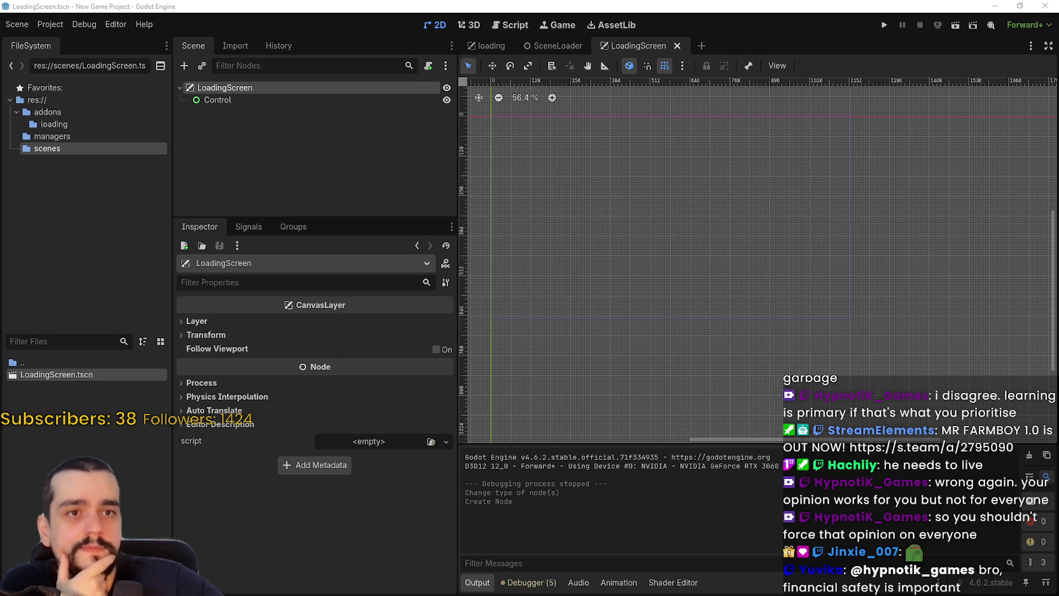
pyautogui.scroll(-5, 676, 322)
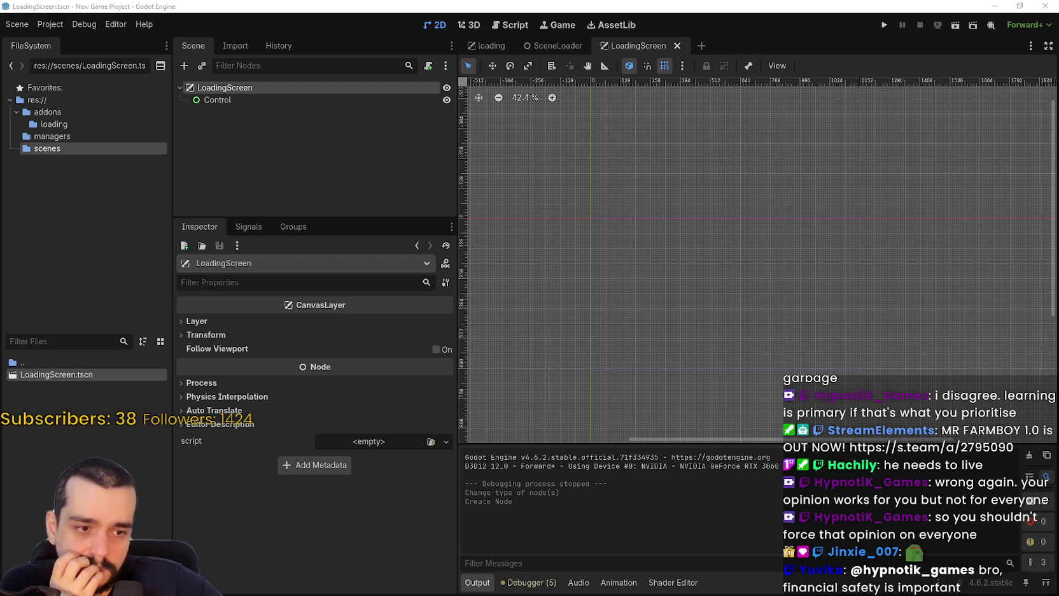
pyautogui.hotkey('alt', 'Tab')
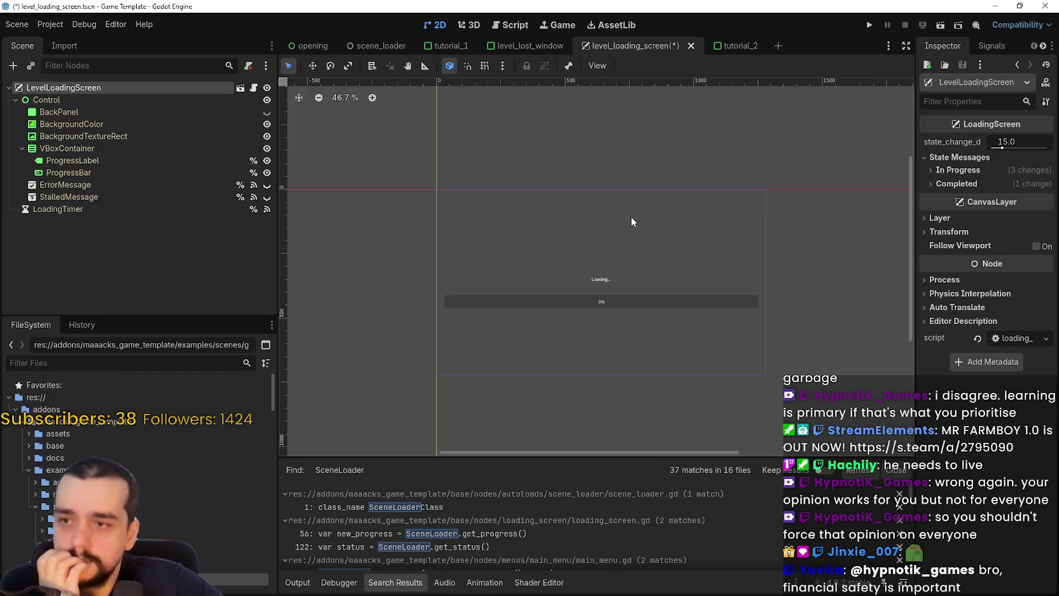
# - Inspect the reference scene's BackPanel, Control, texture, progress and message dialog nodes
pyautogui.scroll(4, 560, 255)
pyautogui.scroll(1, 527, 236)
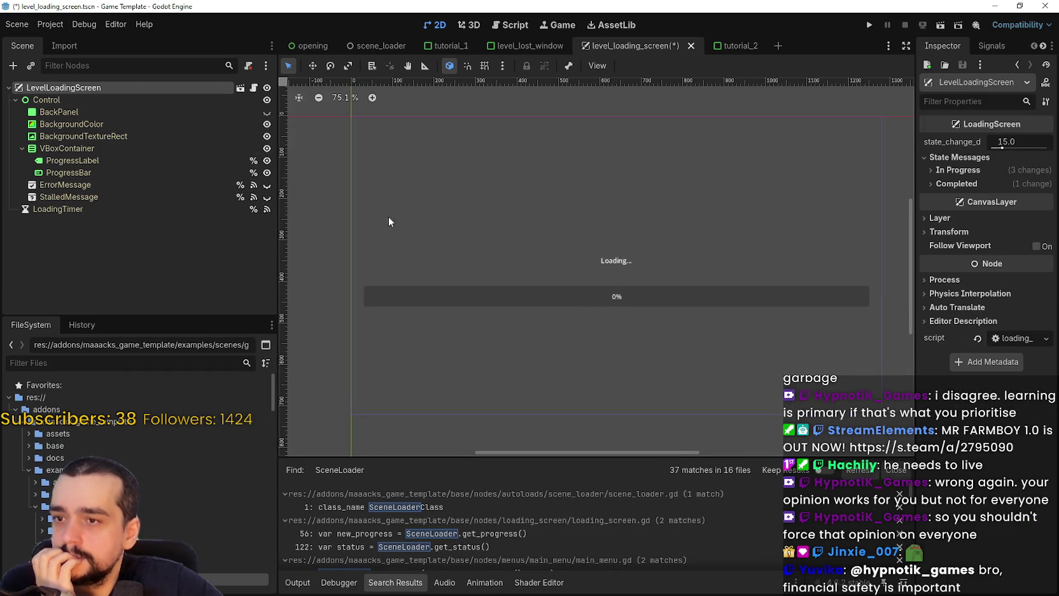
pyautogui.click(70, 113)
pyautogui.click(79, 102)
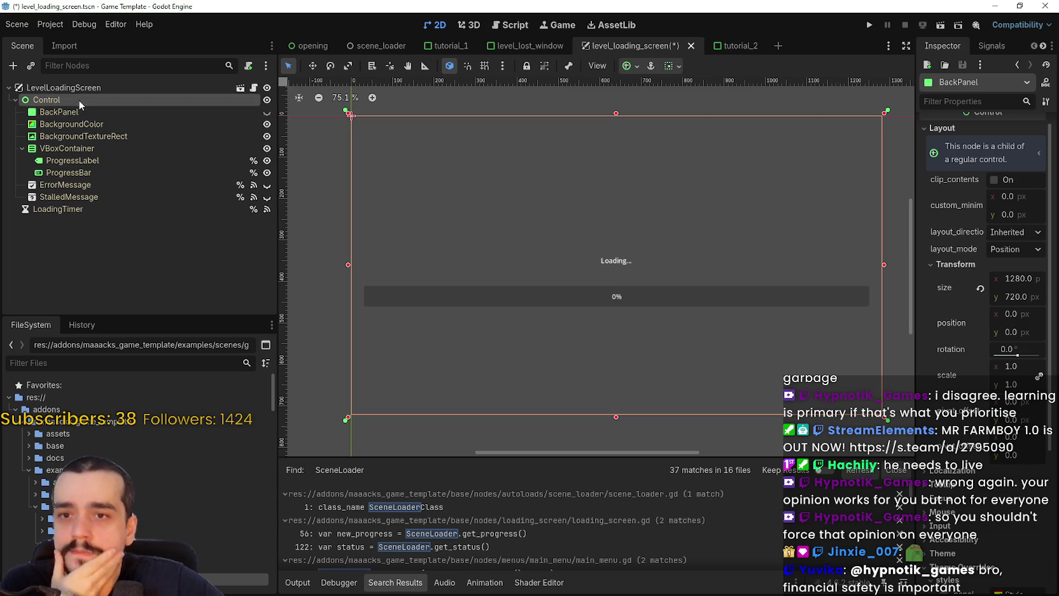
pyautogui.click(81, 137)
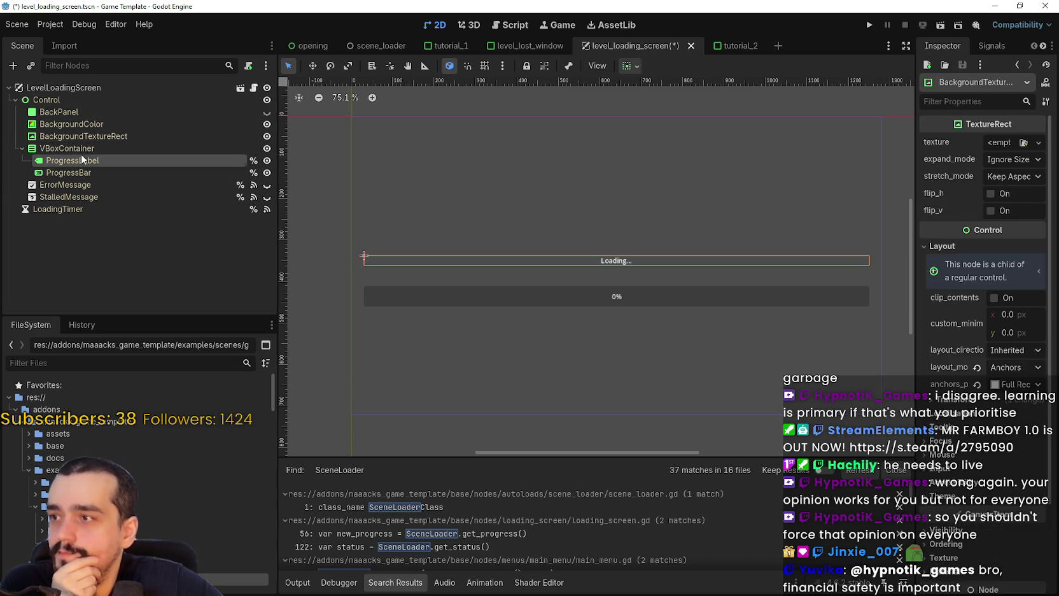
pyautogui.click(81, 160)
pyautogui.click(81, 170)
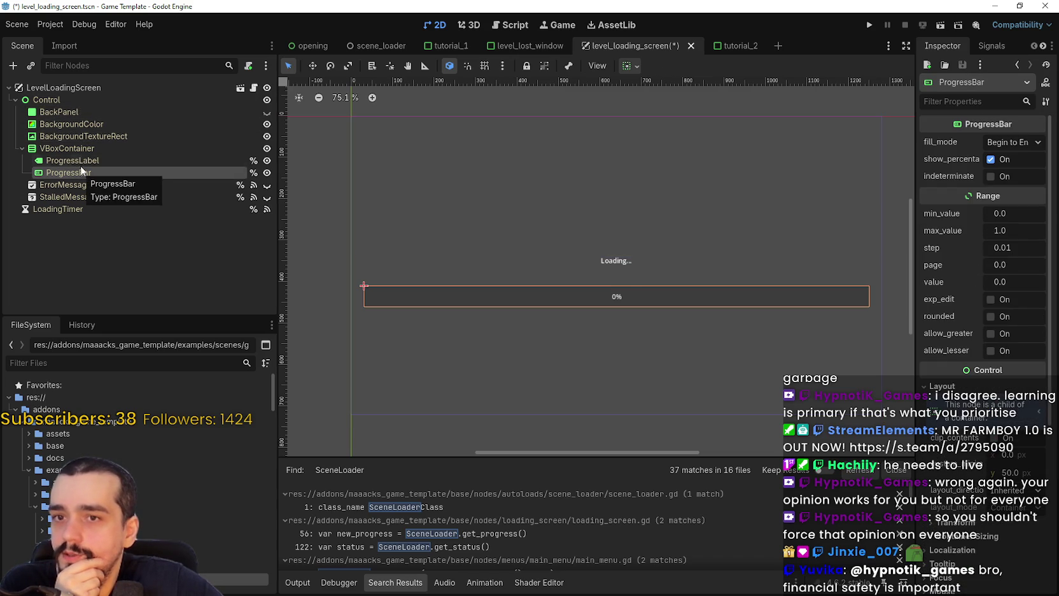
pyautogui.click(81, 162)
pyautogui.click(83, 173)
pyautogui.click(78, 188)
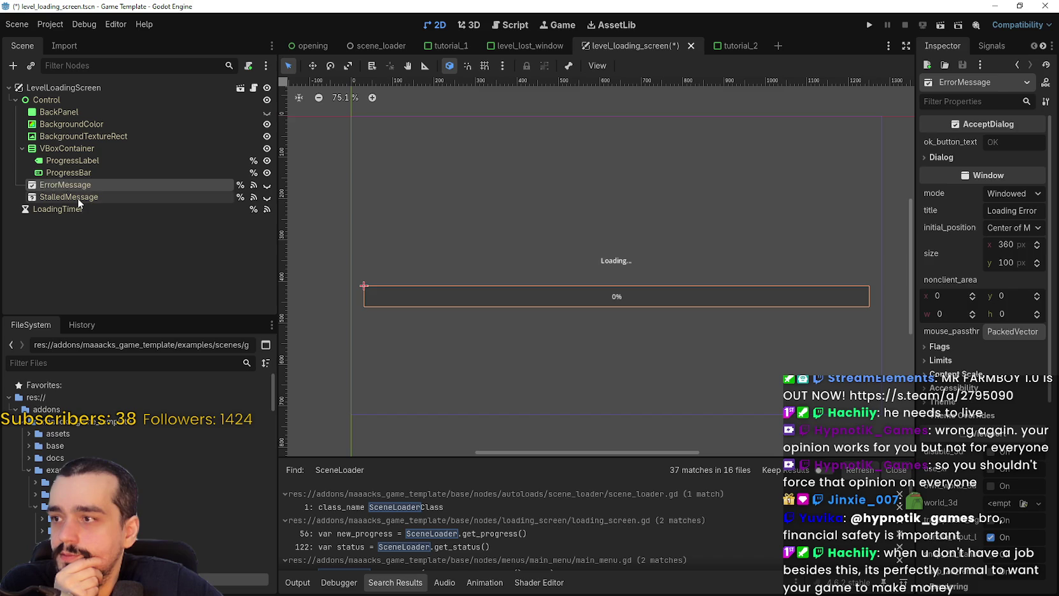
pyautogui.click(78, 198)
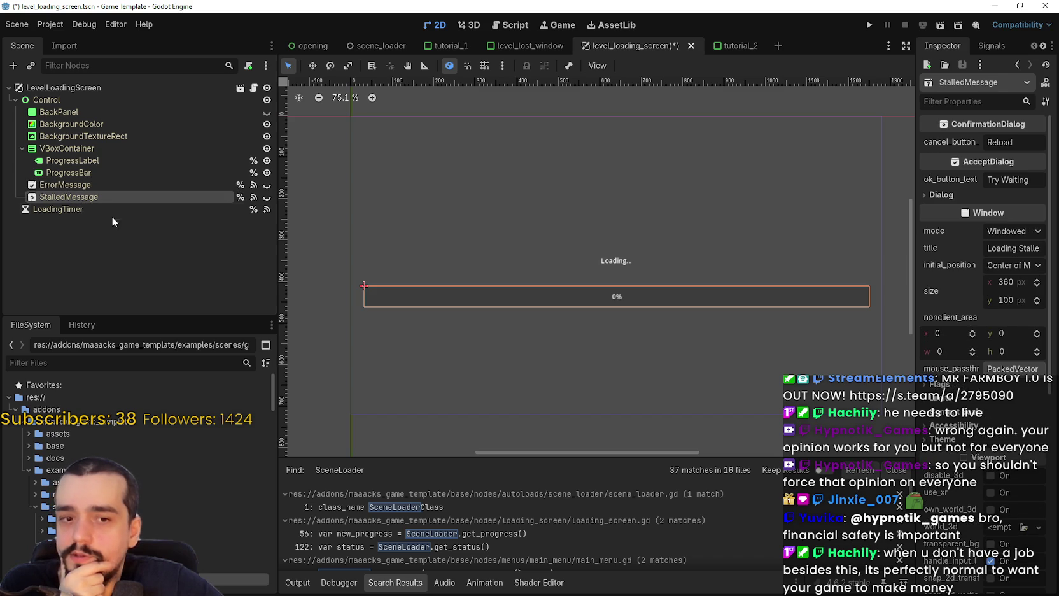
# - Preview the StalledMessage and ErrorMessage dialogs on the canvas, then hide them
pyautogui.click(268, 197)
pyautogui.click(268, 195)
pyautogui.click(270, 185)
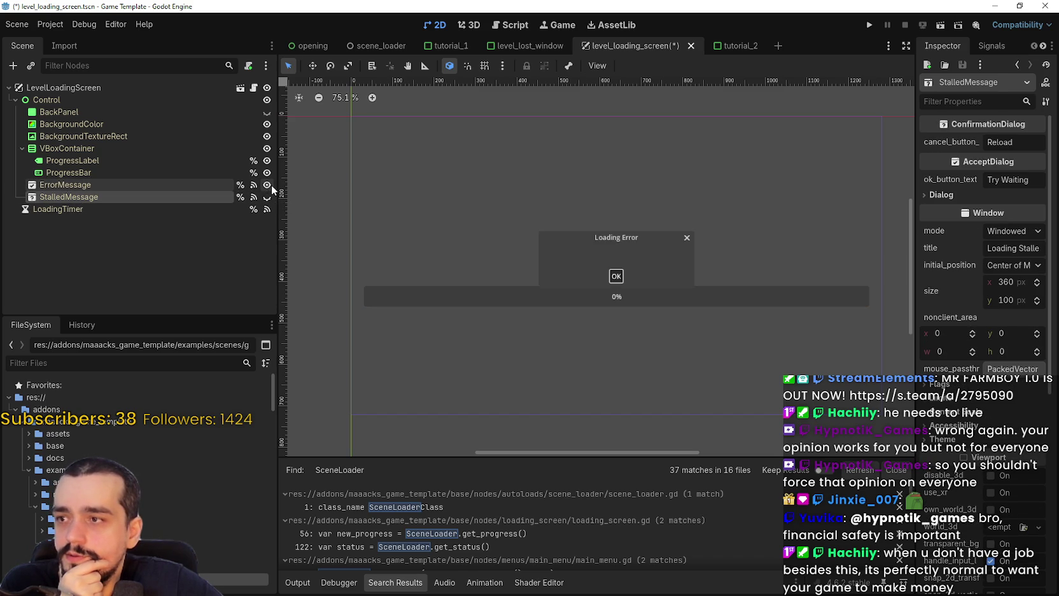
pyautogui.click(271, 184)
pyautogui.doubleClick(269, 192)
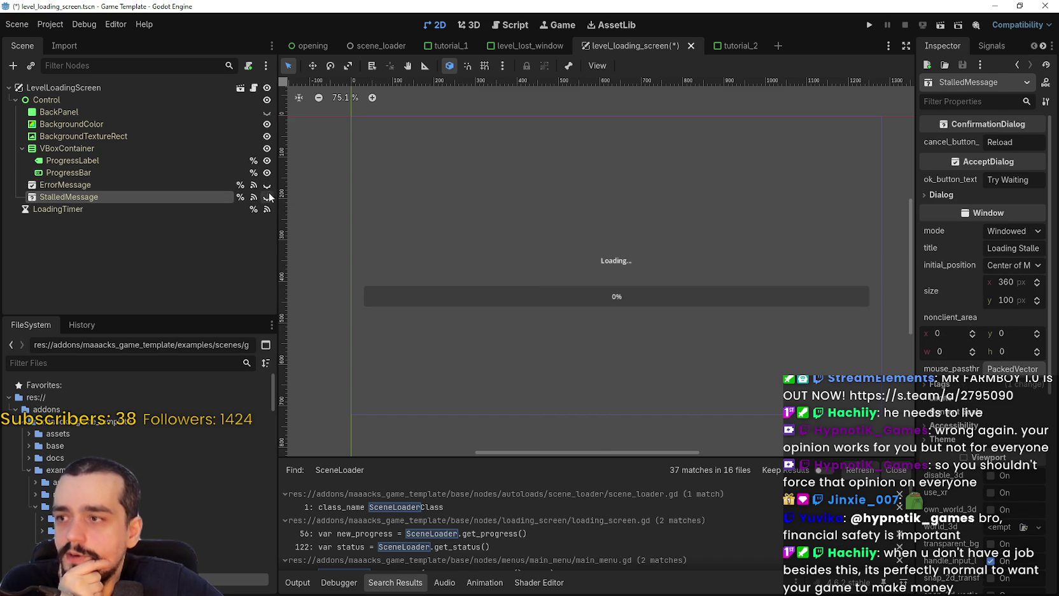
# - Review LoadingTimer's timeout signal connection, then open the root's loading_screen.gd script
pyautogui.click(225, 207)
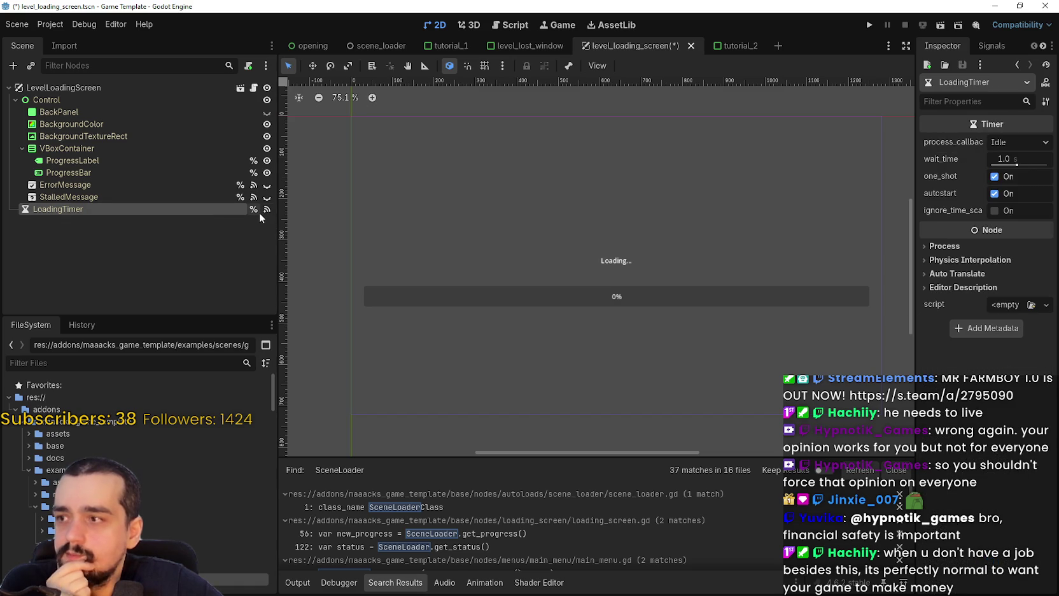
pyautogui.click(262, 211)
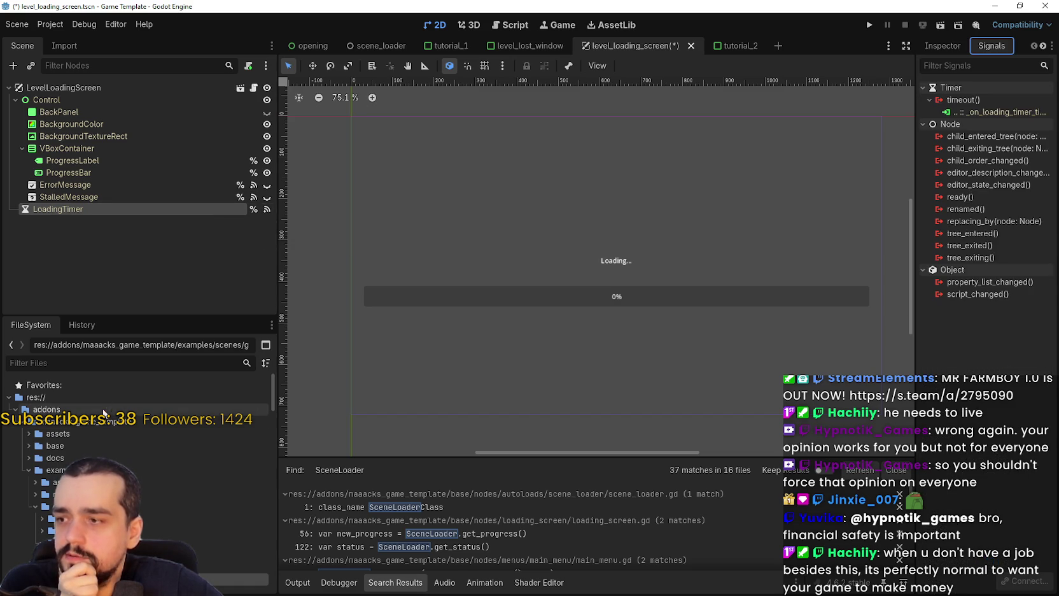
pyautogui.click(964, 109)
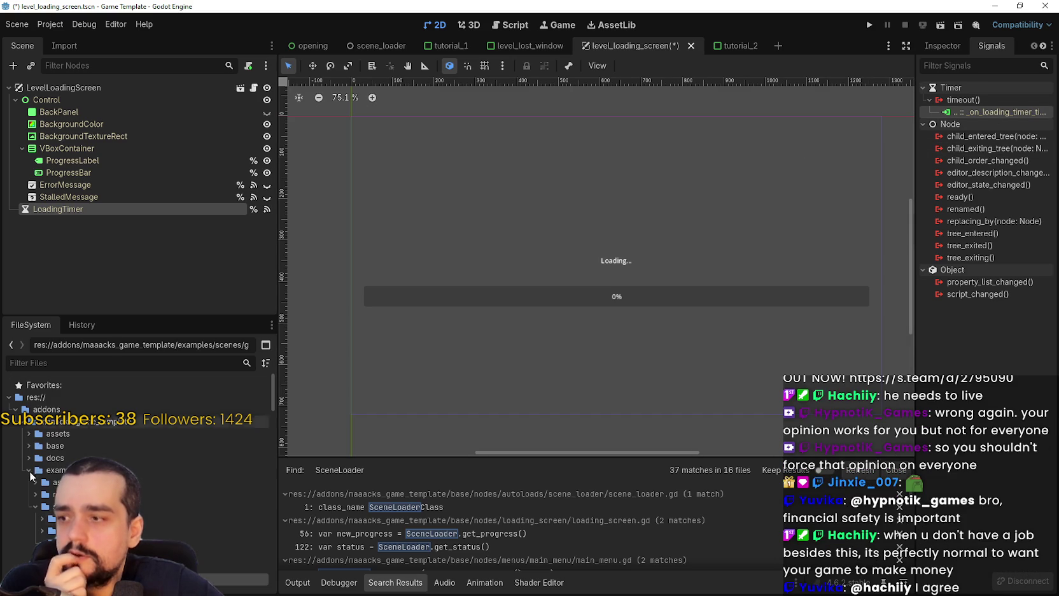
pyautogui.scroll(-3, 143, 481)
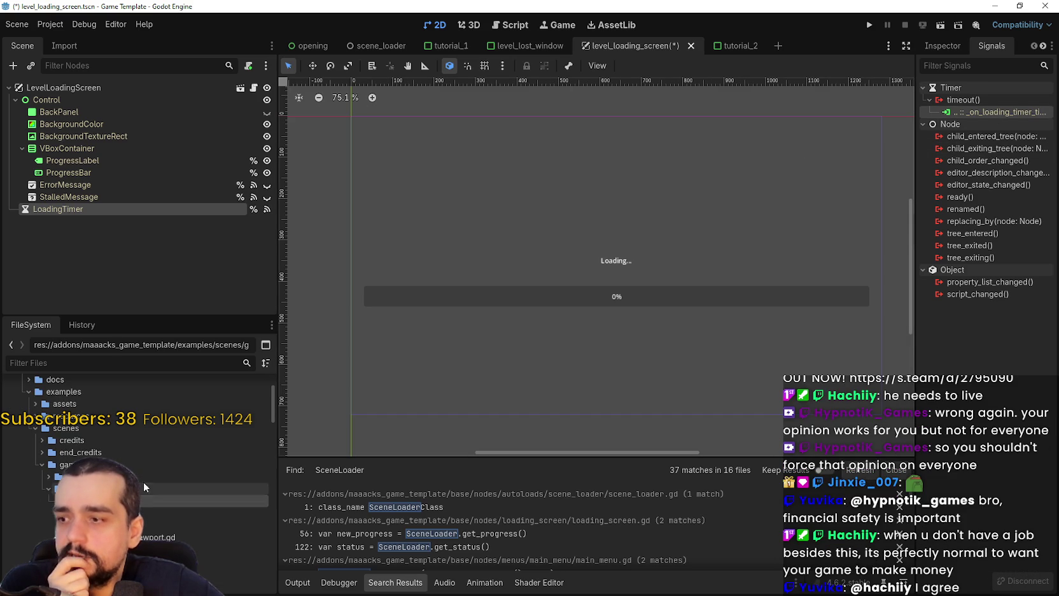
pyautogui.click(267, 209)
pyautogui.click(1013, 112)
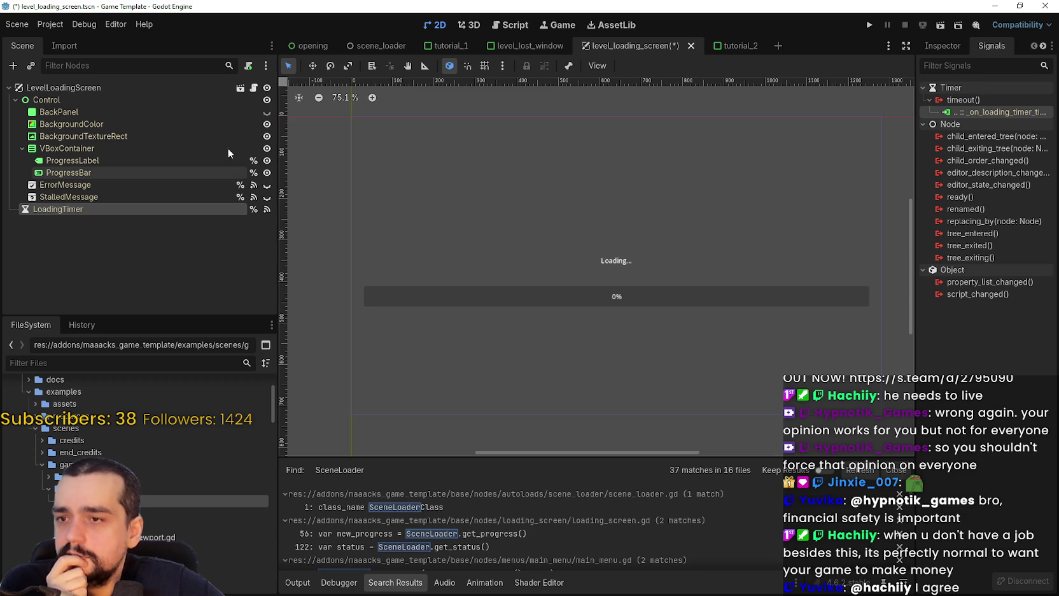
pyautogui.click(254, 89)
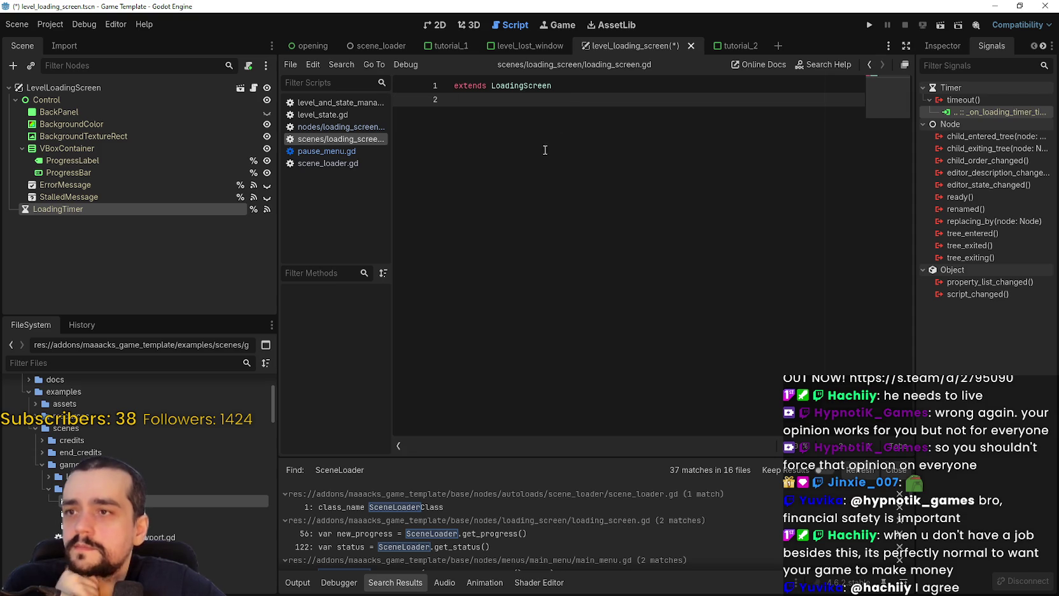
# - Check the root's and LoadingTimer's signals and the timeout connection's options
pyautogui.click(232, 88)
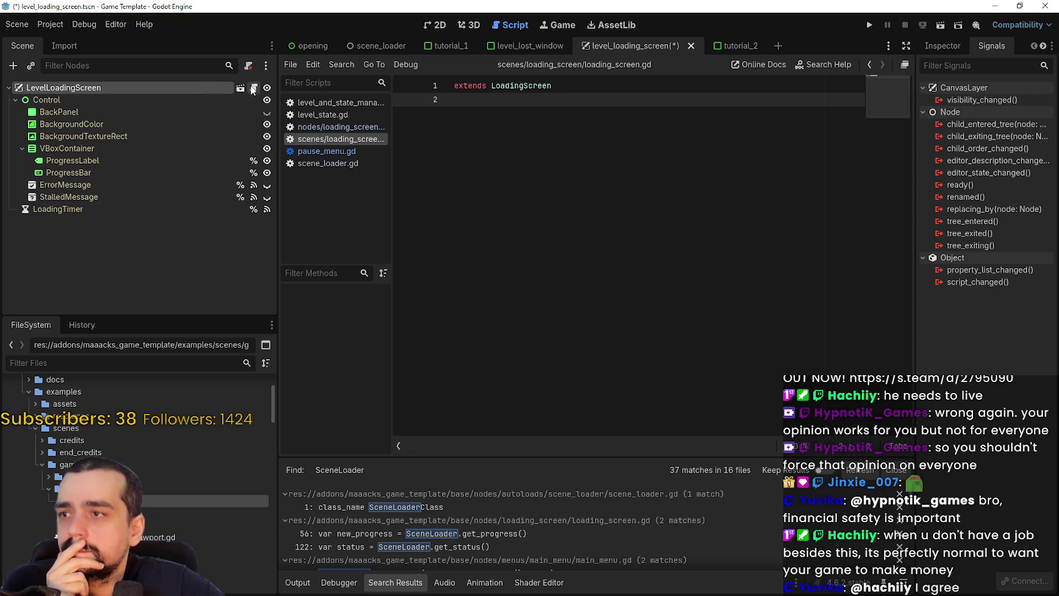
pyautogui.click(754, 146)
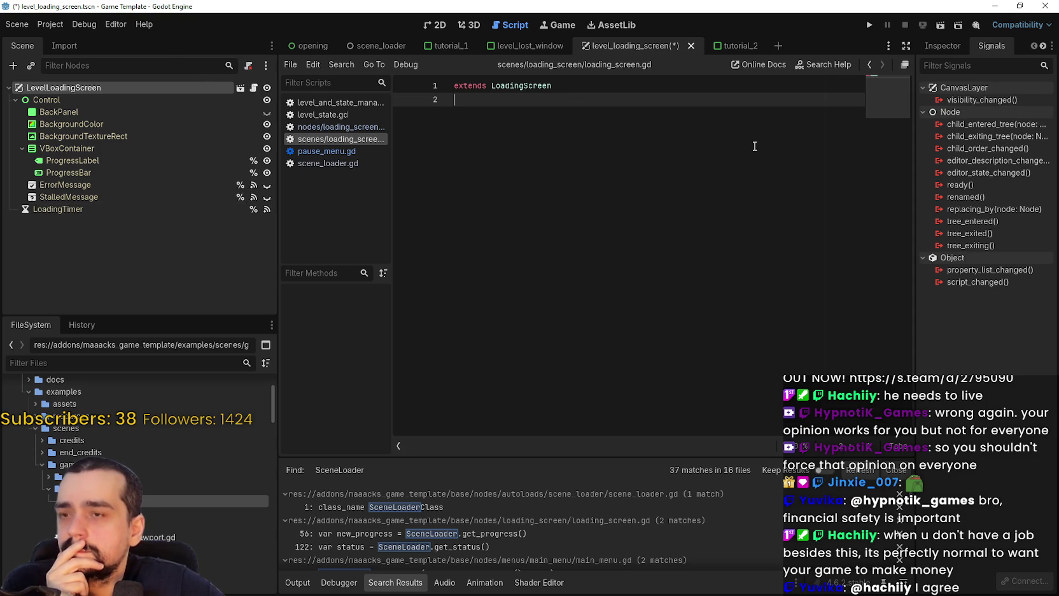
pyautogui.click(149, 207)
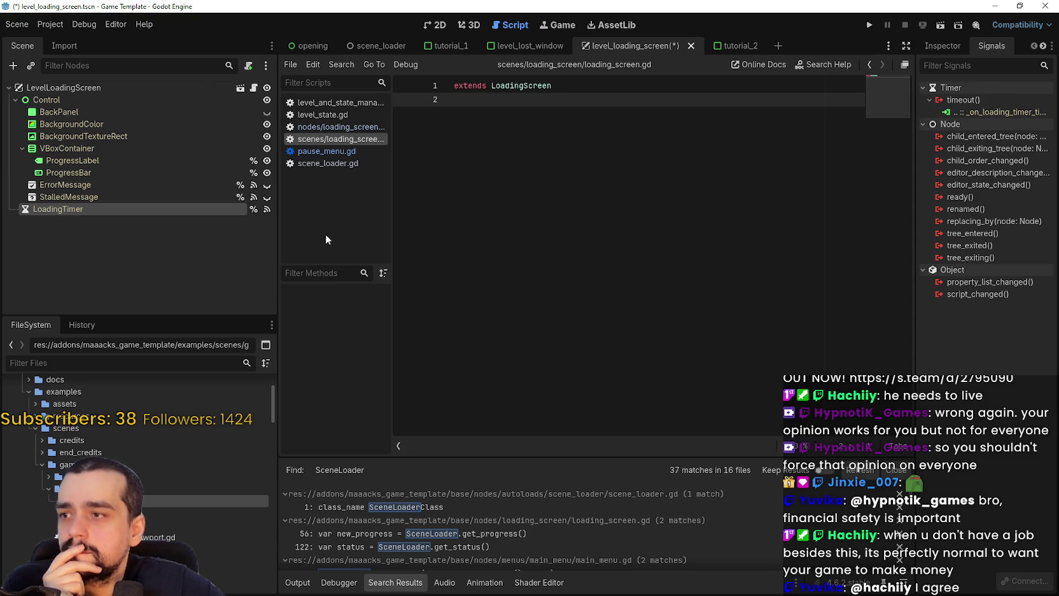
pyautogui.rightClick(993, 108)
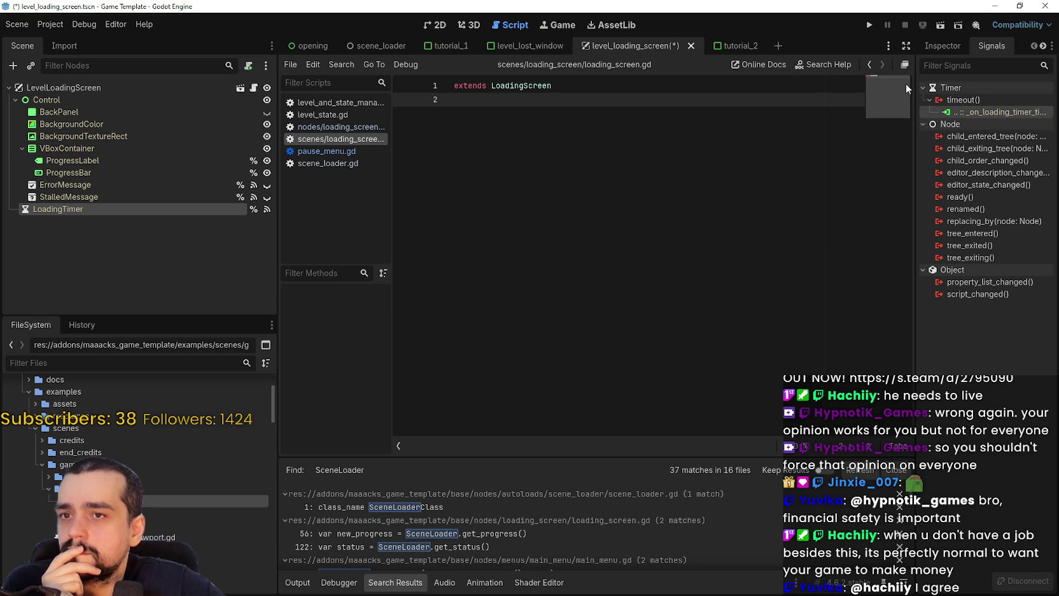
pyautogui.click(159, 88)
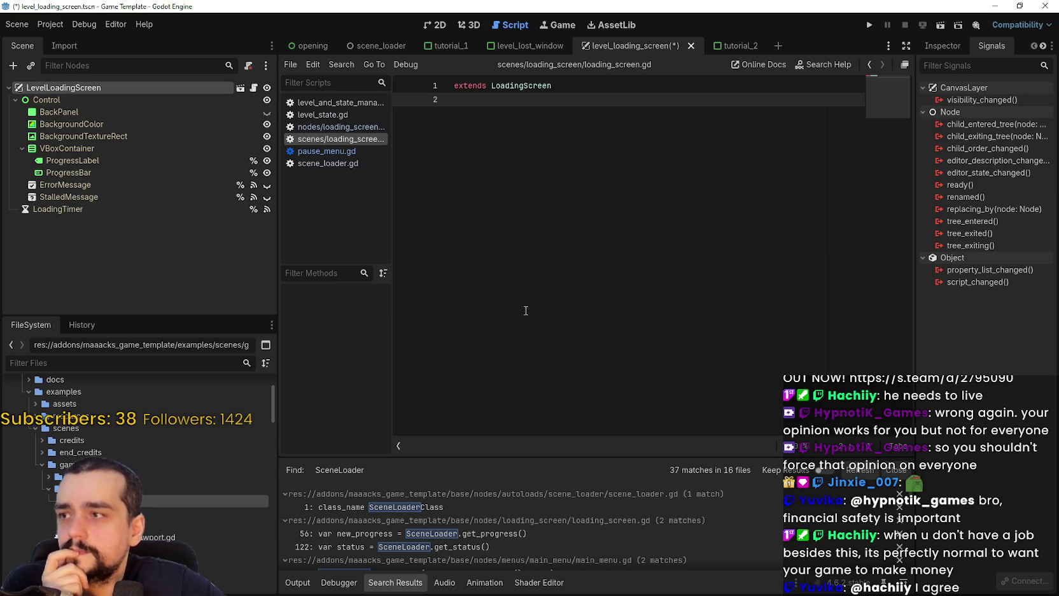
# - Show LoadingTimer's timeout signal, go back to the 2D view and un-maximize the window
pyautogui.click(128, 209)
pyautogui.click(437, 24)
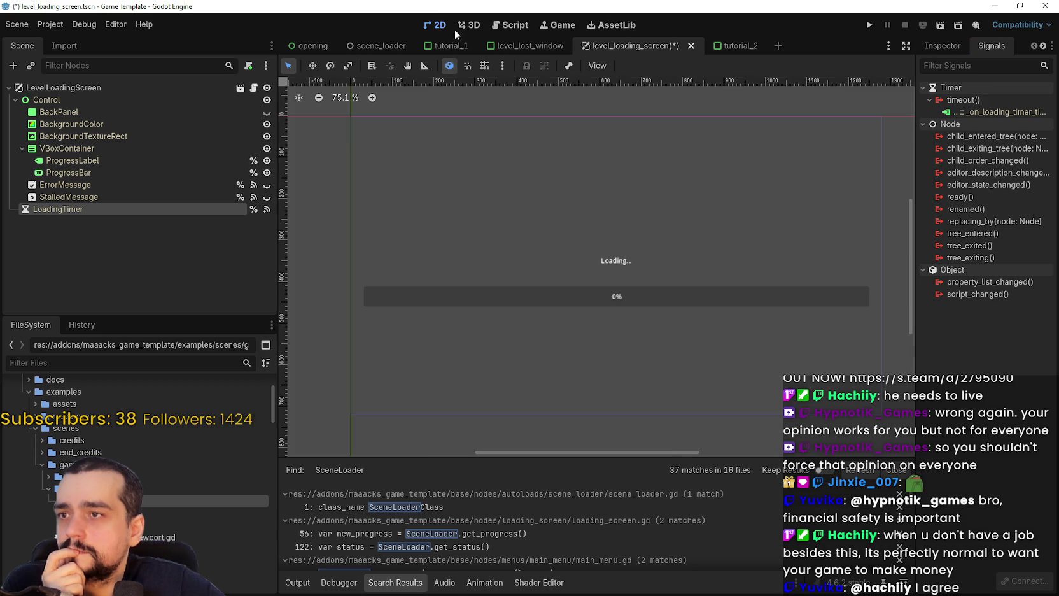
pyautogui.click(1019, 5)
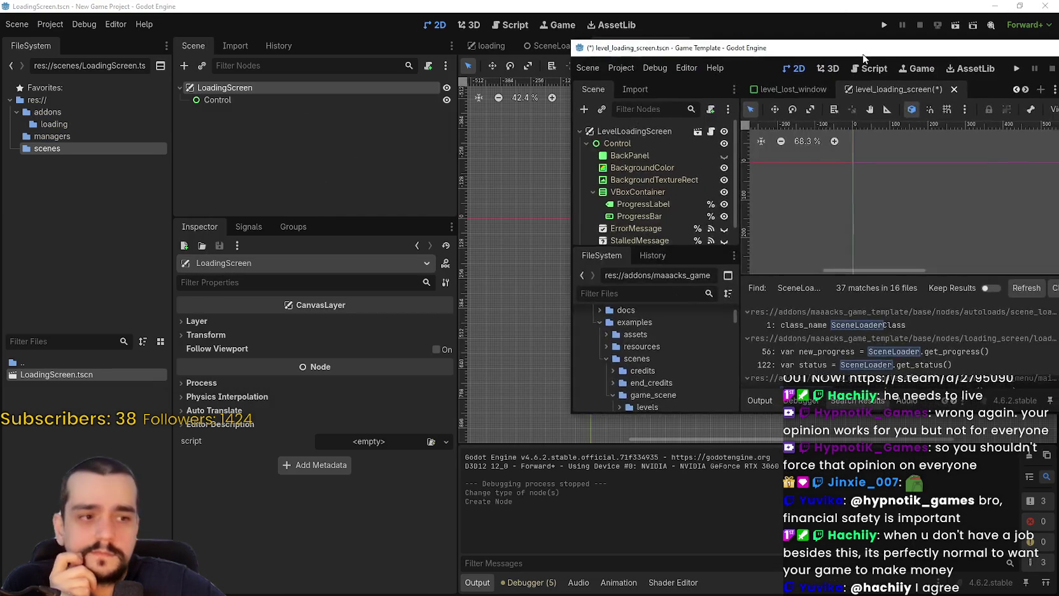
# - Move the Game Template window aside and open the LoadingScreen root's node actions
pyautogui.click(506, 6)
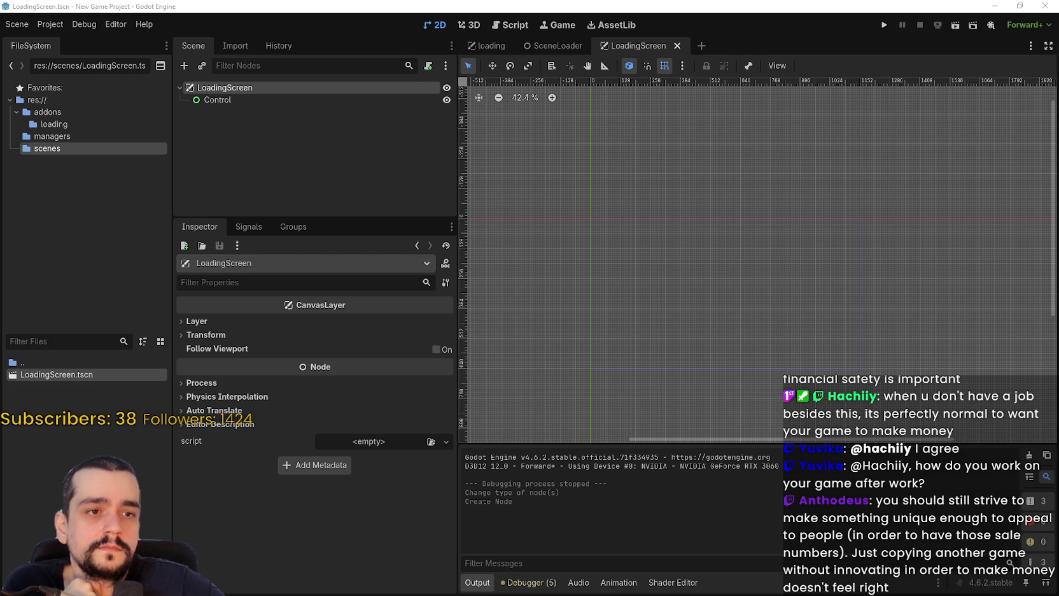
pyautogui.rightClick(257, 88)
# - Add a Panel child under LoadingScreen by searching 'p' in Add Child Node
pyautogui.click(284, 97)
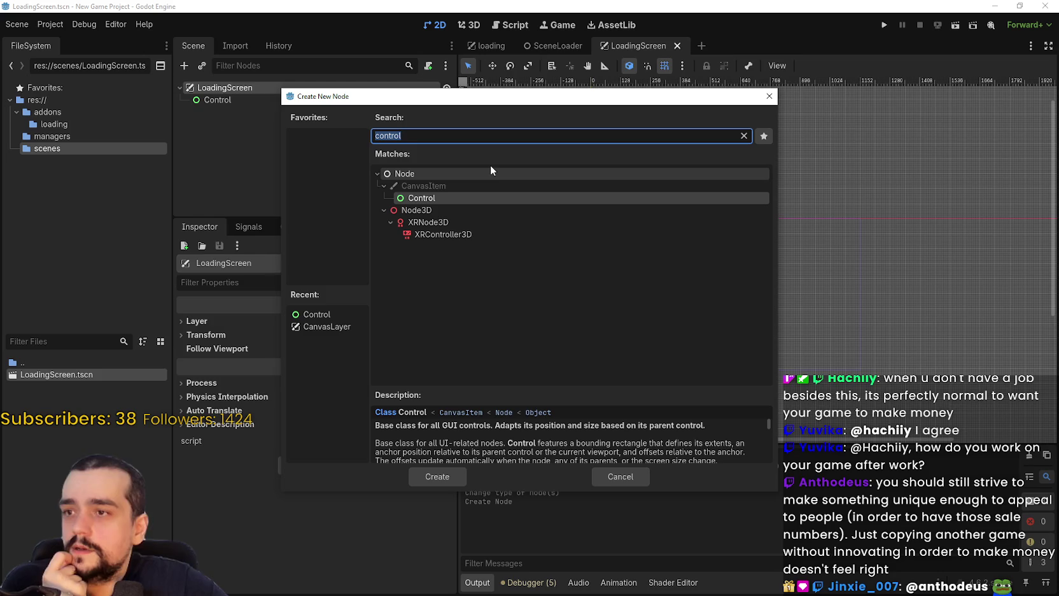
pyautogui.write('p')
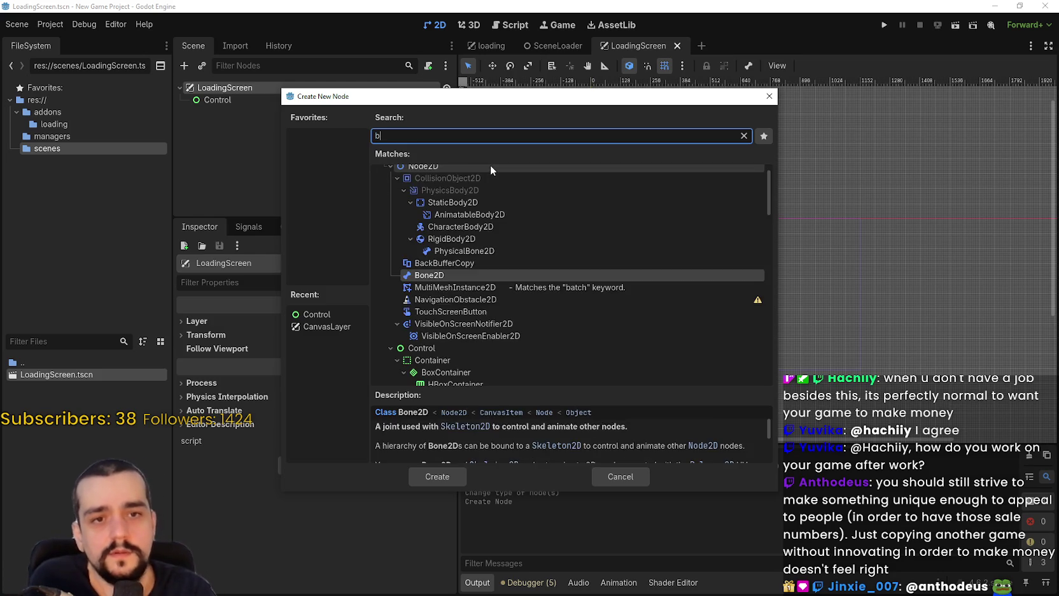
pyautogui.press('Return')
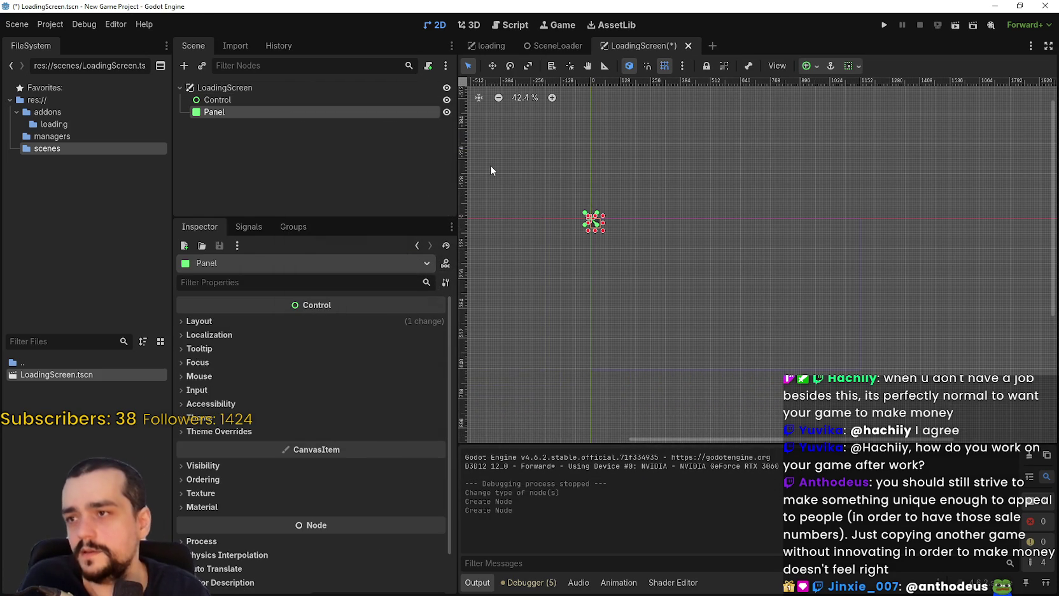
pyautogui.scroll(2, 715, 196)
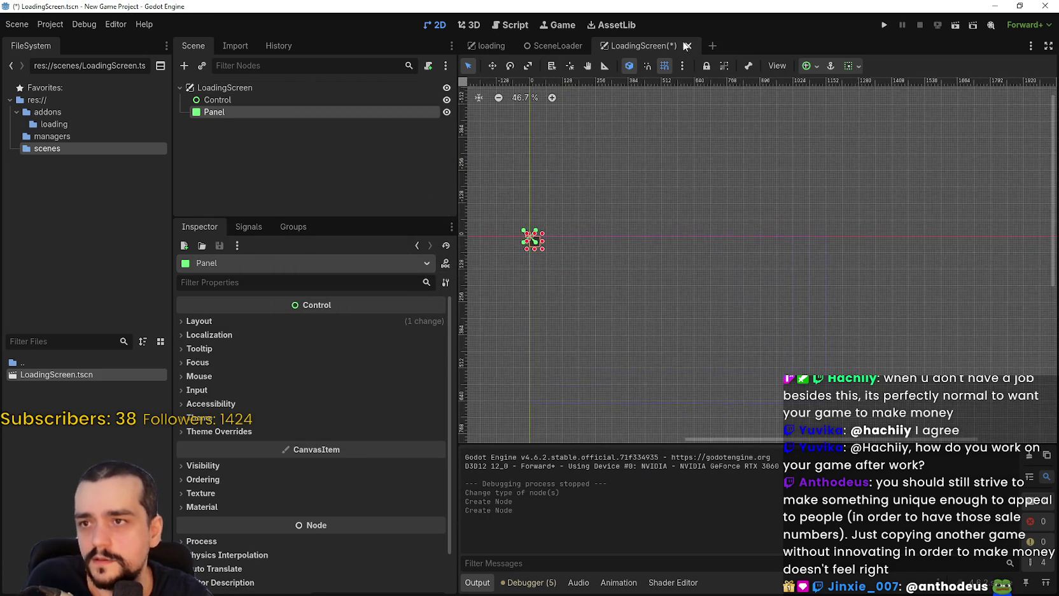
# - Open Project Settings and set the display viewport width to 640 and height to 360
pyautogui.click(50, 25)
pyautogui.click(70, 42)
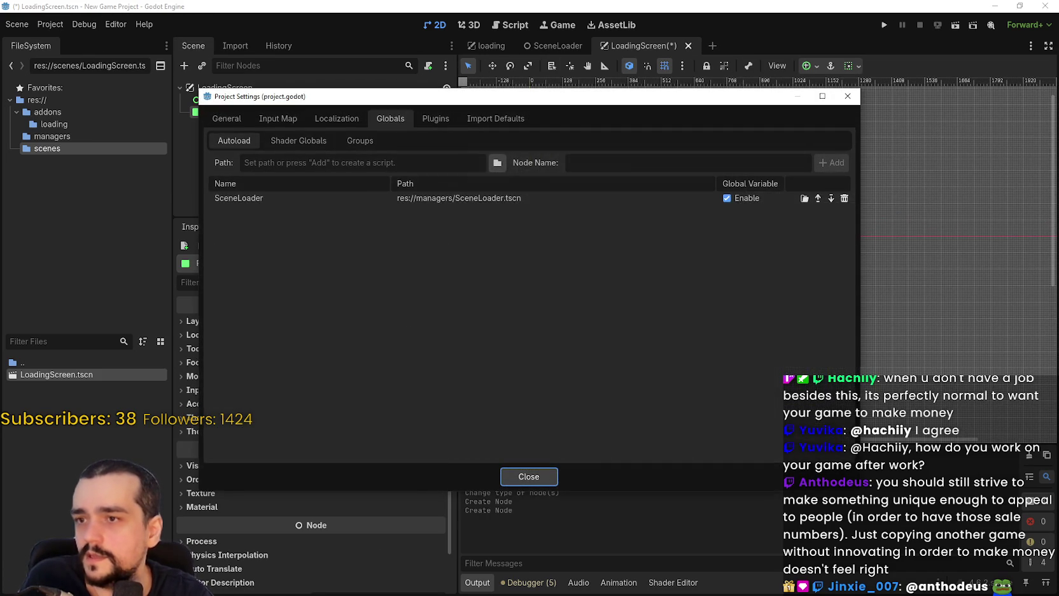
pyautogui.click(242, 205)
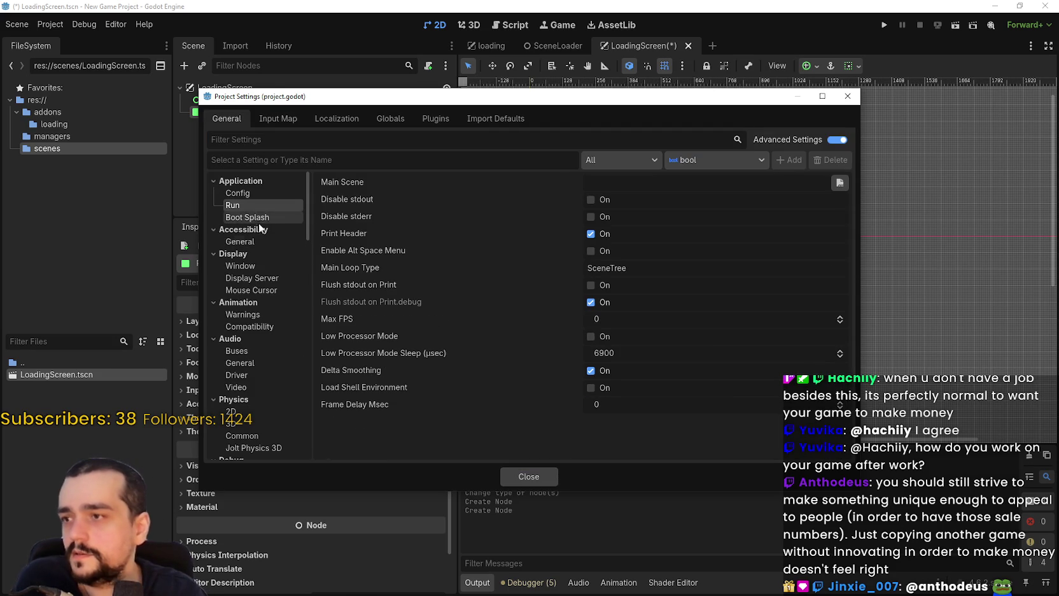
pyautogui.click(252, 242)
pyautogui.click(253, 266)
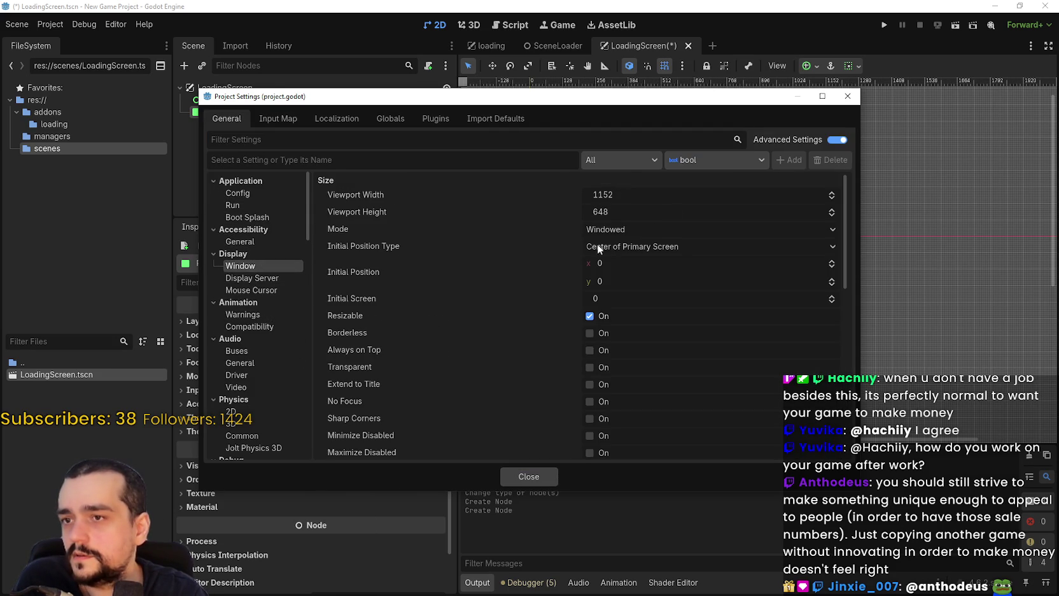
pyautogui.click(663, 193)
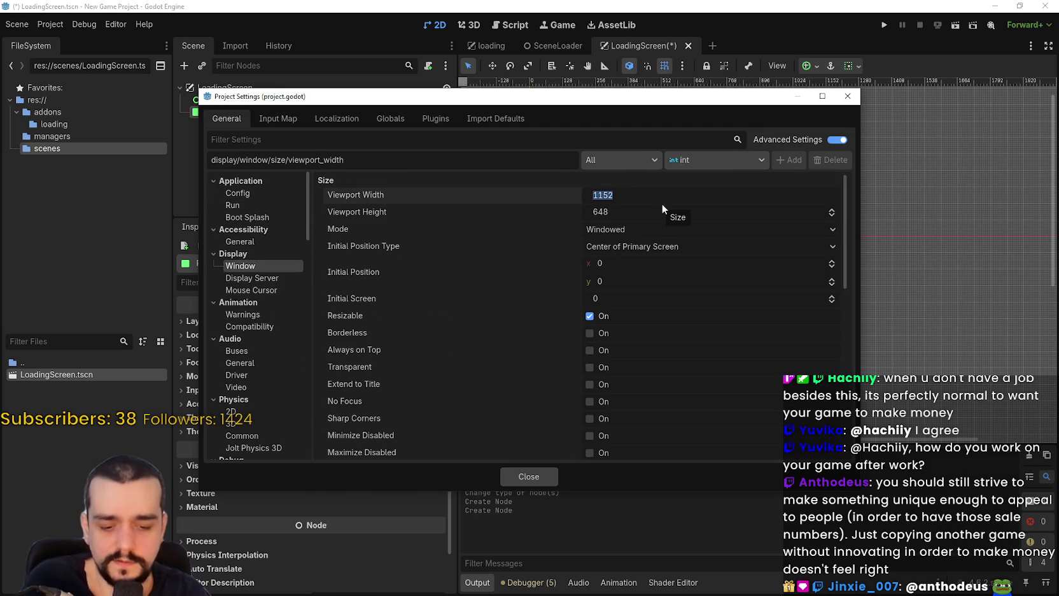
pyautogui.write('640')
pyautogui.press('Return')
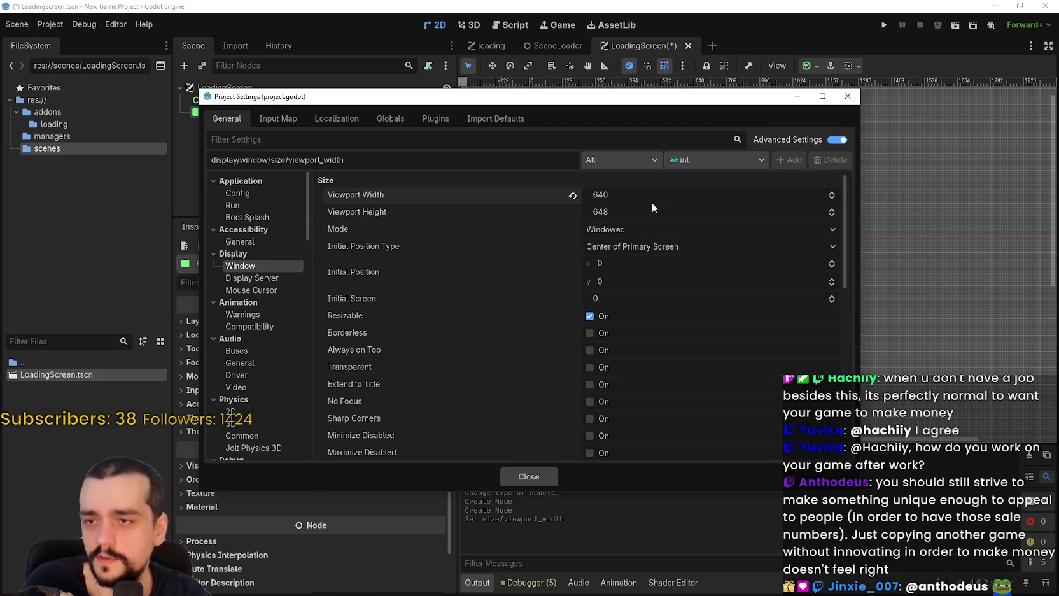
pyautogui.click(640, 212)
pyautogui.write('360')
pyautogui.press('Return')
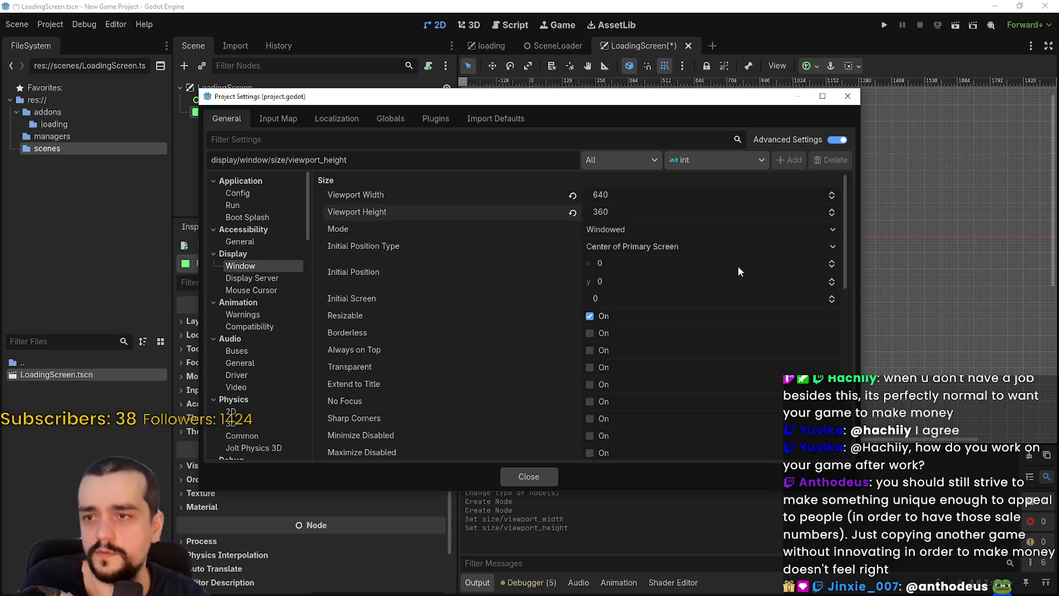
# - Review the stretch settings, keeping mode canvas_items, aspect expand and scale mode fractional
pyautogui.scroll(-10, 738, 271)
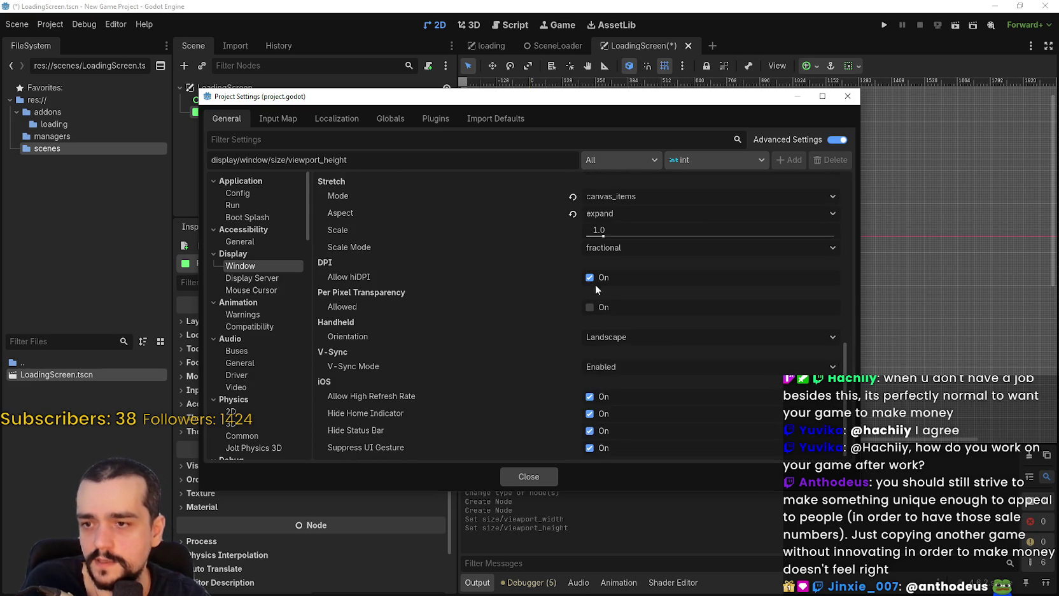
pyautogui.click(609, 198)
pyautogui.click(638, 229)
pyautogui.click(618, 213)
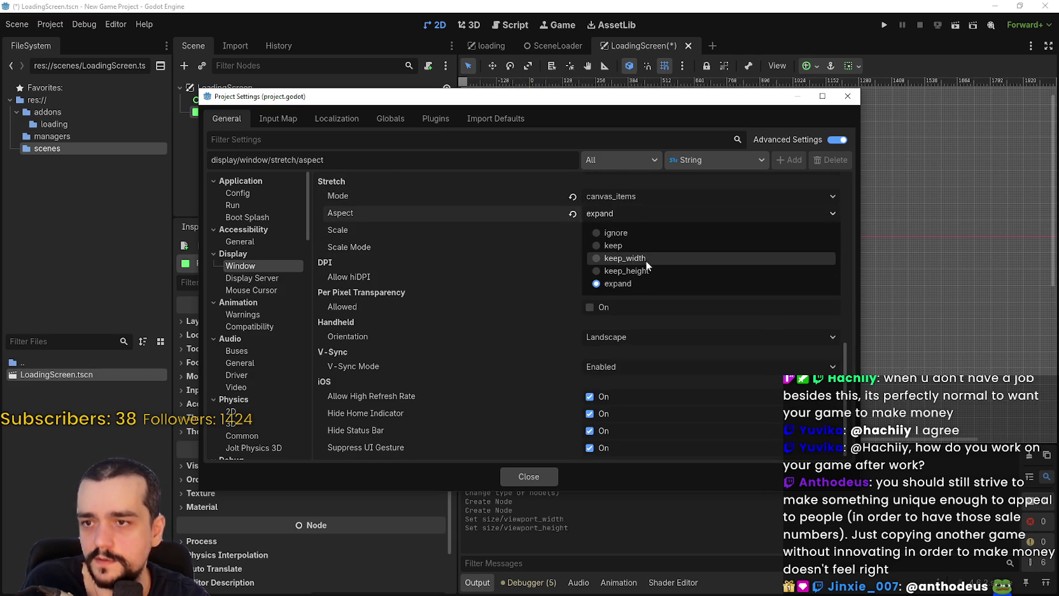
pyautogui.click(637, 279)
pyautogui.scroll(2, 633, 297)
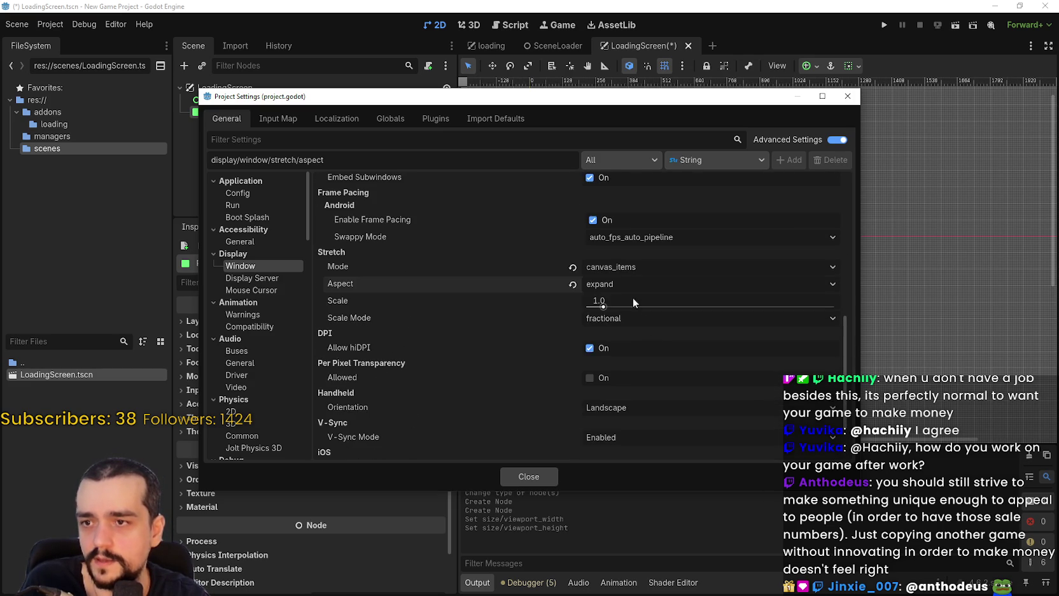
pyautogui.click(634, 319)
pyautogui.click(633, 335)
pyautogui.scroll(2, 633, 356)
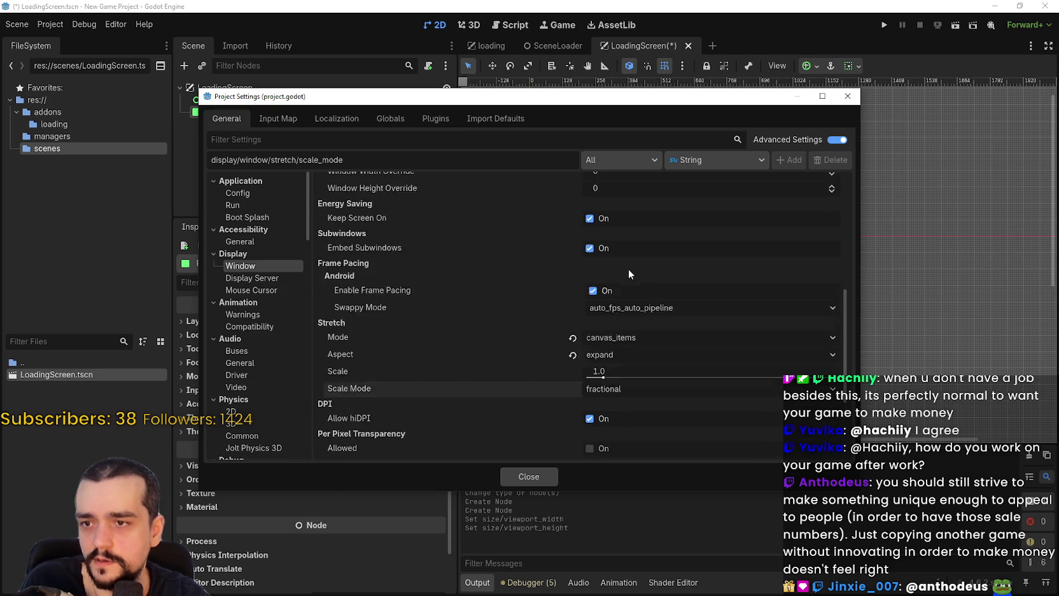
pyautogui.scroll(-4, 645, 360)
pyautogui.scroll(4, 587, 420)
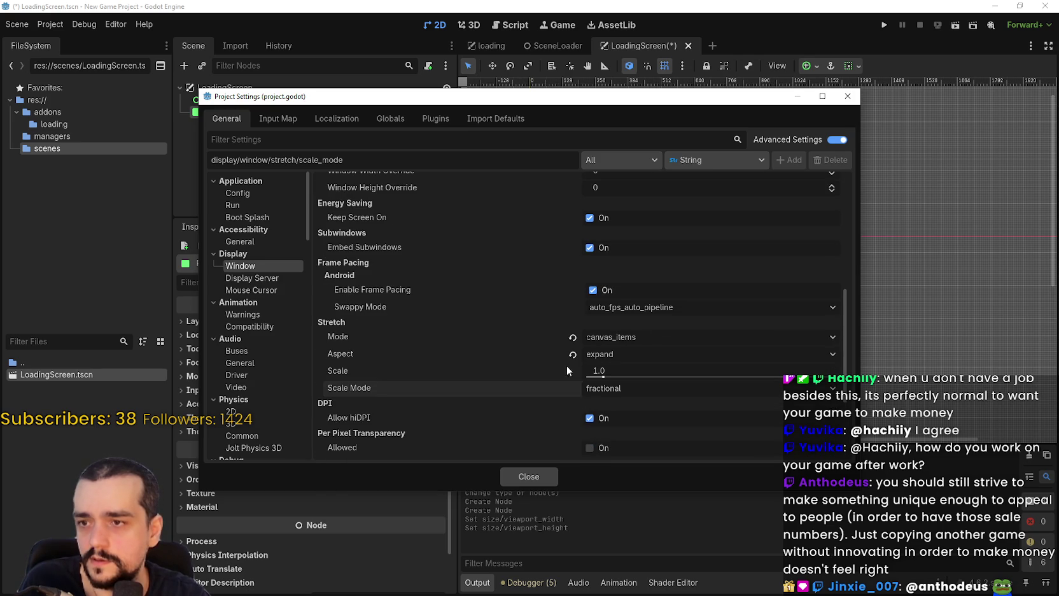
pyautogui.scroll(4, 649, 351)
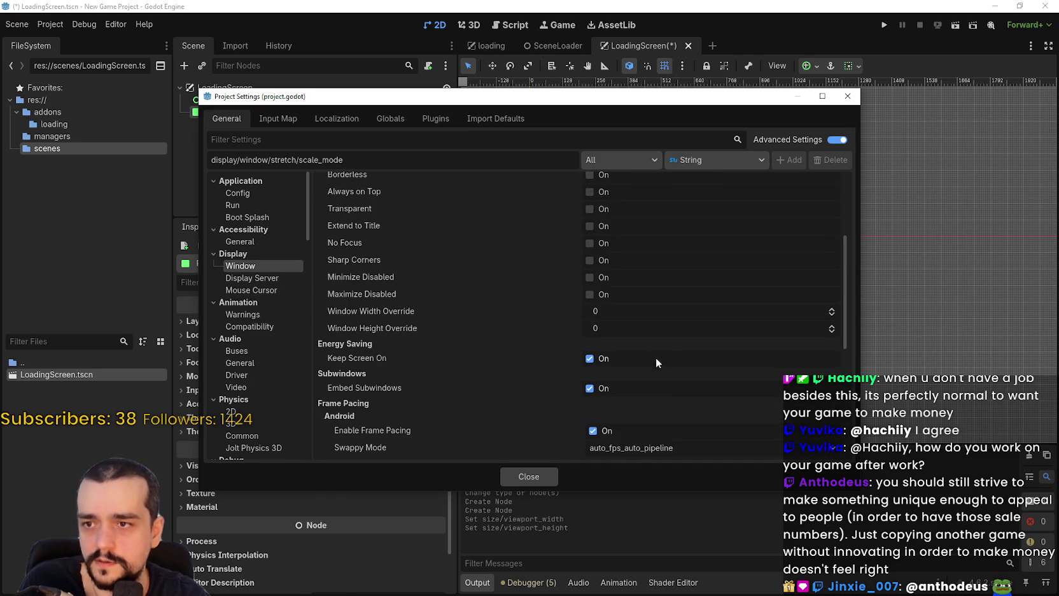
# - Set the window width override to 1280 and height override to 720
pyautogui.click(636, 295)
pyautogui.click(637, 295)
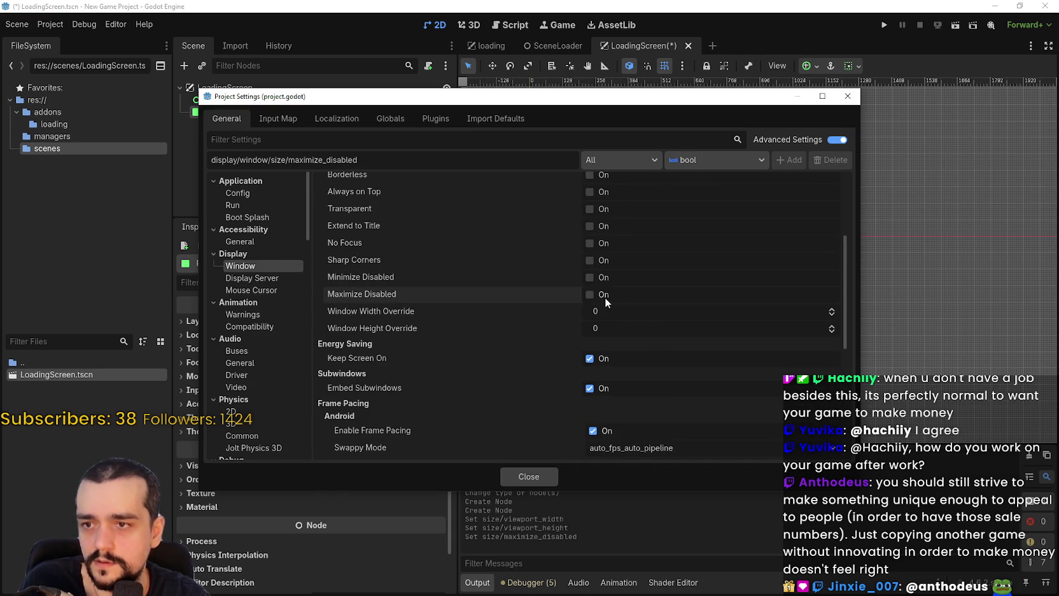
pyautogui.click(634, 326)
pyautogui.click(637, 311)
pyautogui.write('12')
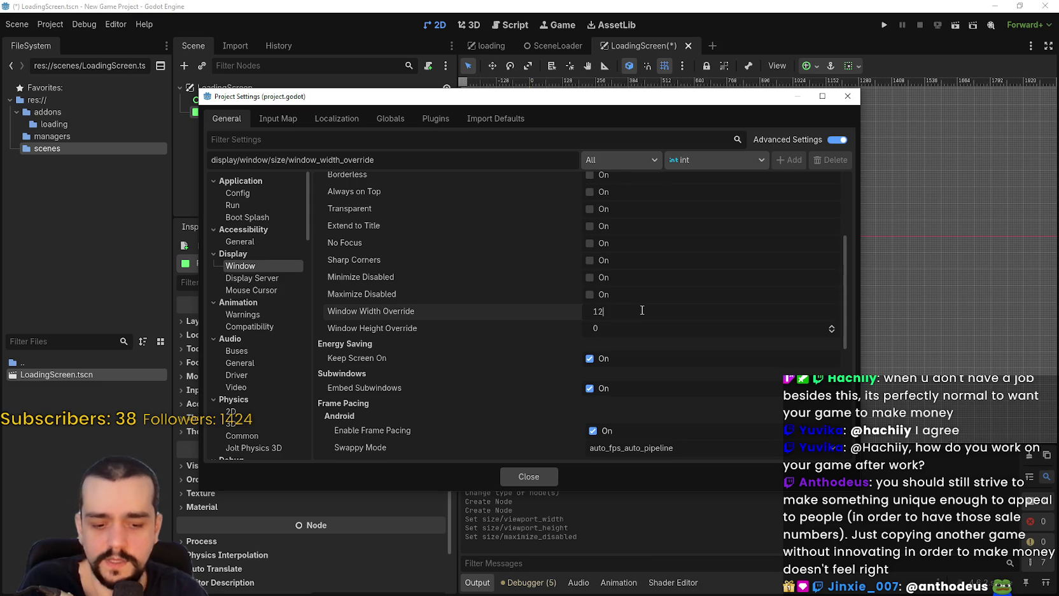
pyautogui.write('80')
pyautogui.press('Return')
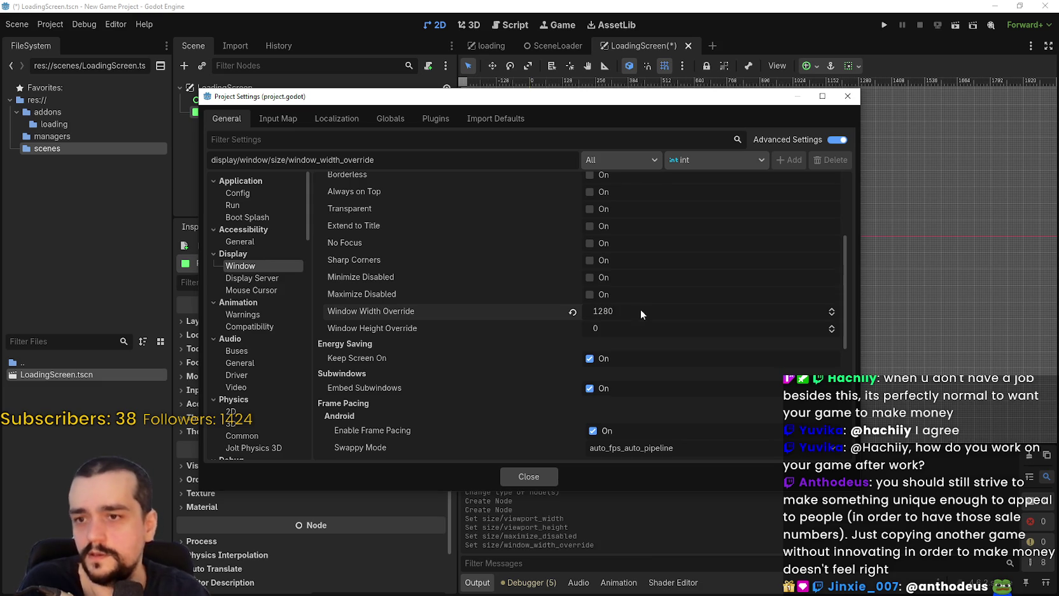
pyautogui.click(655, 326)
pyautogui.write('720')
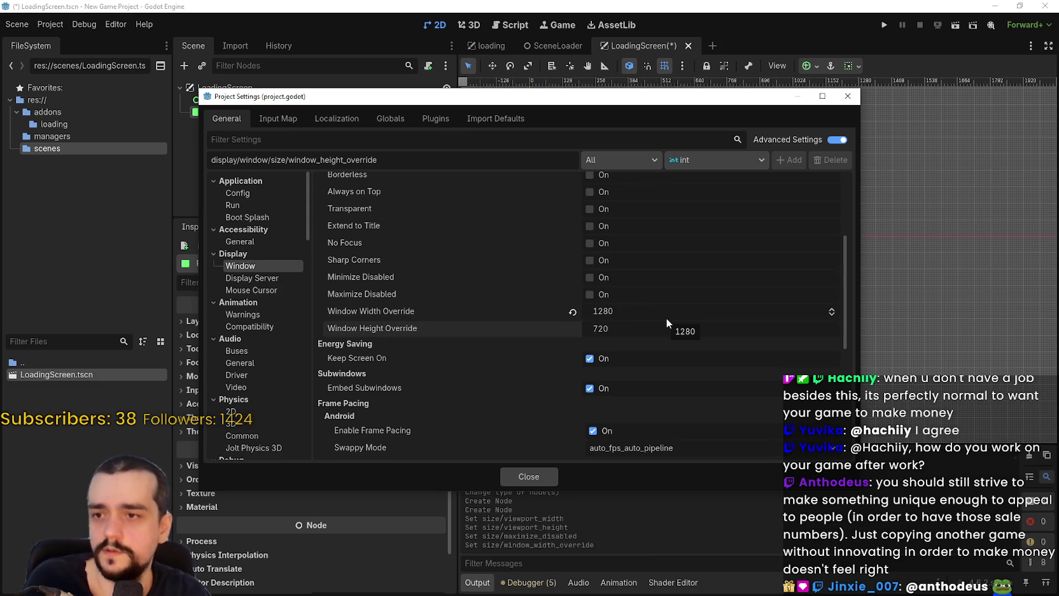
pyautogui.press('Return')
# - Keep the window mode as Windowed and close Project Settings
pyautogui.scroll(3, 676, 306)
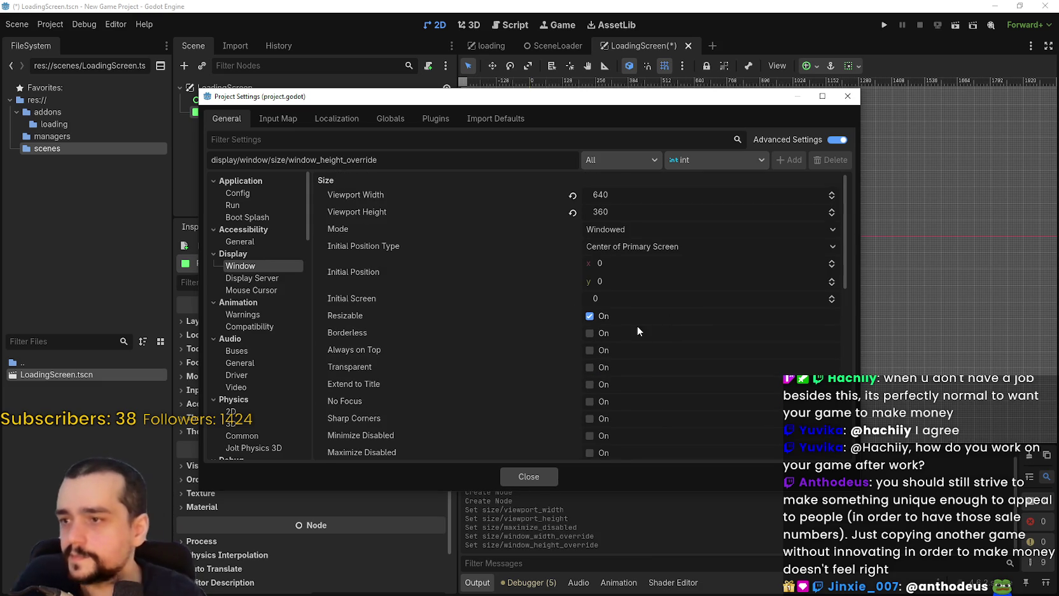
pyautogui.scroll(-2, 509, 338)
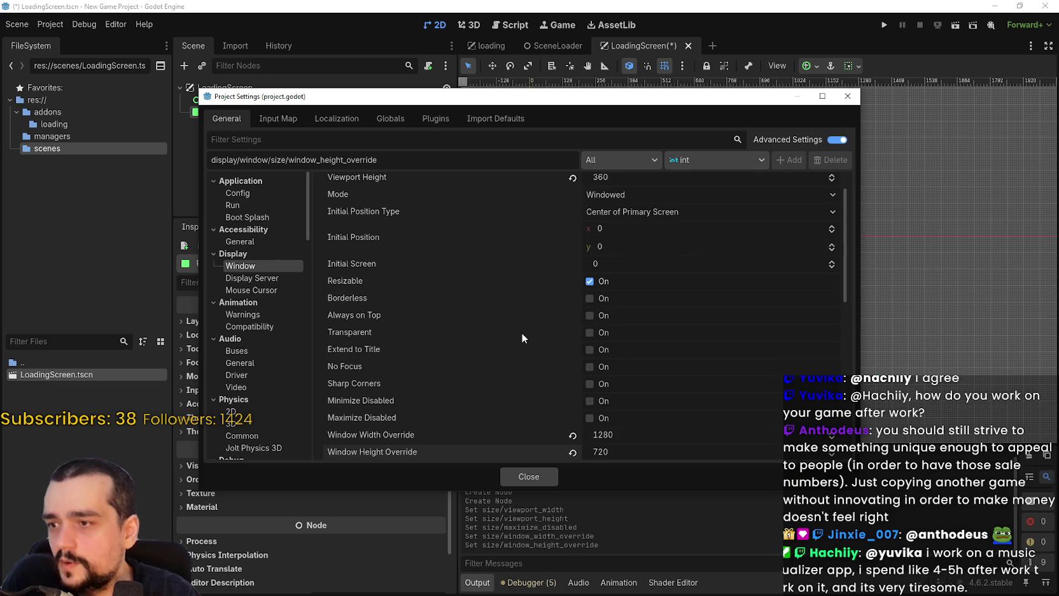
pyautogui.scroll(2, 692, 360)
pyautogui.click(616, 229)
pyautogui.click(621, 230)
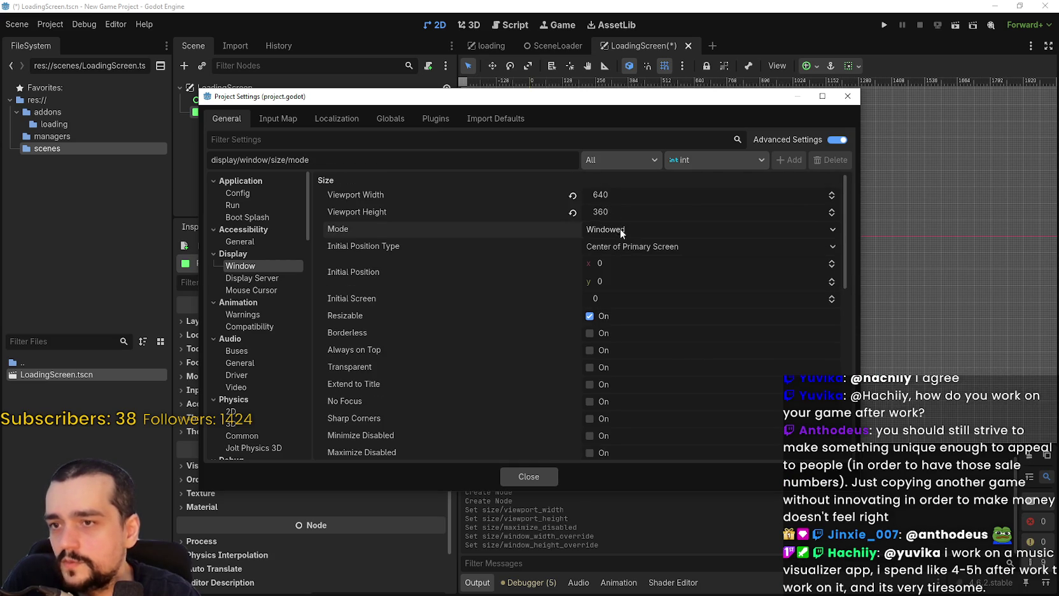
pyautogui.scroll(-2, 573, 381)
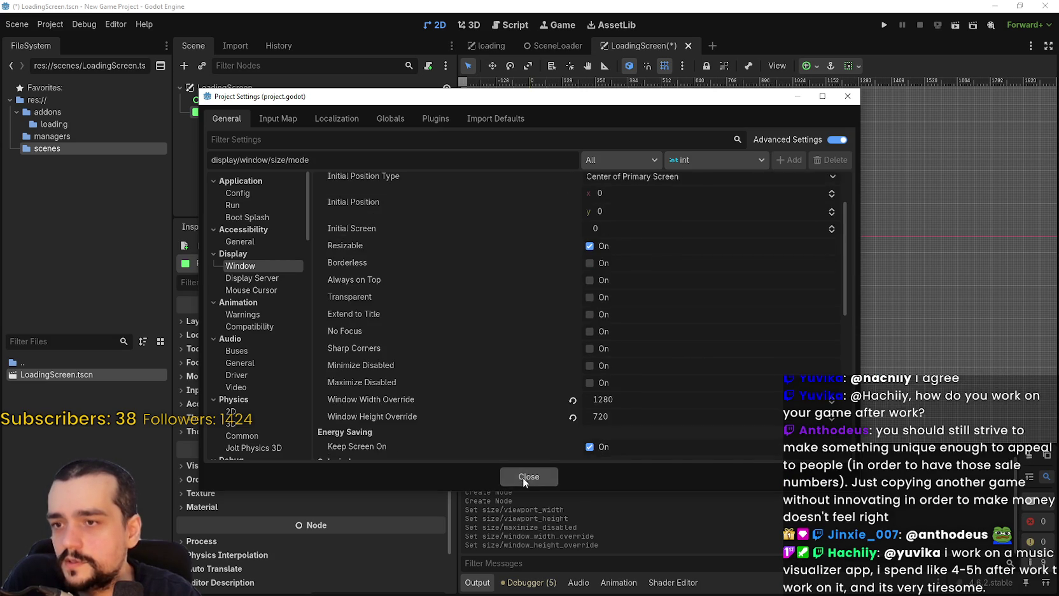
pyautogui.click(523, 477)
pyautogui.scroll(-2, 870, 262)
# - Apply the Full Rect anchor preset to the Panel and save LoadingScreen.tscn
pyautogui.hotkey('ctrl', 's')
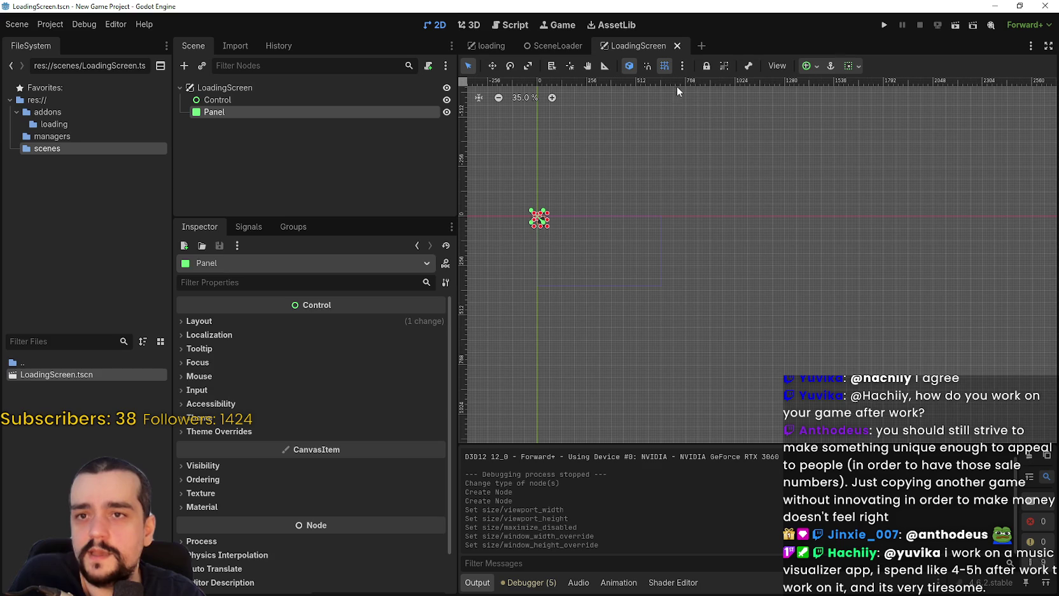
pyautogui.scroll(3, 721, 263)
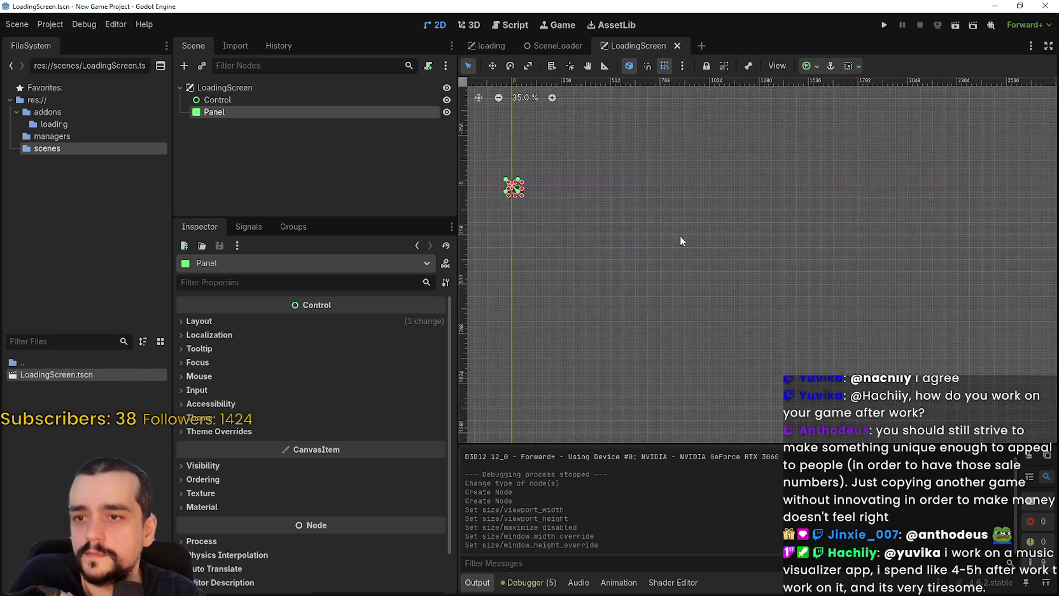
pyautogui.scroll(3, 632, 246)
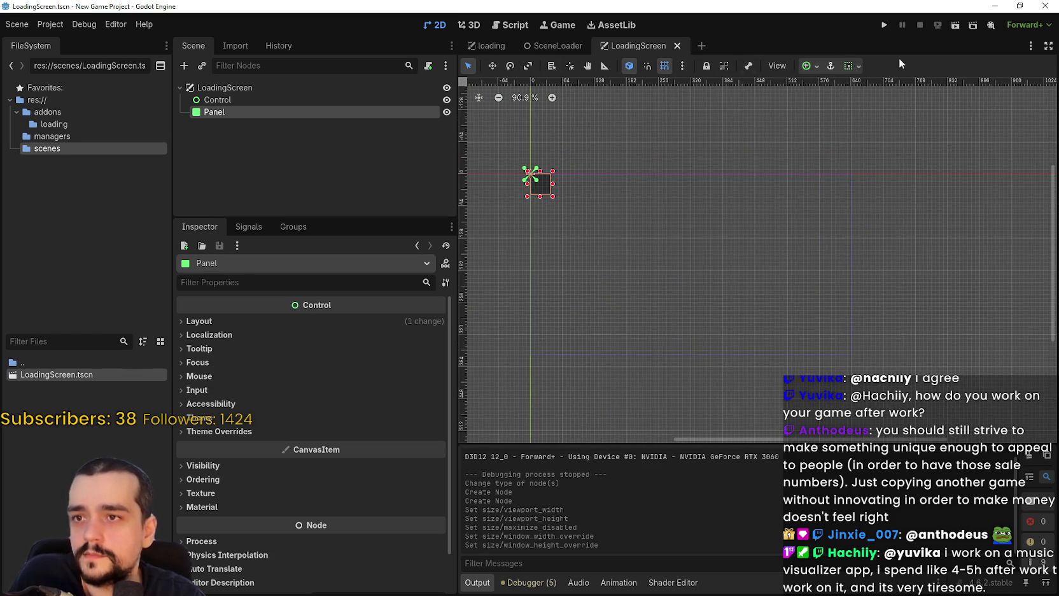
pyautogui.click(853, 66)
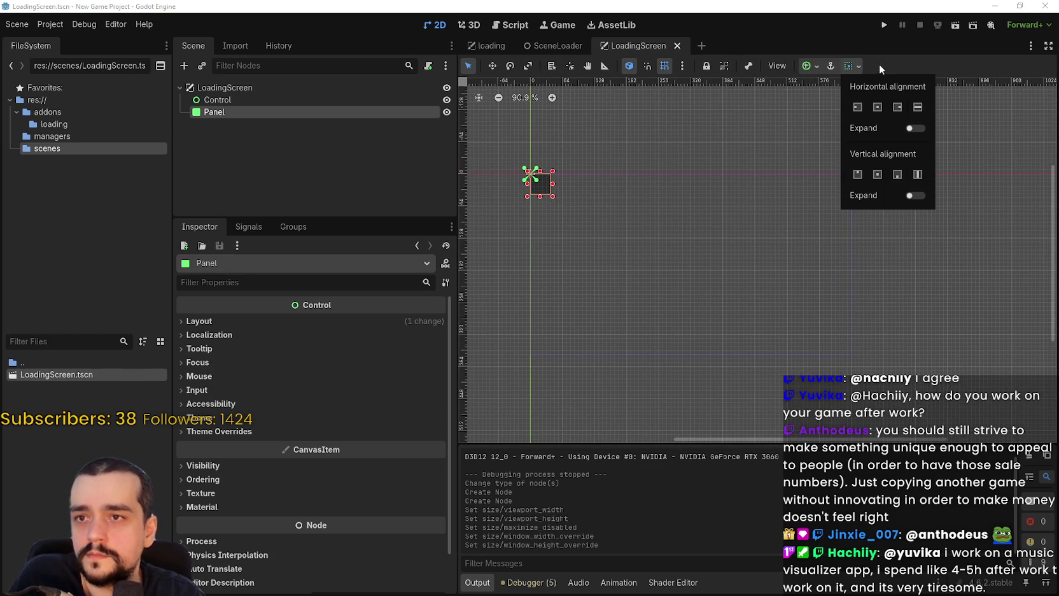
pyautogui.click(805, 67)
pyautogui.click(806, 67)
pyautogui.click(873, 167)
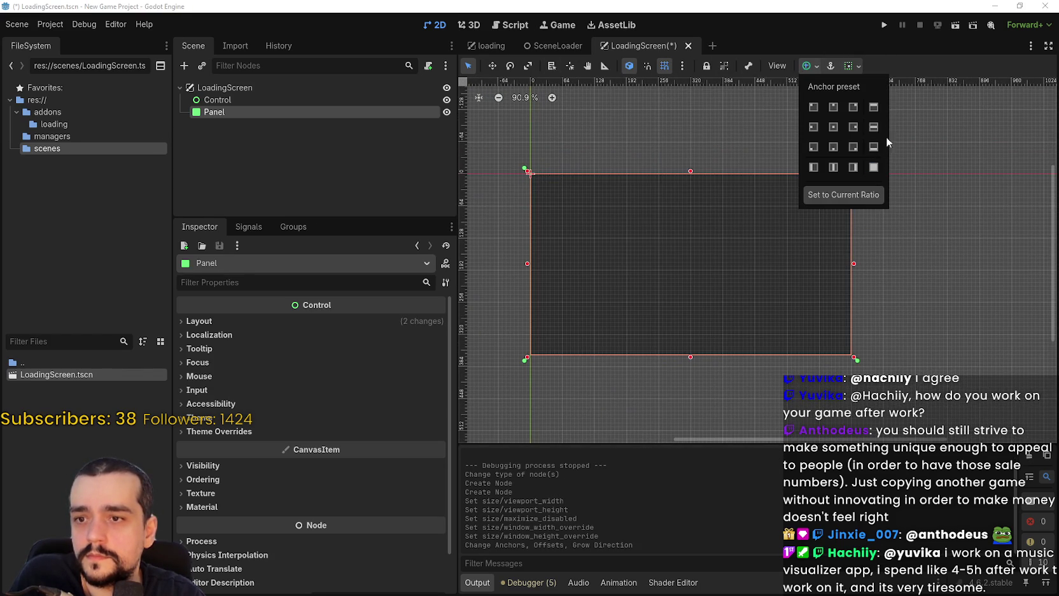
pyautogui.hotkey('ctrl', 's')
# - Run the current scene to check the 1280×720 game window, then close it
pyautogui.scroll(2, 679, 294)
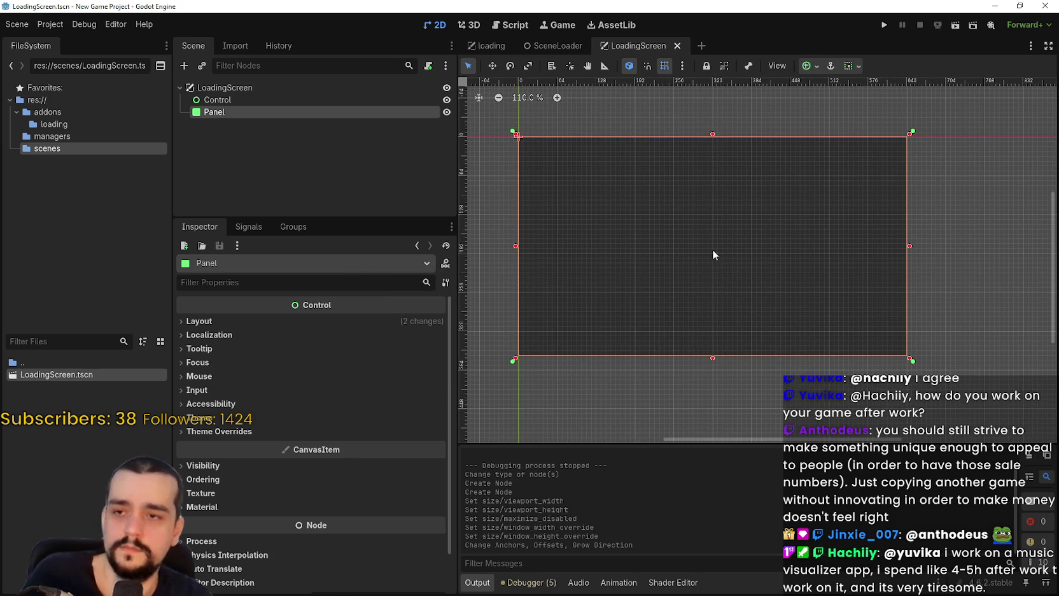
pyautogui.click(956, 26)
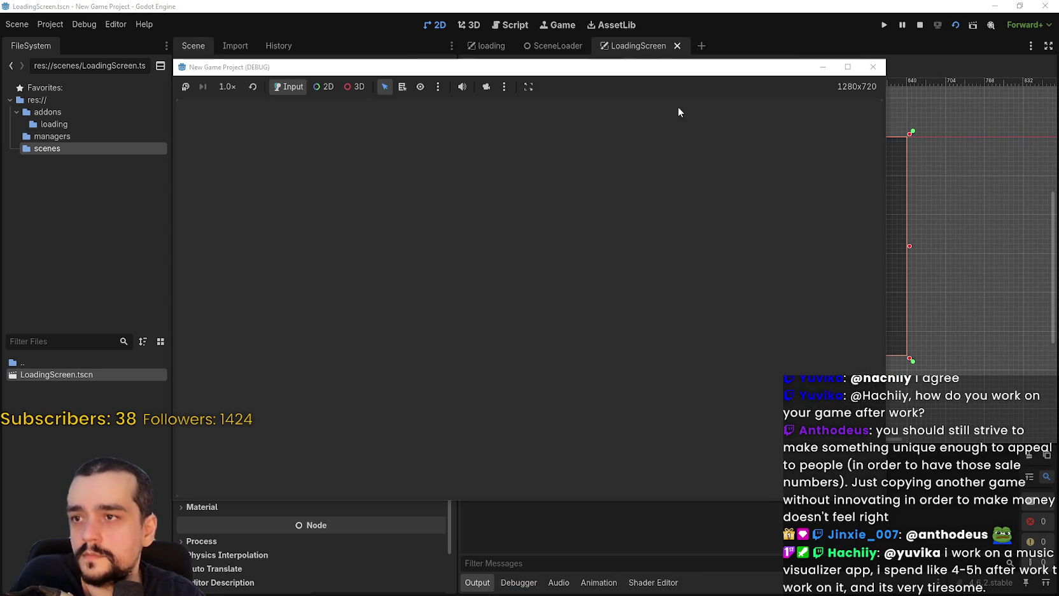
pyautogui.click(872, 67)
pyautogui.scroll(2, 661, 299)
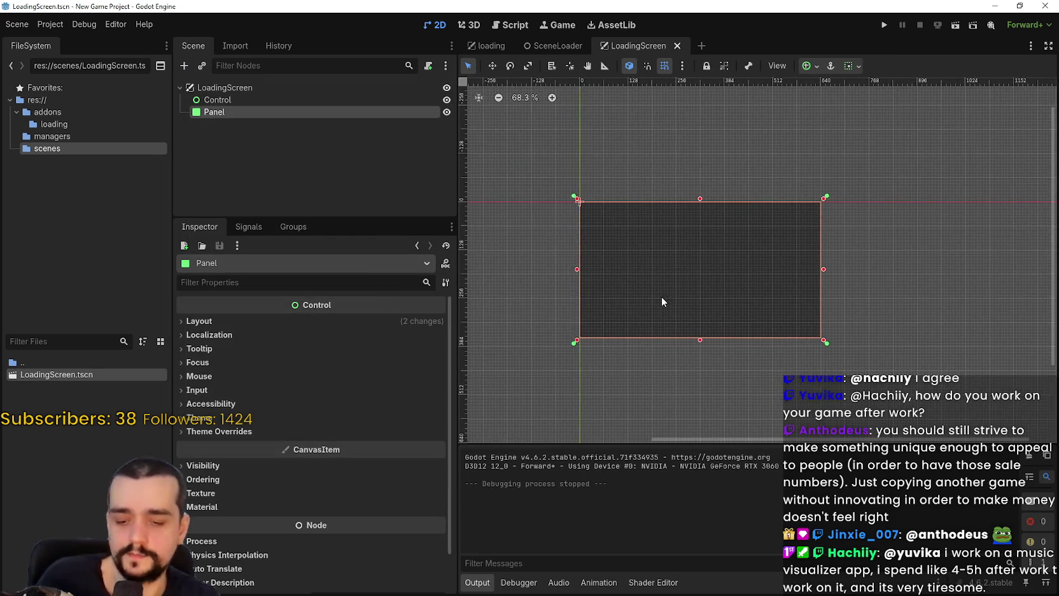
pyautogui.scroll(-1, 678, 284)
pyautogui.scroll(1, 662, 274)
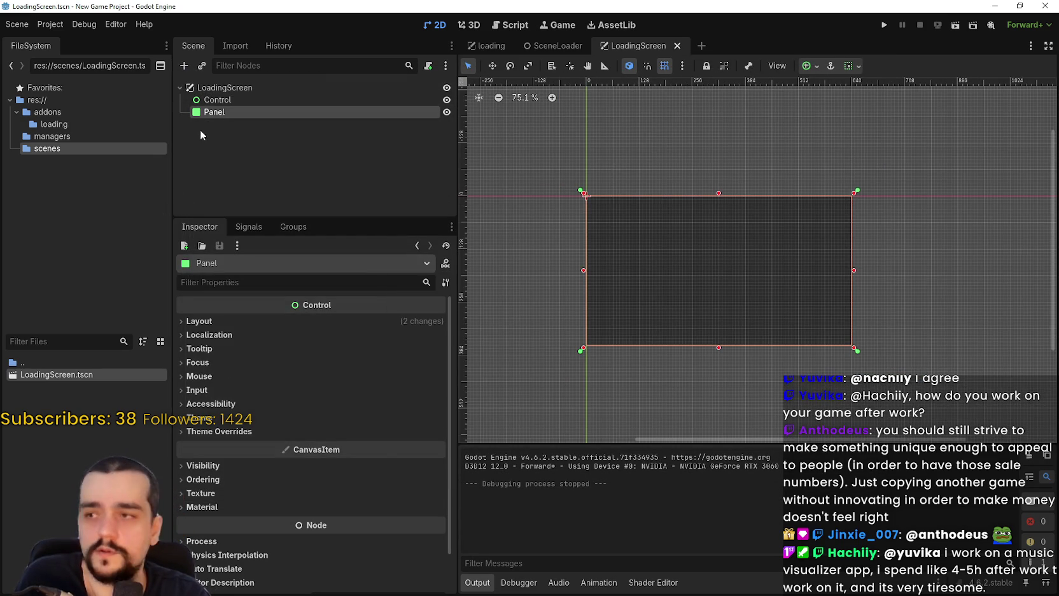
# - Reparent the Panel under Control and give it Full Rect anchors
pyautogui.click(235, 111)
pyautogui.click(250, 137)
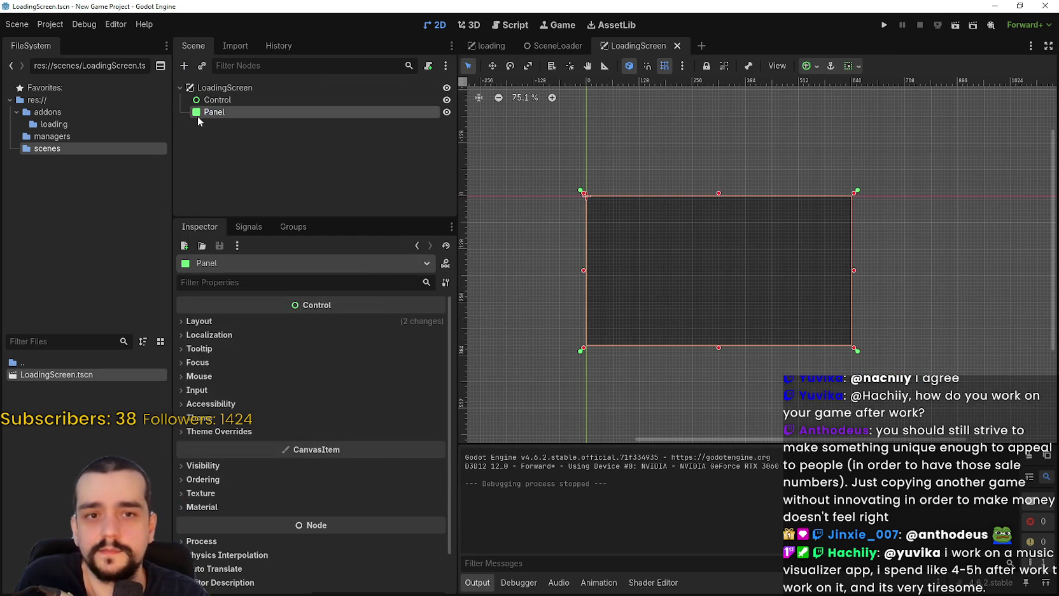
pyautogui.moveTo(199, 116); pyautogui.dragTo(241, 102)
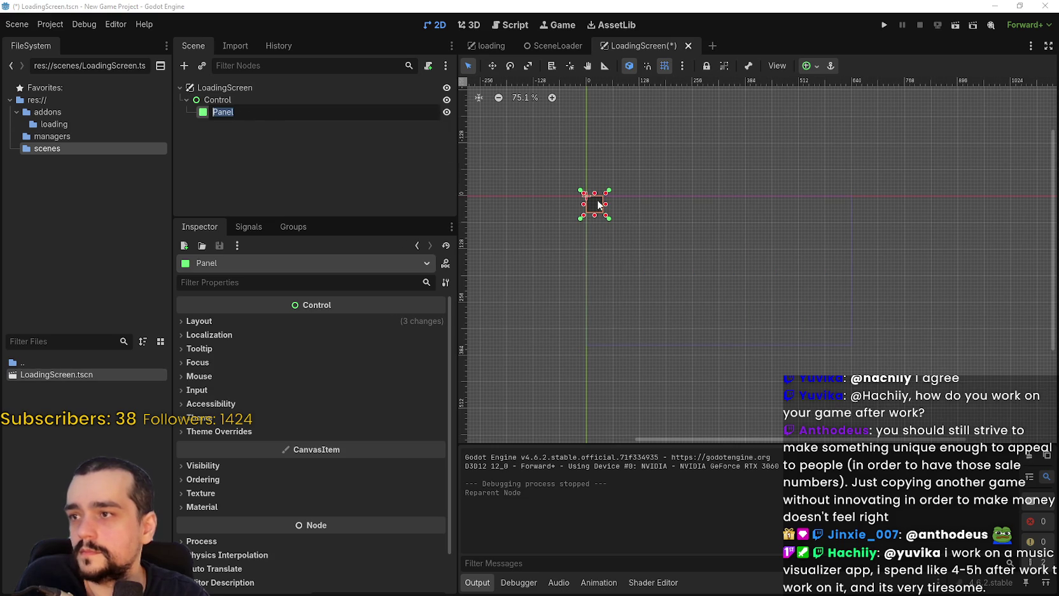
pyautogui.click(809, 65)
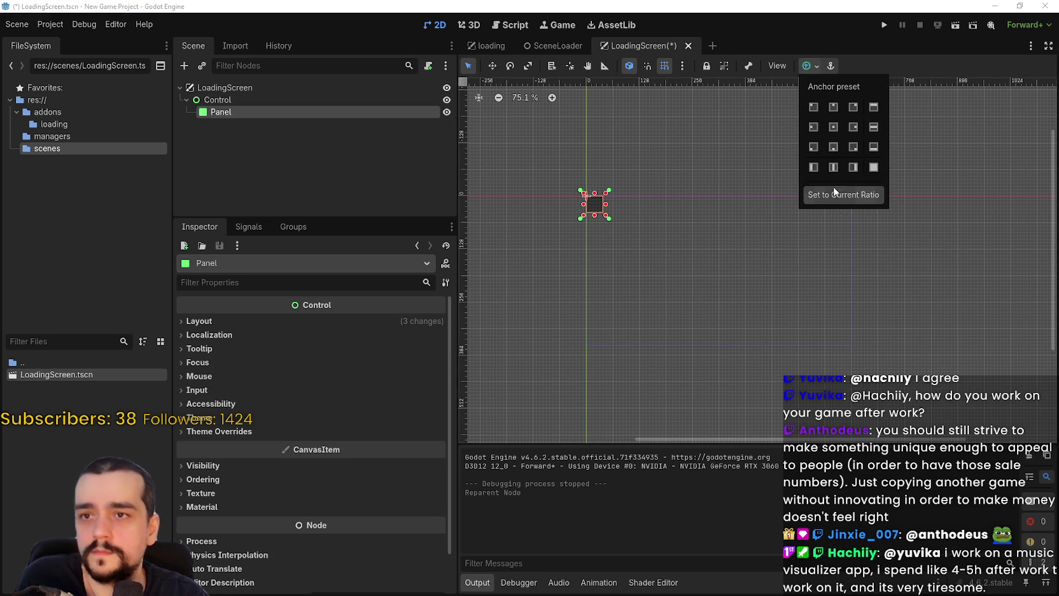
pyautogui.click(873, 168)
pyautogui.click(873, 167)
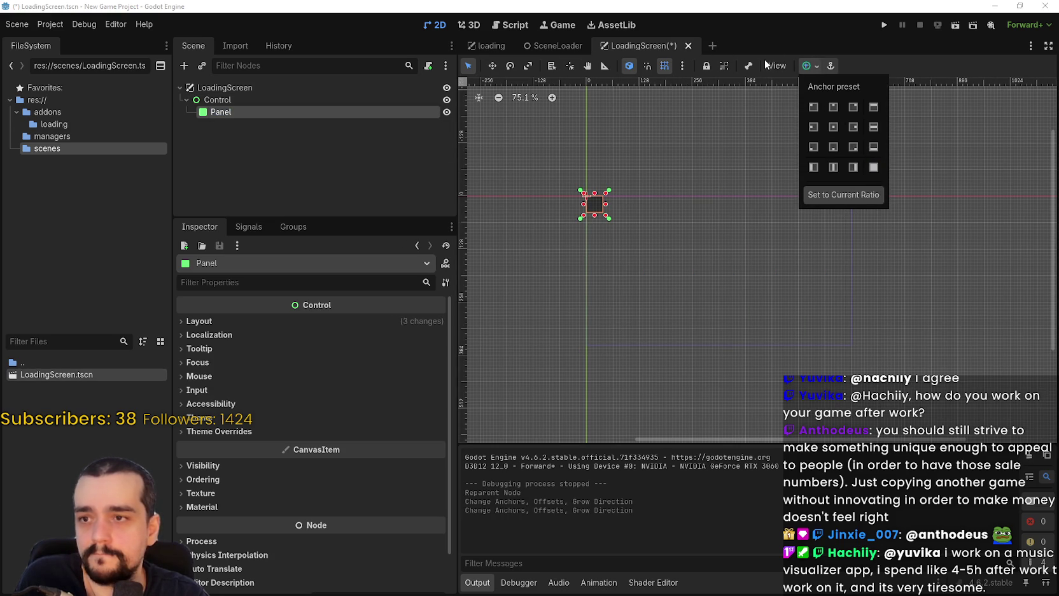
# - Apply the Full Rect anchor preset to the Control node and save the scene
pyautogui.click(402, 101)
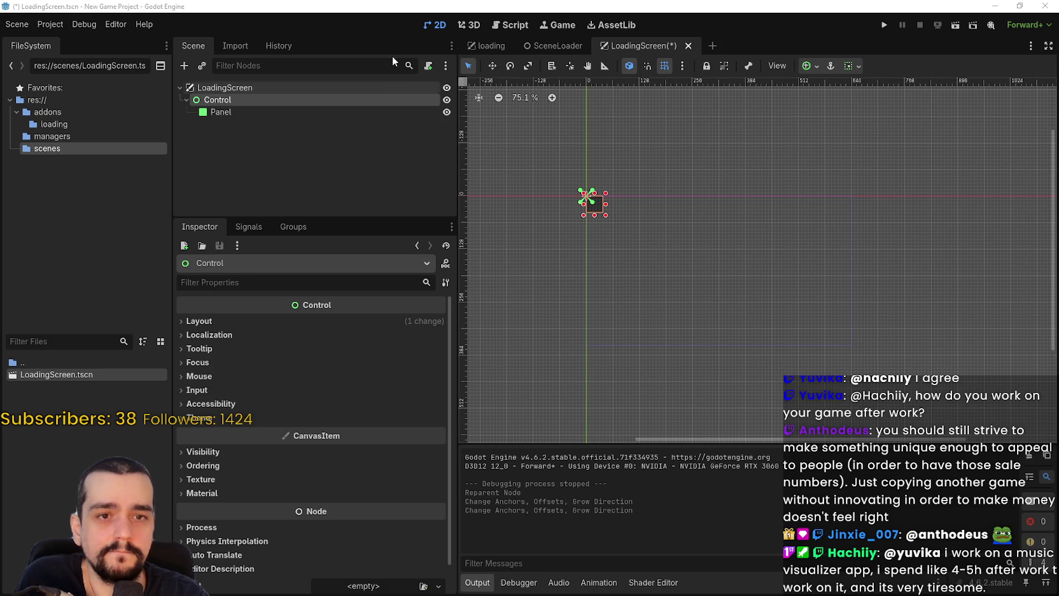
pyautogui.click(857, 67)
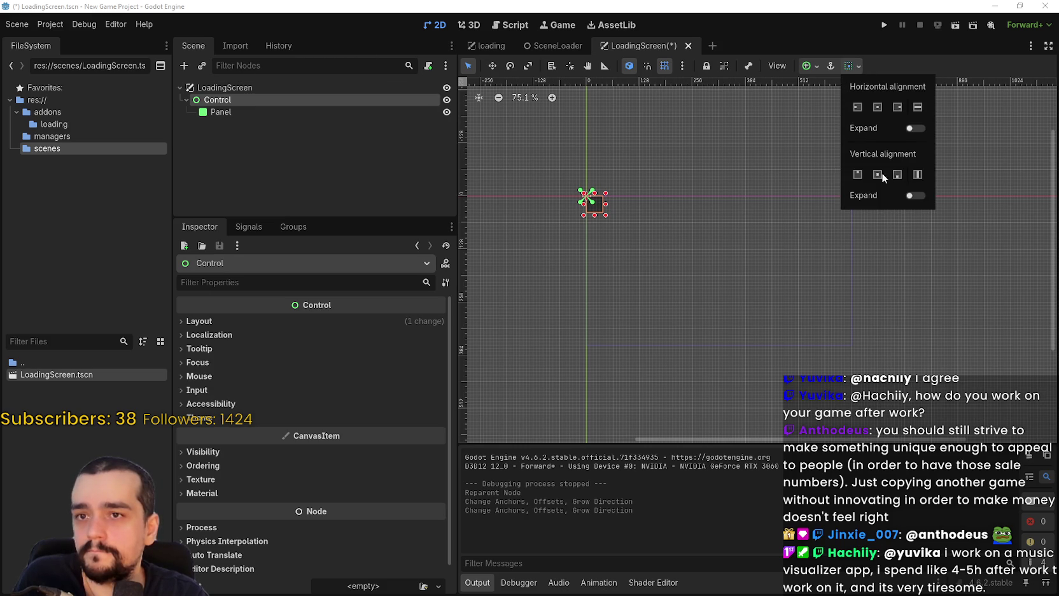
pyautogui.click(808, 66)
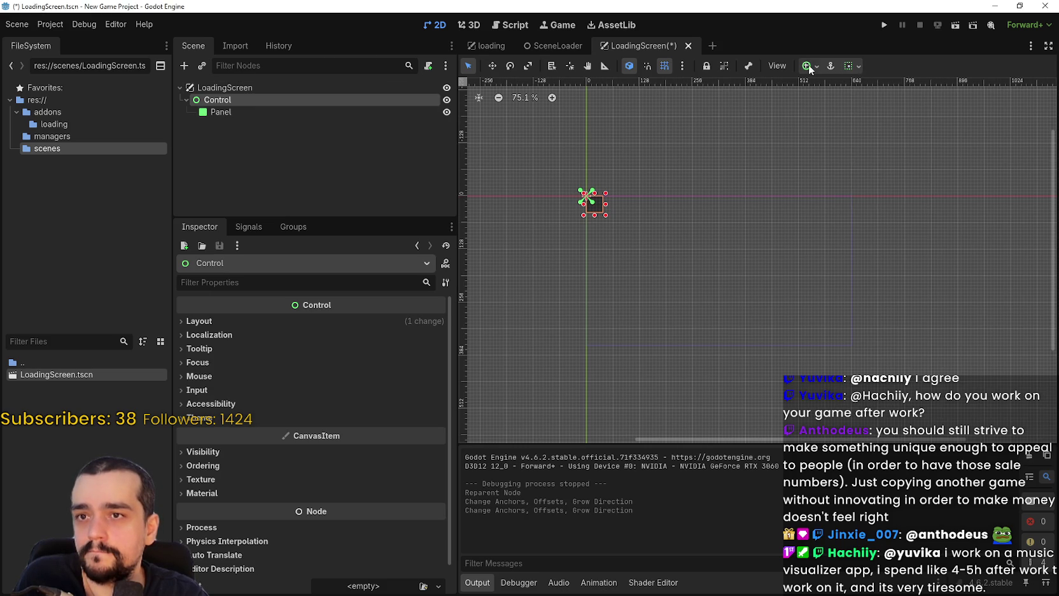
pyautogui.click(808, 66)
pyautogui.click(873, 167)
pyautogui.hotkey('ctrl', 's')
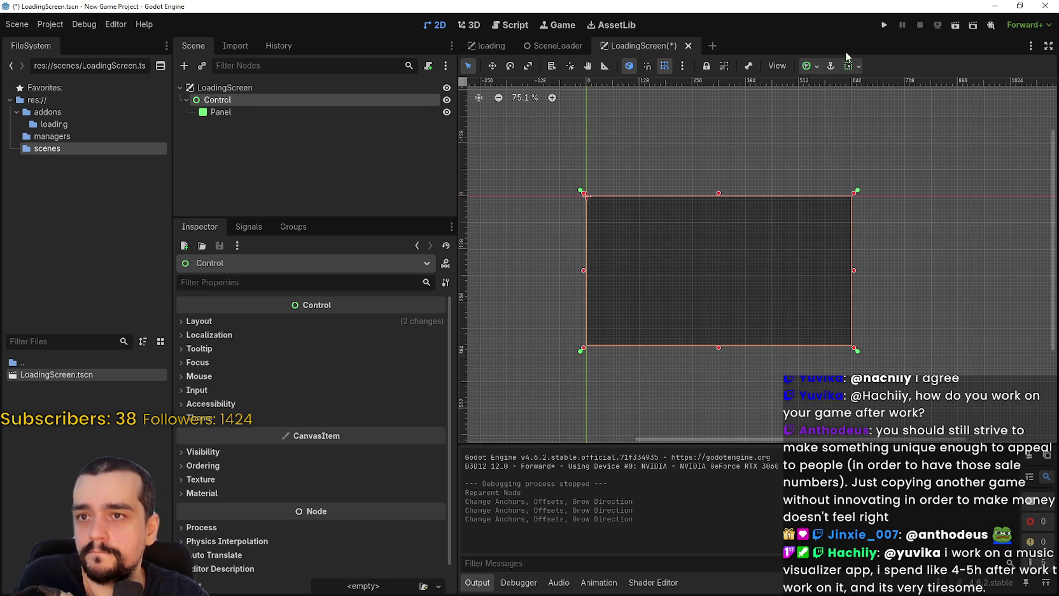
# - Rename the Panel node to BackPanel and save the scene
pyautogui.click(273, 112)
pyautogui.press('F2')
pyautogui.write('BackPanel')
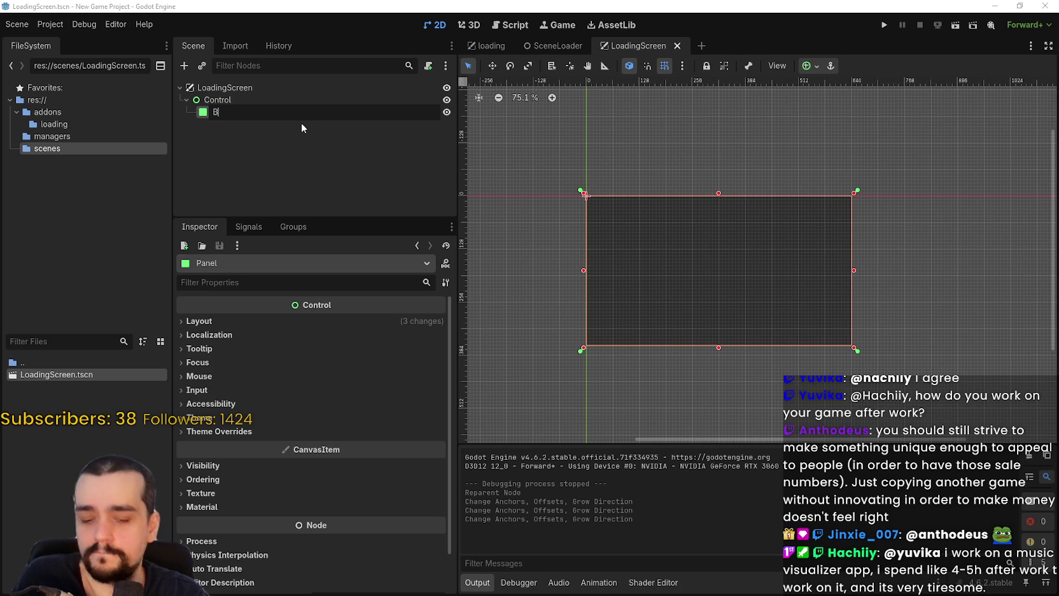
pyautogui.press('Return')
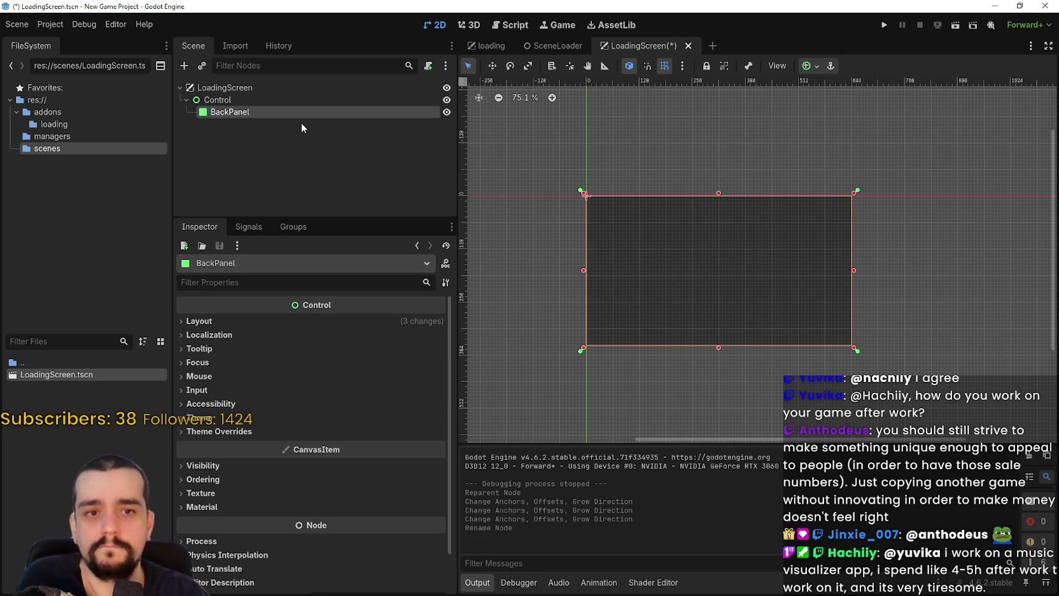
pyautogui.hotkey('ctrl', 's')
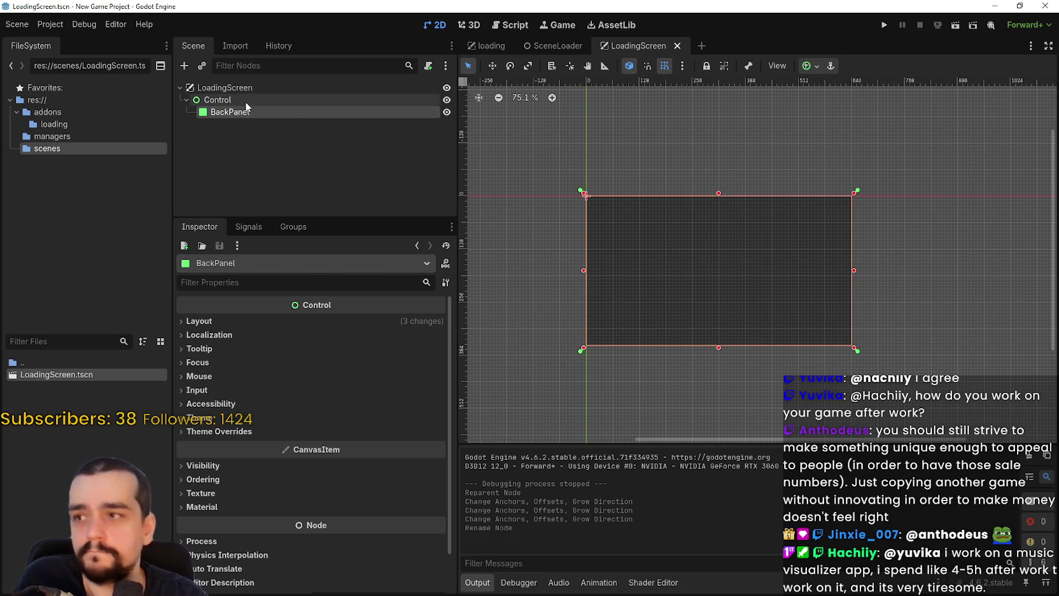
# - Add a ColorRect child under Control and name it BackgroundColor
pyautogui.rightClick(246, 103)
pyautogui.click(289, 112)
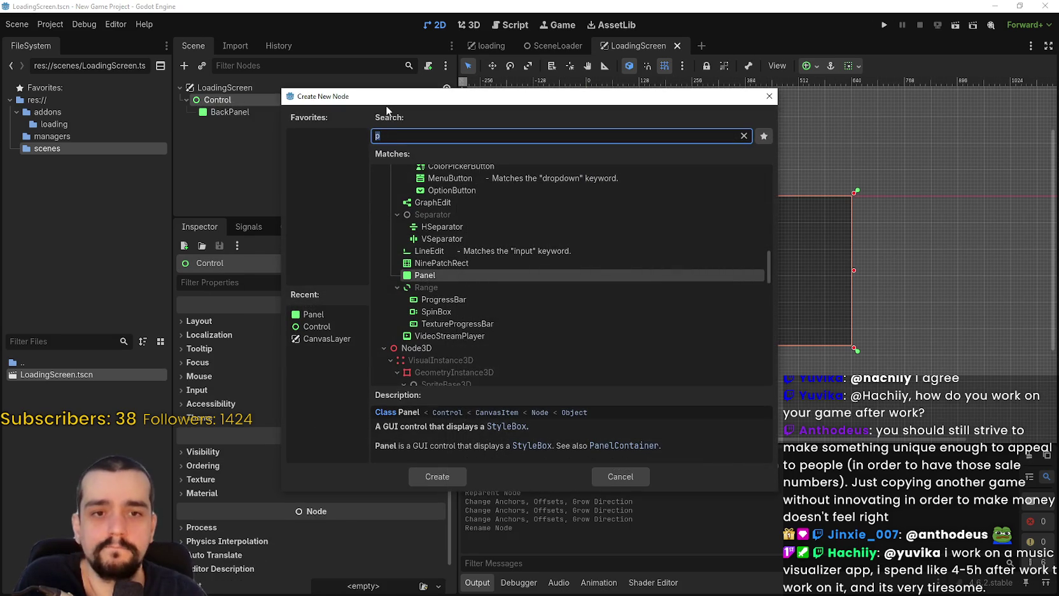
pyautogui.write('backgro')
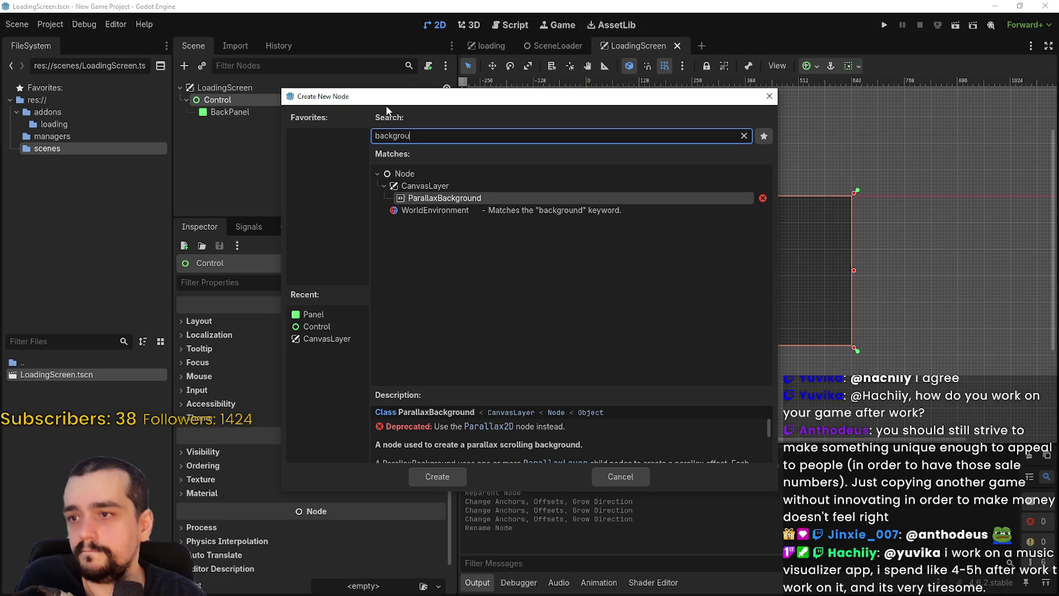
pyautogui.hotkey('ctrl', 'BackSpace')
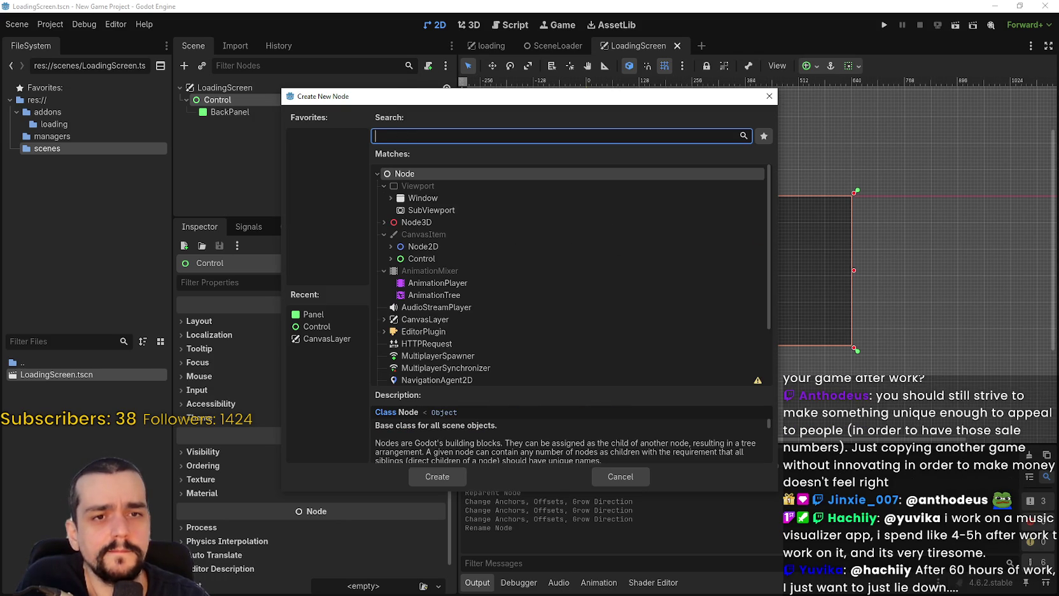
pyautogui.write('color')
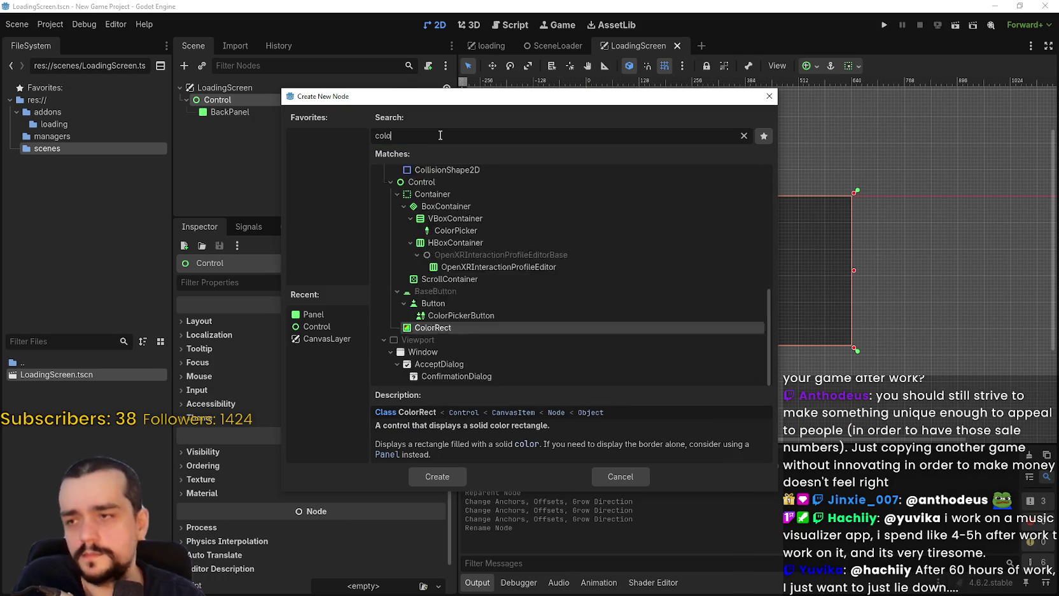
pyautogui.press('Return')
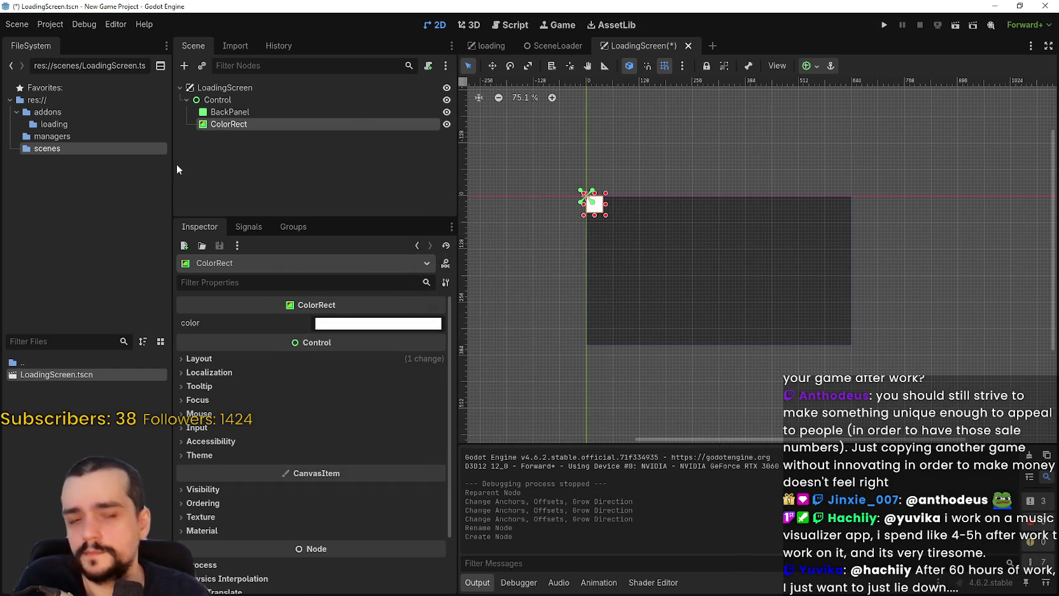
pyautogui.doubleClick(320, 121)
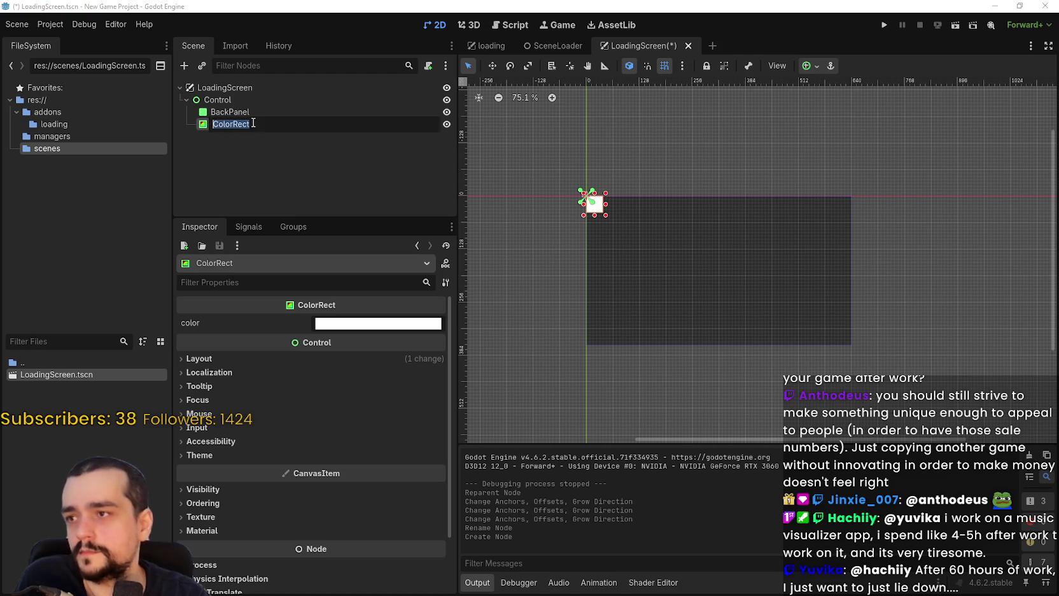
pyautogui.write('BackgroundColor')
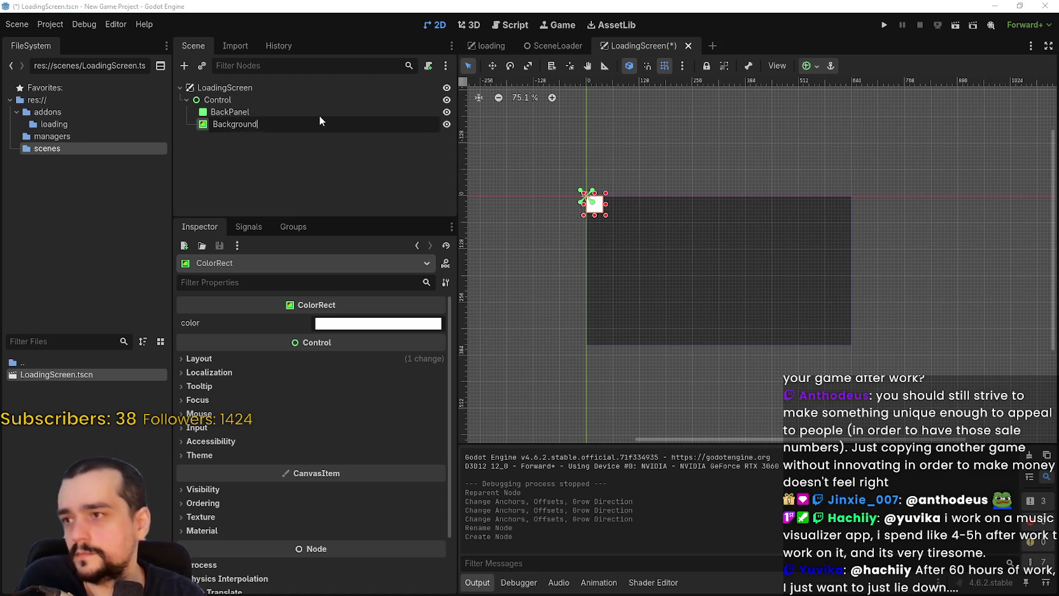
pyautogui.press('Return')
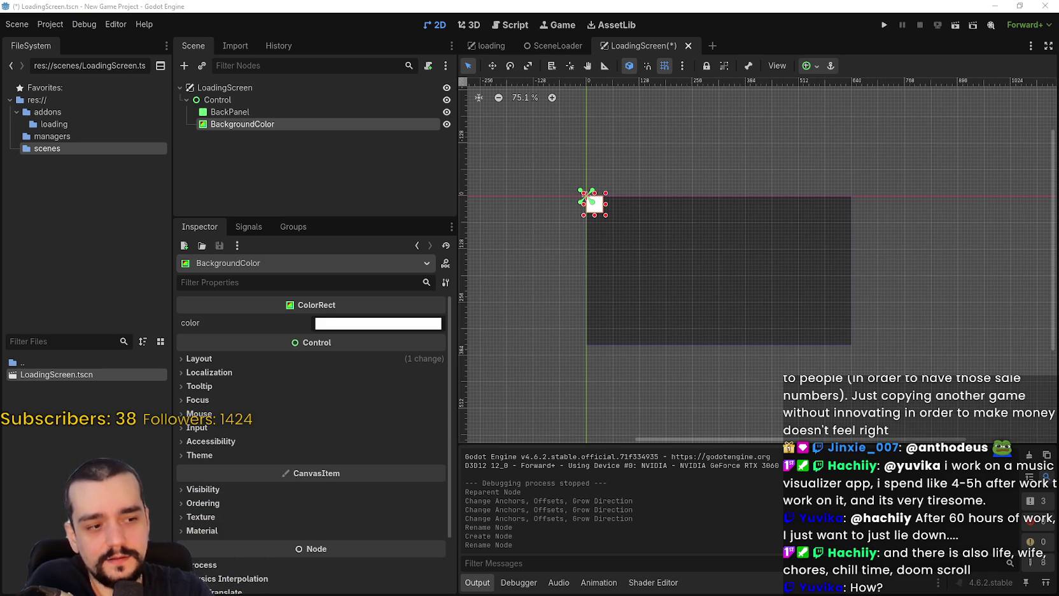
pyautogui.hotkey('alt', 'Tab')
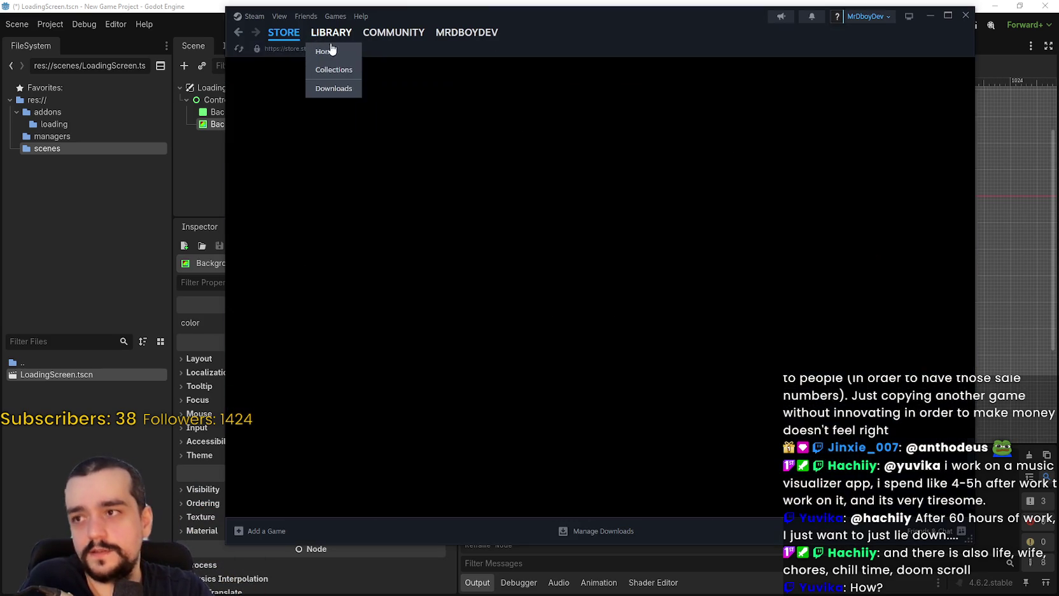
pyautogui.click(331, 32)
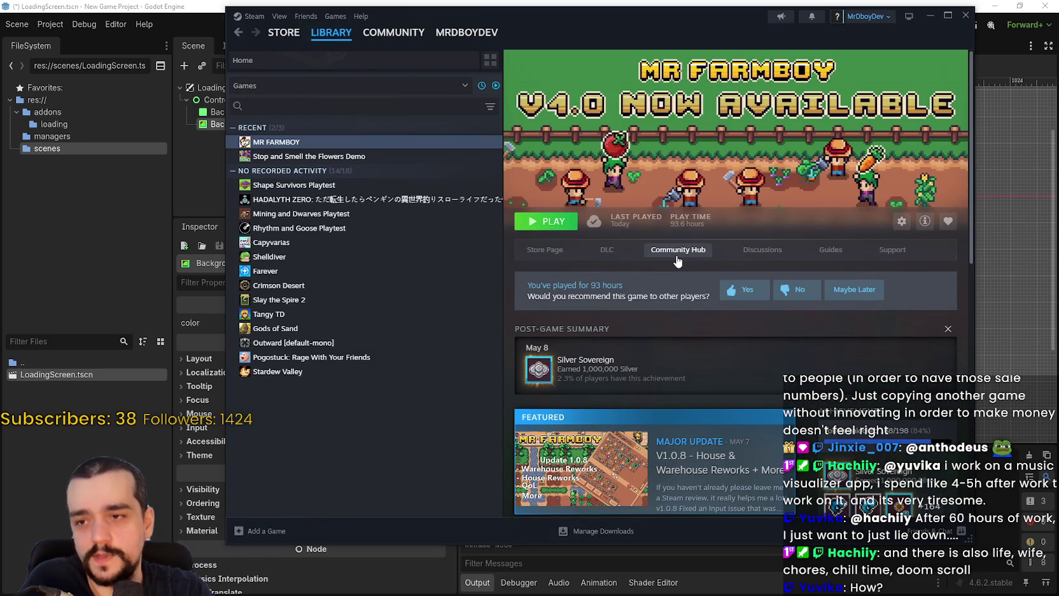
pyautogui.click(687, 250)
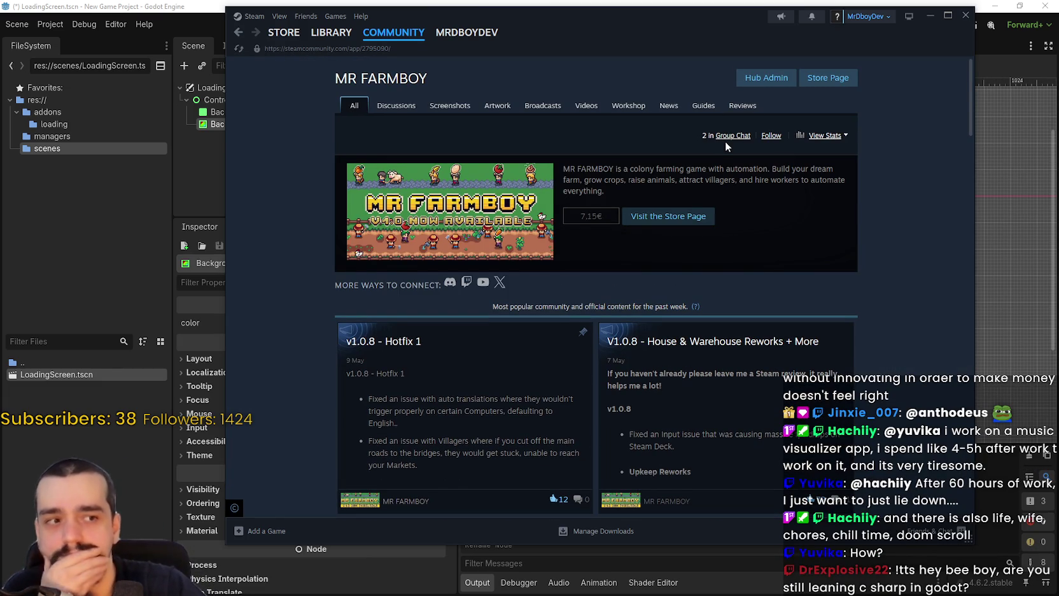
pyautogui.click(827, 82)
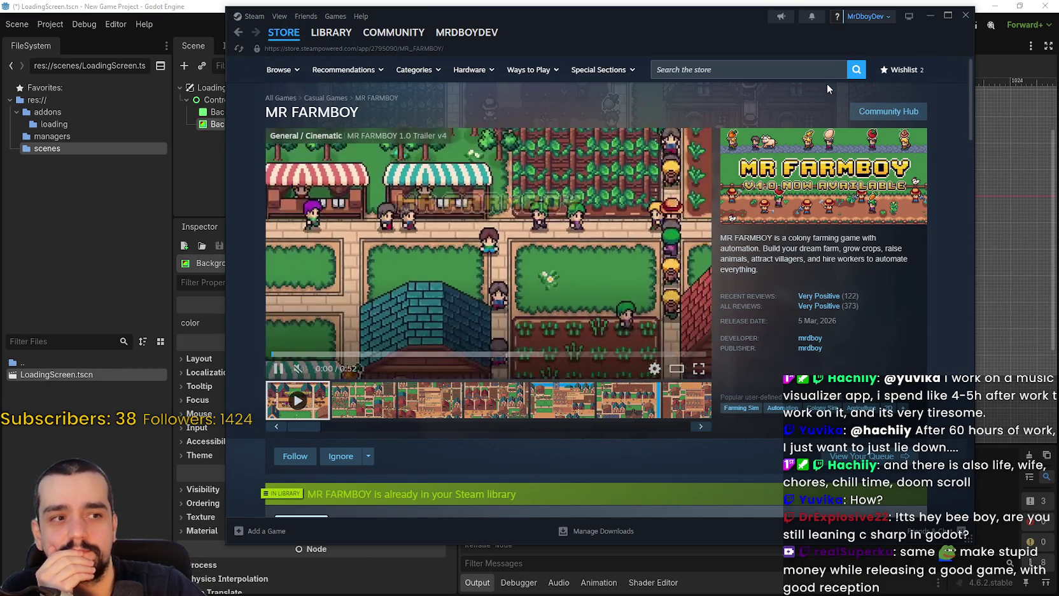
pyautogui.click(887, 114)
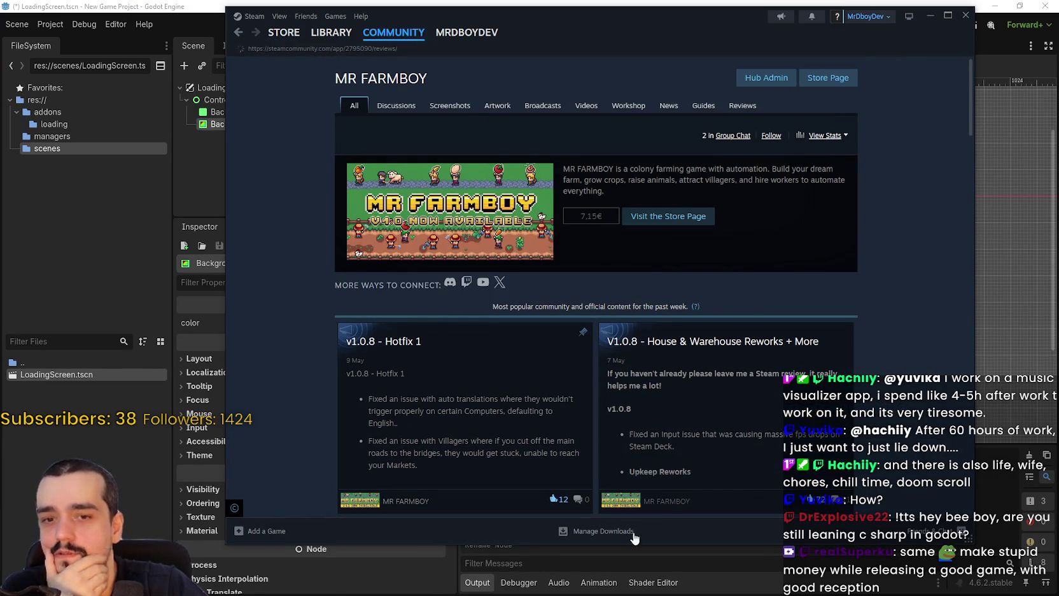
pyautogui.click(678, 130)
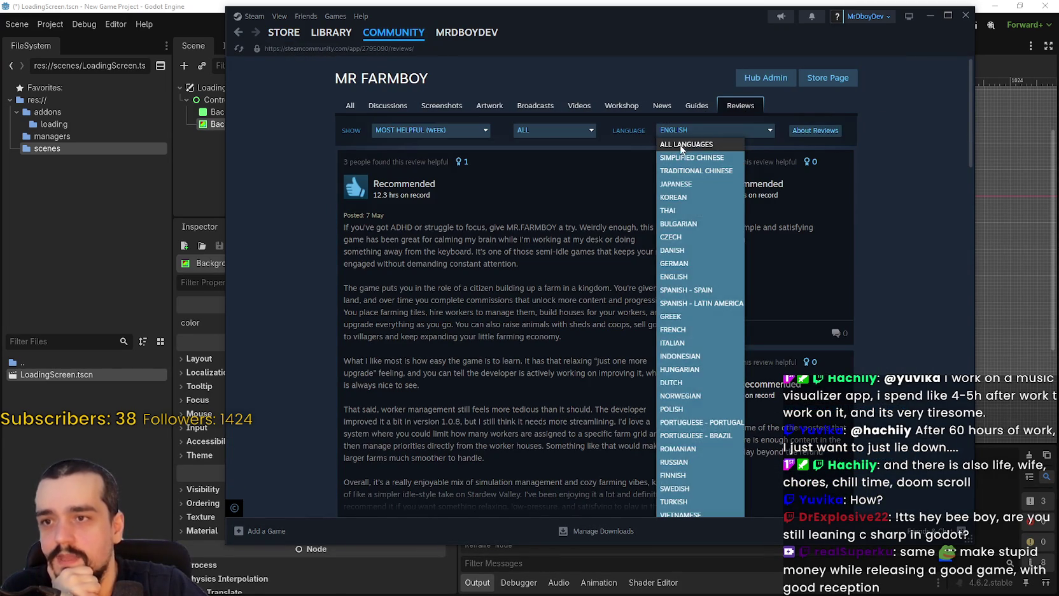
pyautogui.click(681, 145)
pyautogui.click(462, 131)
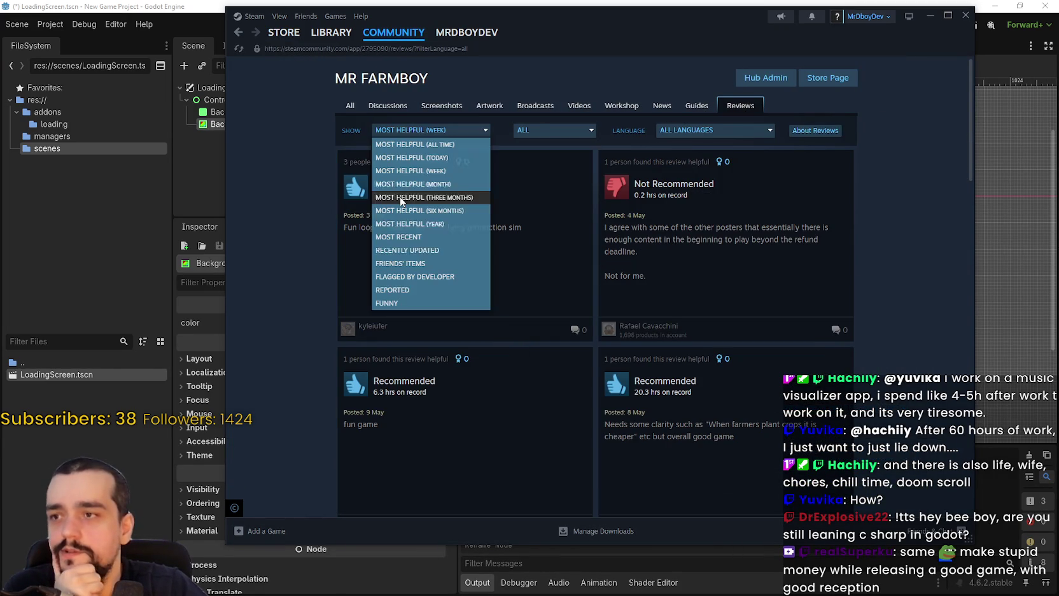
pyautogui.click(418, 237)
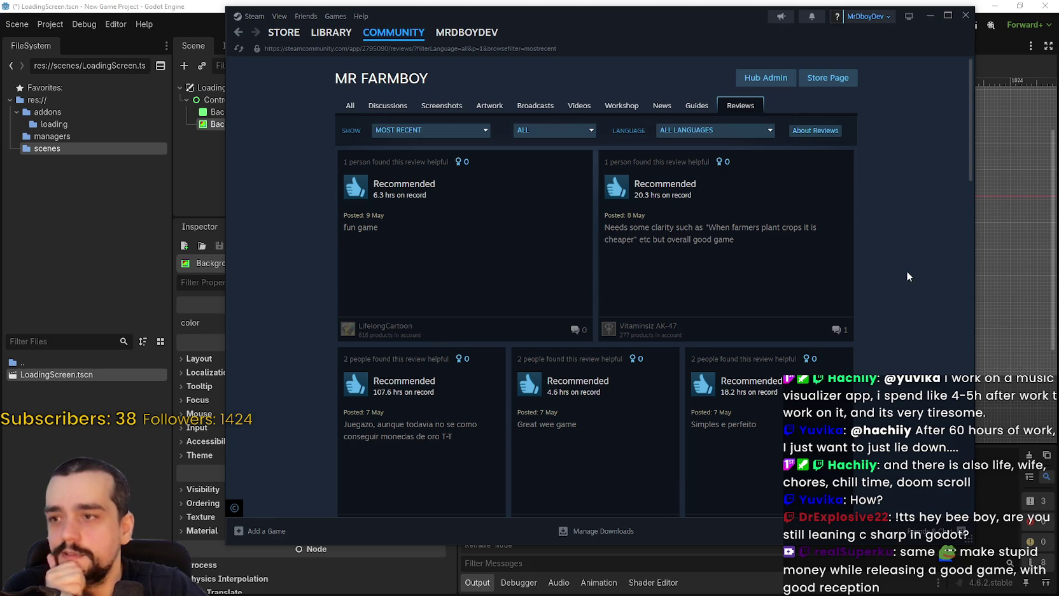
pyautogui.scroll(-5, 880, 277)
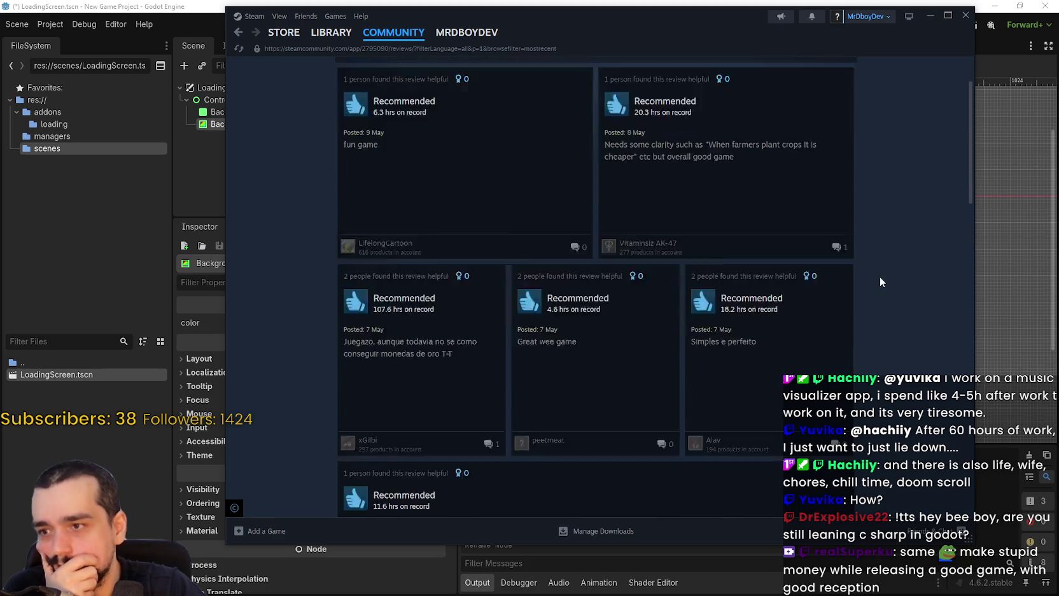
pyautogui.scroll(5, 879, 275)
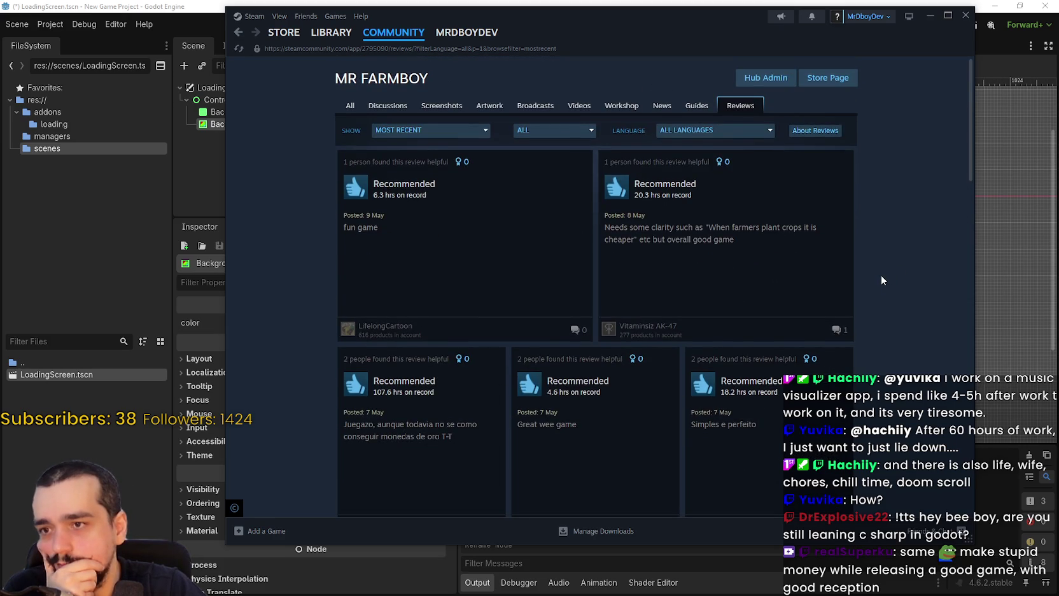
pyautogui.click(350, 102)
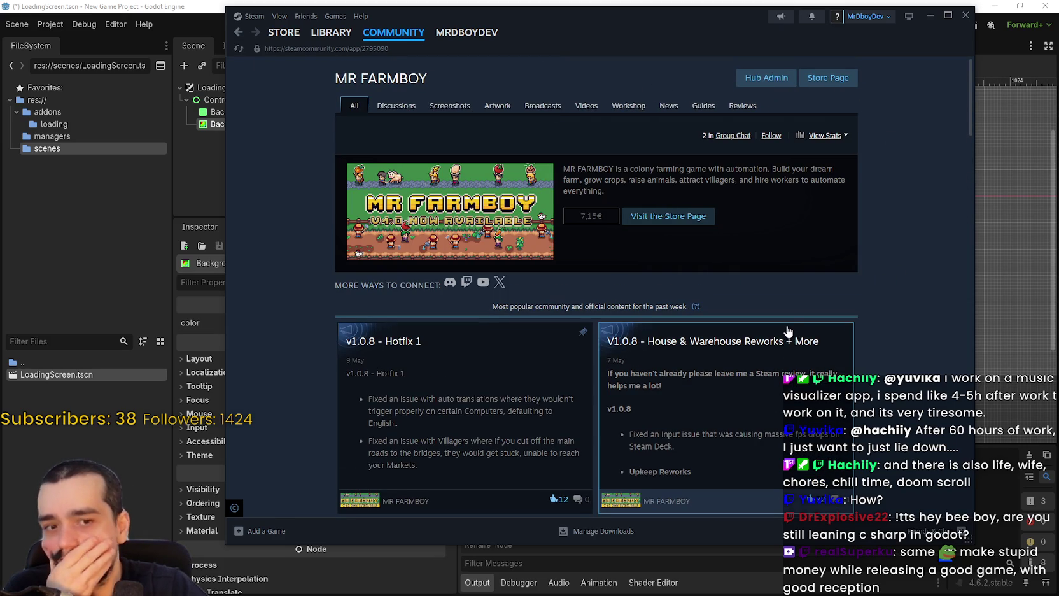
pyautogui.click(966, 14)
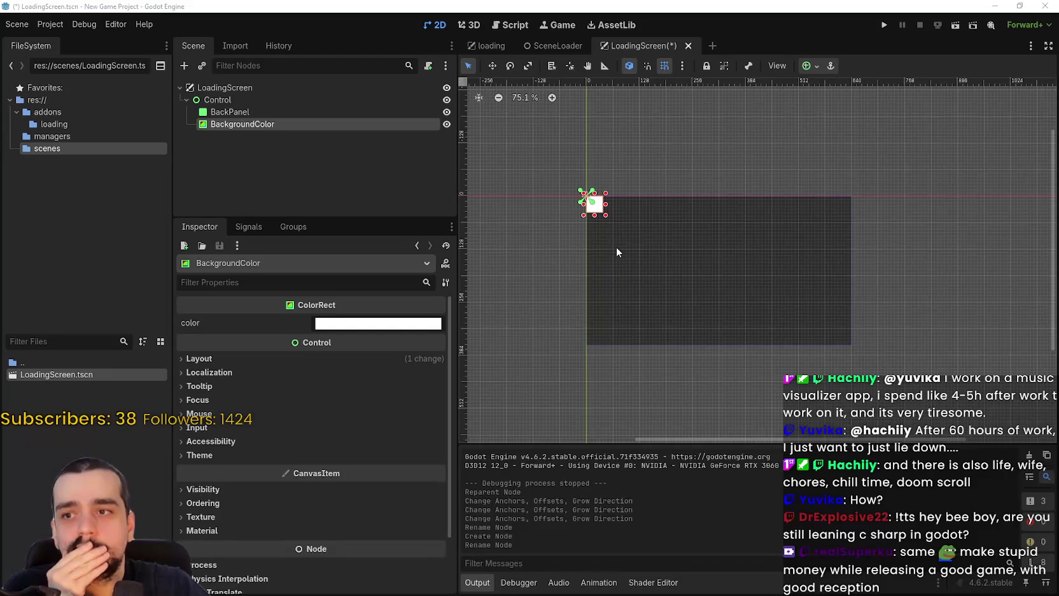
pyautogui.scroll(1, 605, 228)
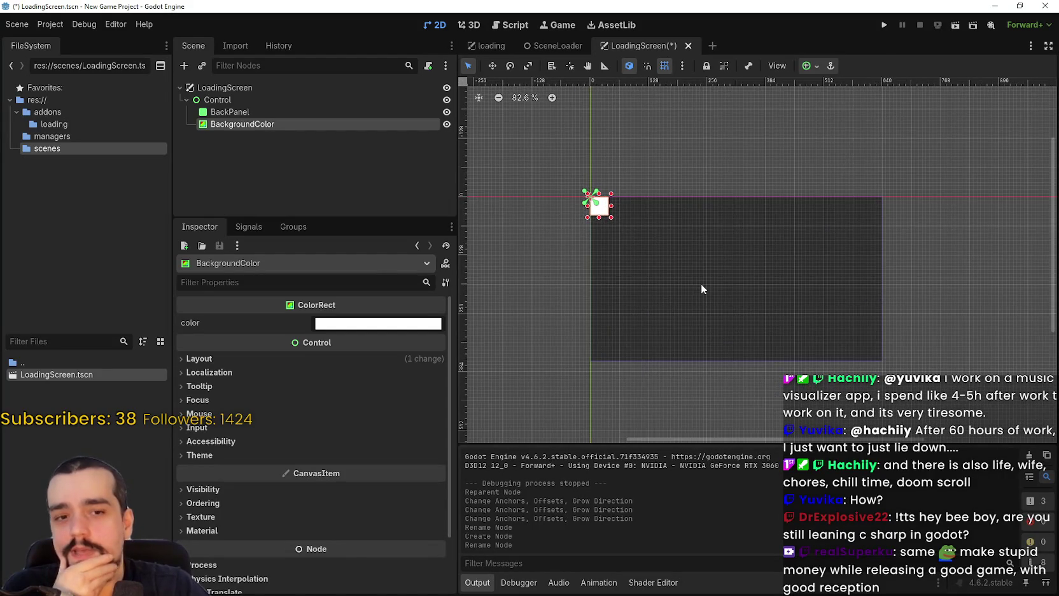
pyautogui.scroll(3, 701, 289)
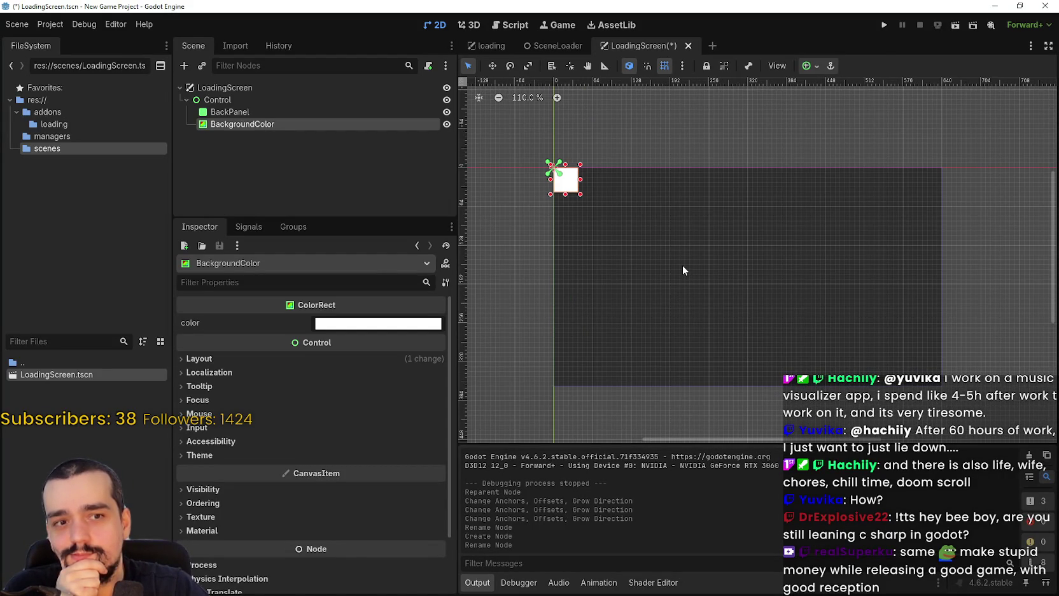
pyautogui.scroll(-2, 686, 254)
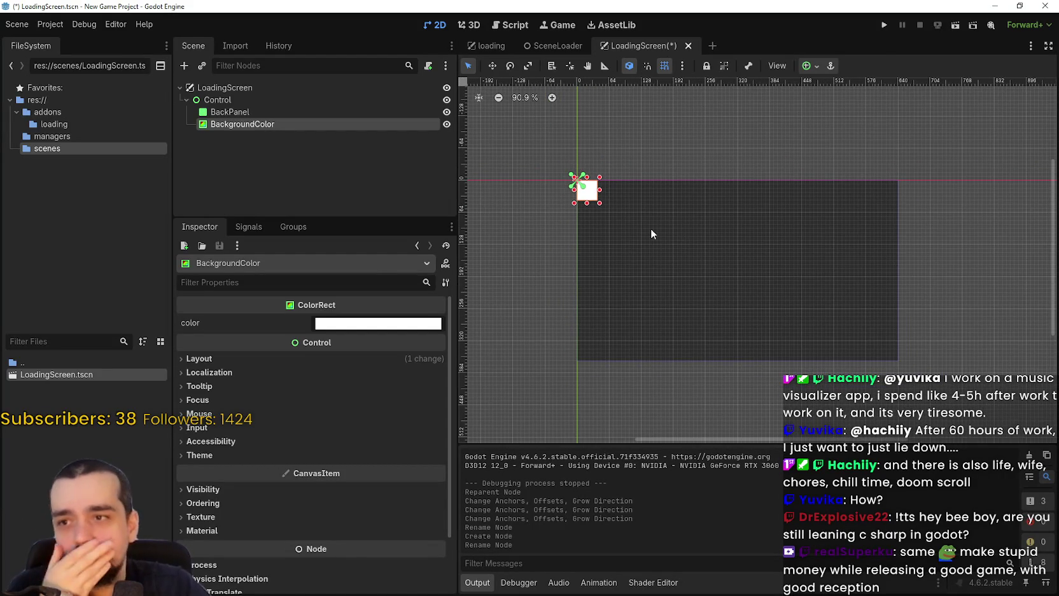
pyautogui.scroll(2, 650, 229)
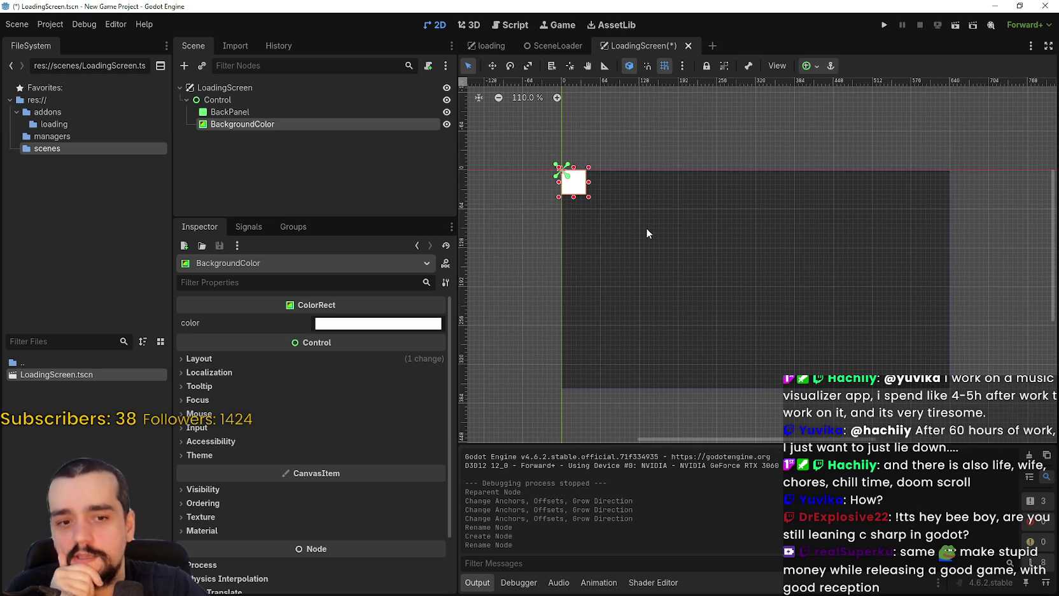
pyautogui.scroll(-2, 647, 228)
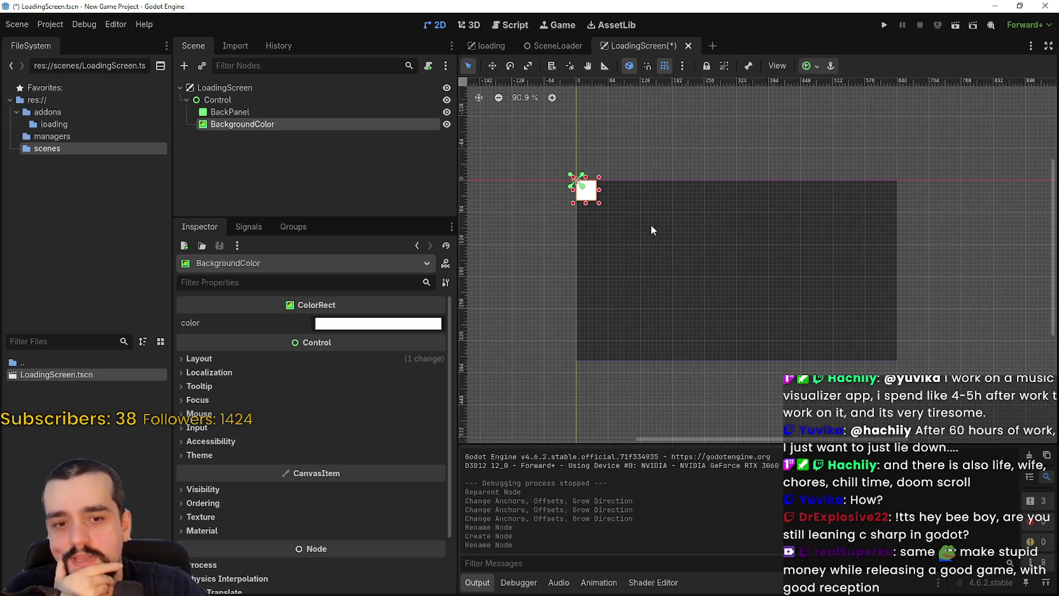
pyautogui.scroll(2, 650, 224)
pyautogui.scroll(-1, 650, 224)
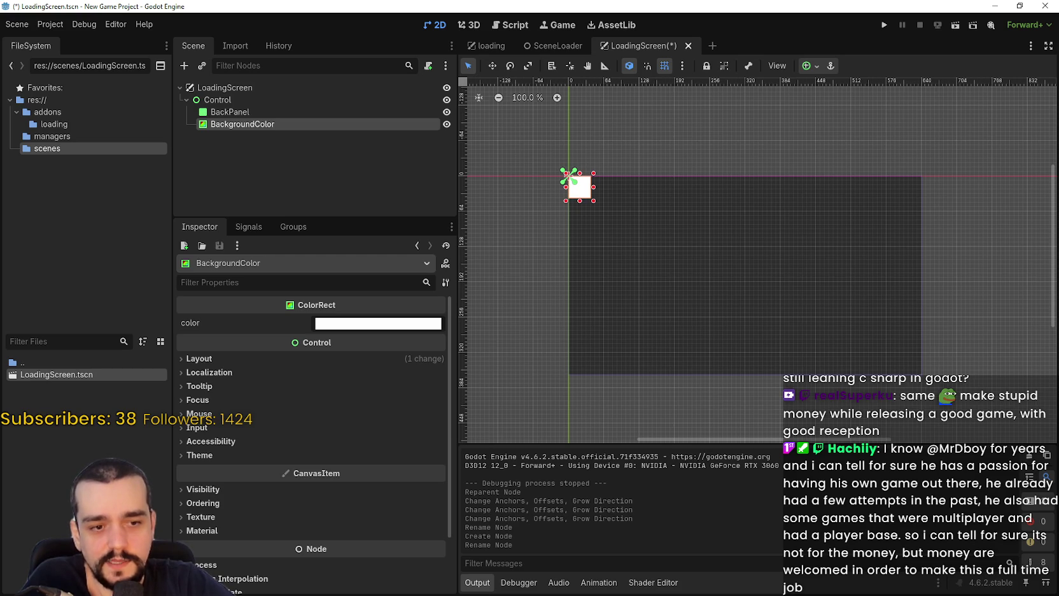
# - Switch to Steam, search for RimWorld, and view its store page and community hub
pyautogui.hotkey('alt', 'Tab')
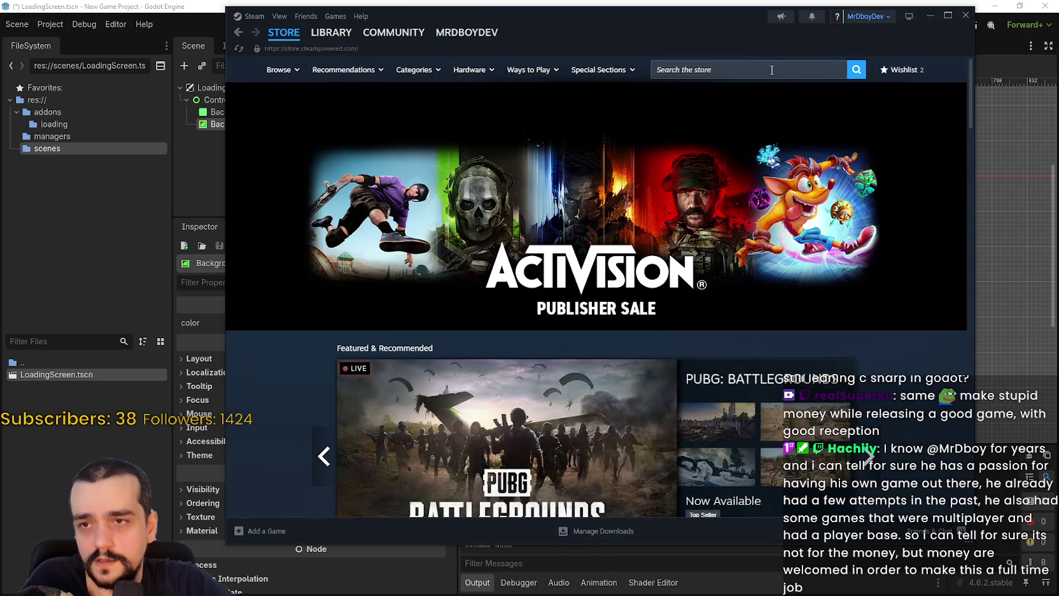
pyautogui.click(759, 68)
pyautogui.write('rimworl;d')
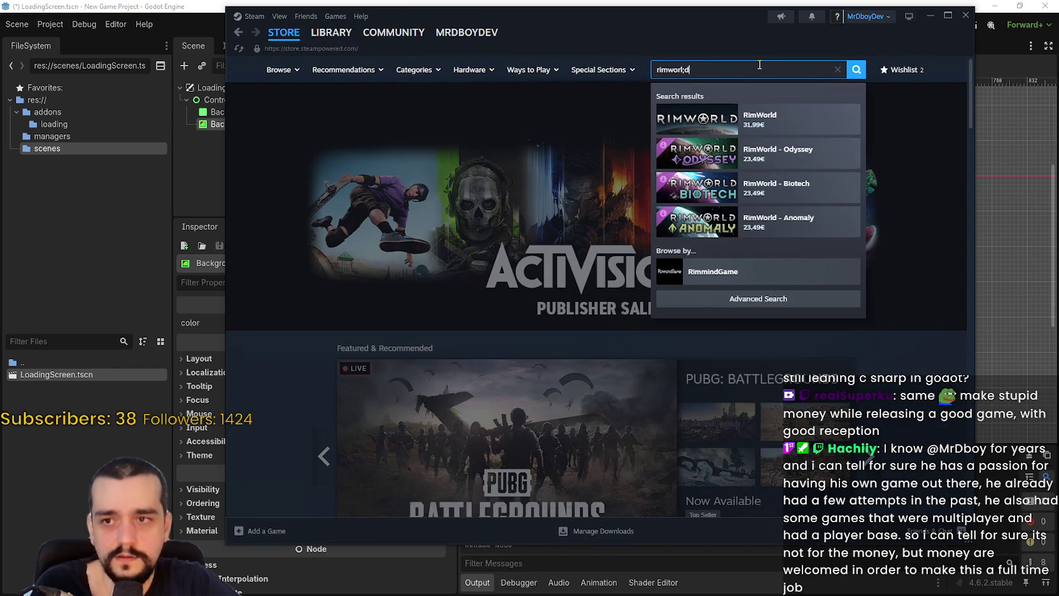
pyautogui.click(794, 119)
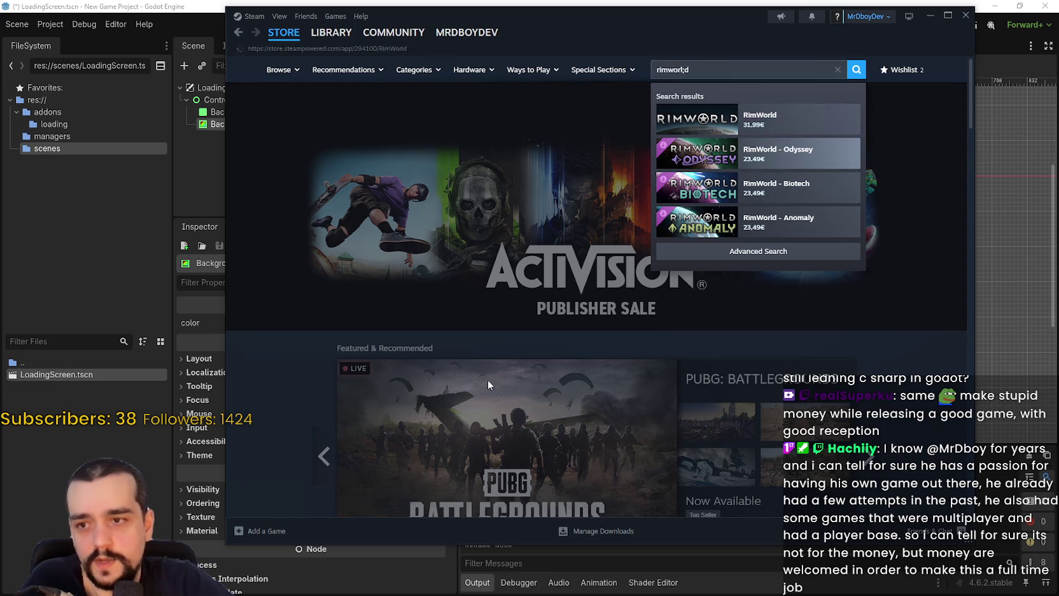
pyautogui.scroll(-7, 513, 401)
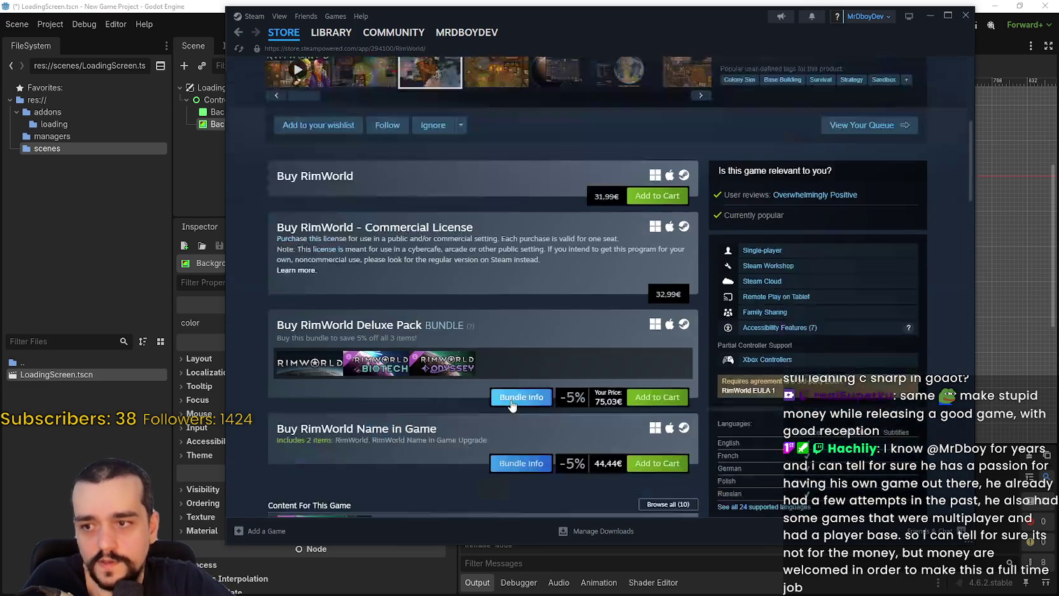
pyautogui.scroll(7, 513, 405)
pyautogui.click(880, 112)
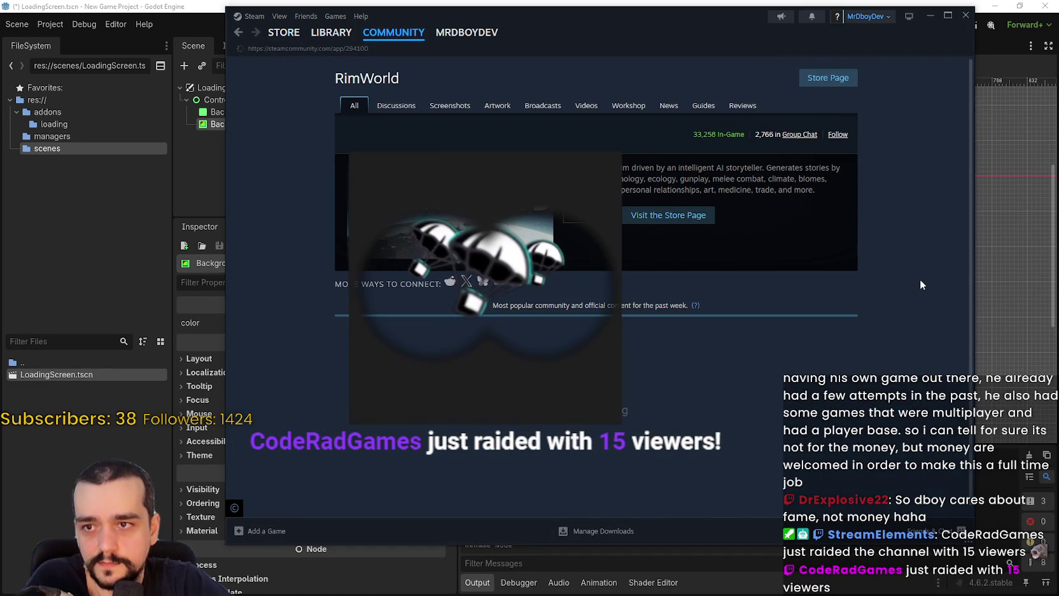
pyautogui.click(826, 78)
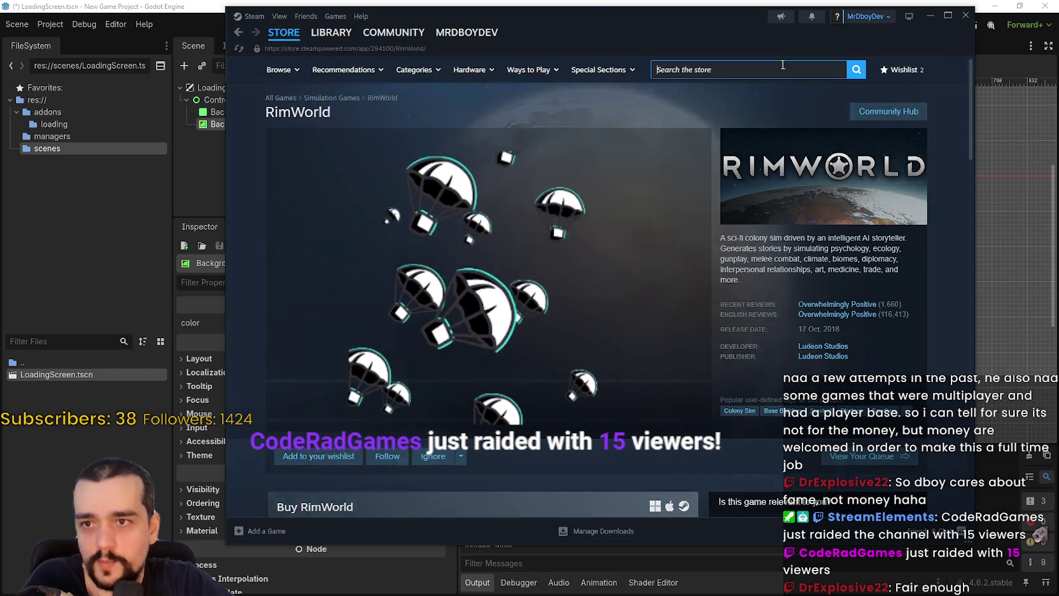
# - Search 'path e' and open Path of Exile 2's community hub from its store page
pyautogui.click(779, 68)
pyautogui.write('path e')
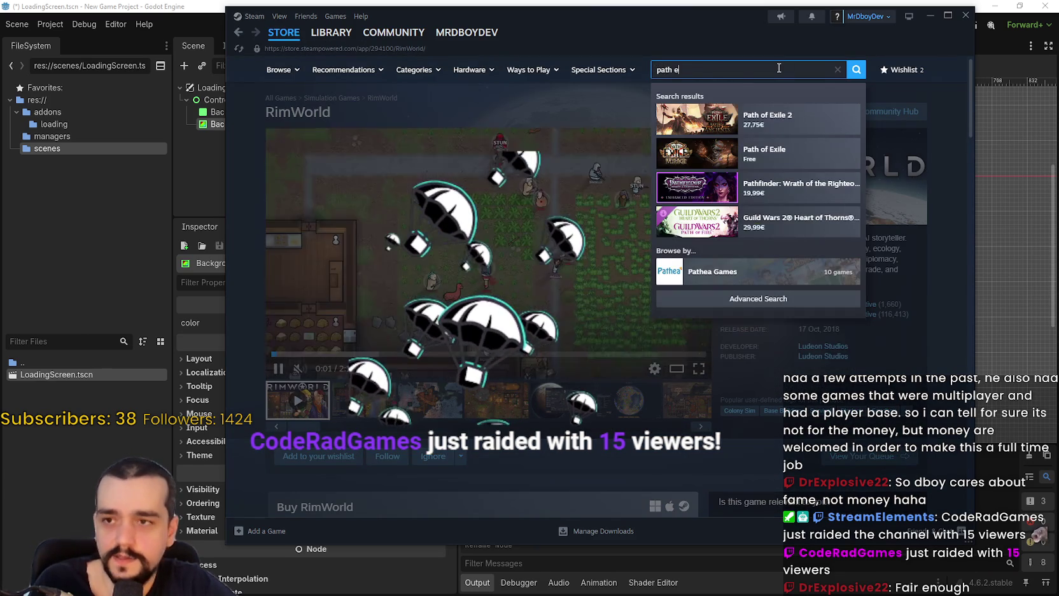
pyautogui.click(783, 118)
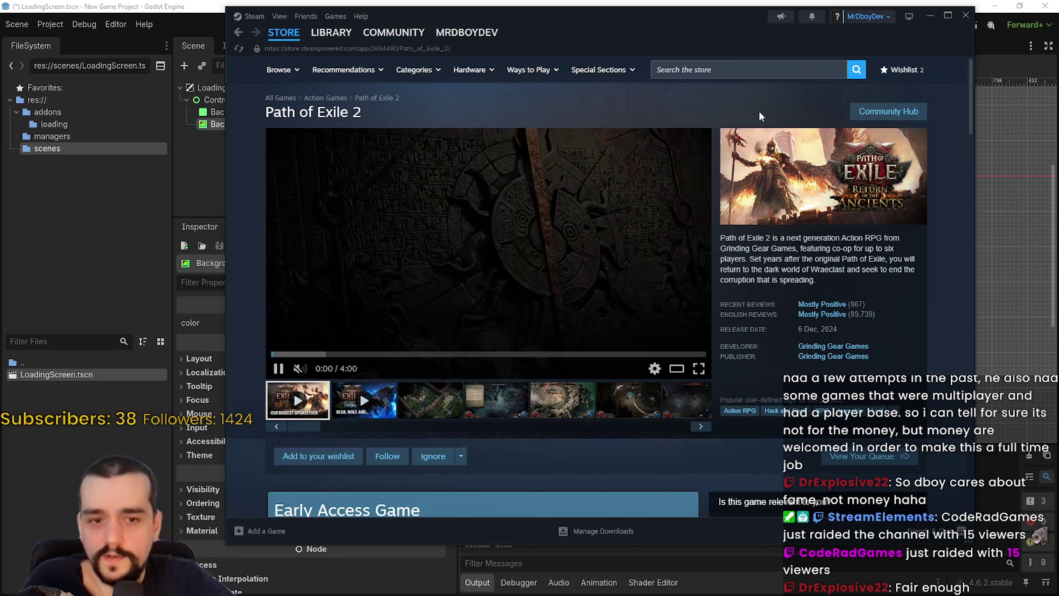
pyautogui.click(879, 112)
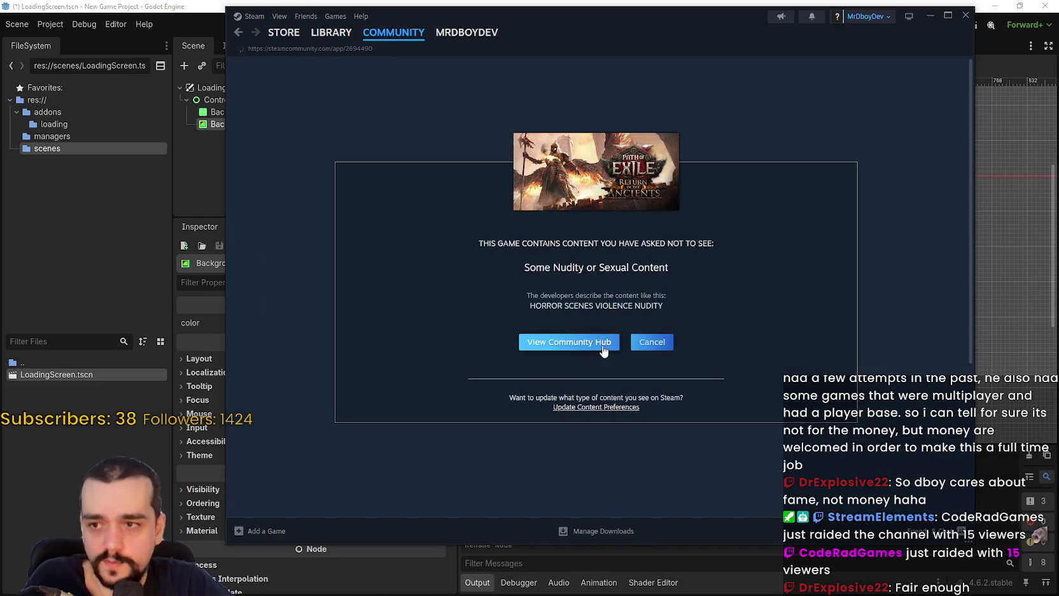
# - Continue past the mature-content warning, then return to the Steam store front
pyautogui.press('Return')
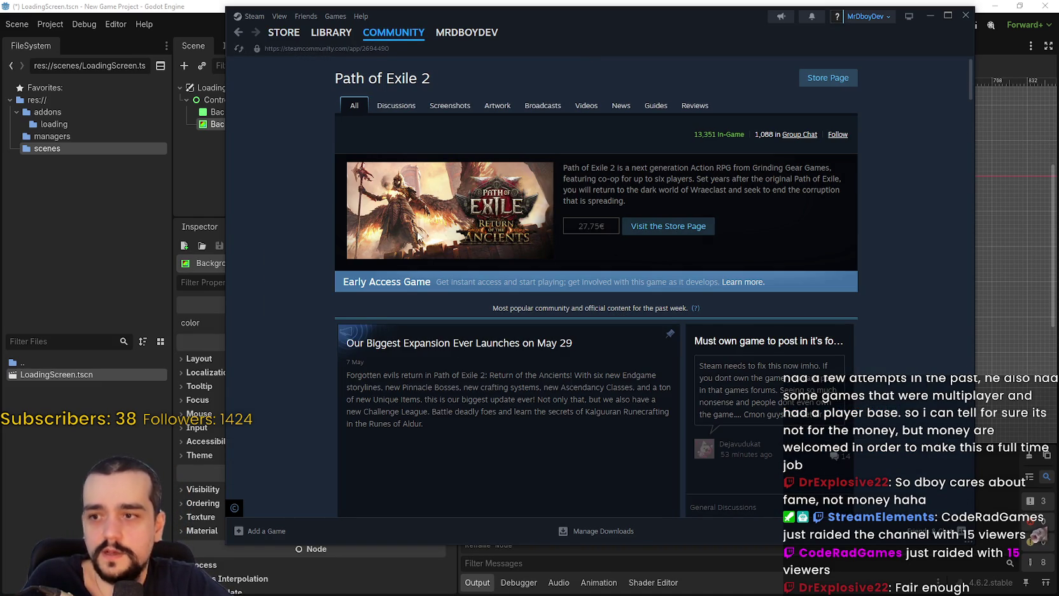
pyautogui.click(298, 37)
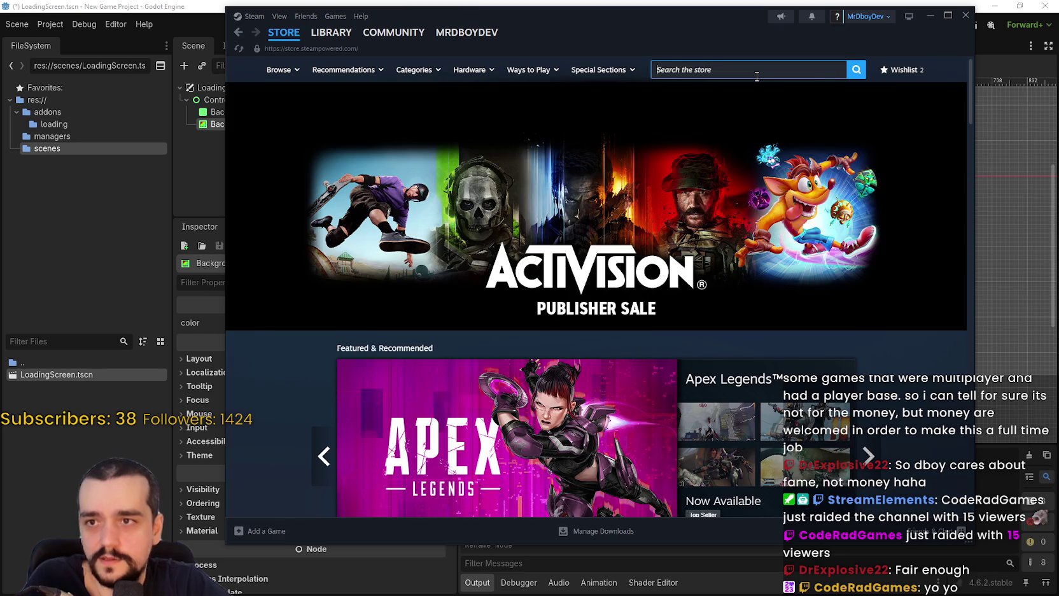
pyautogui.click(757, 71)
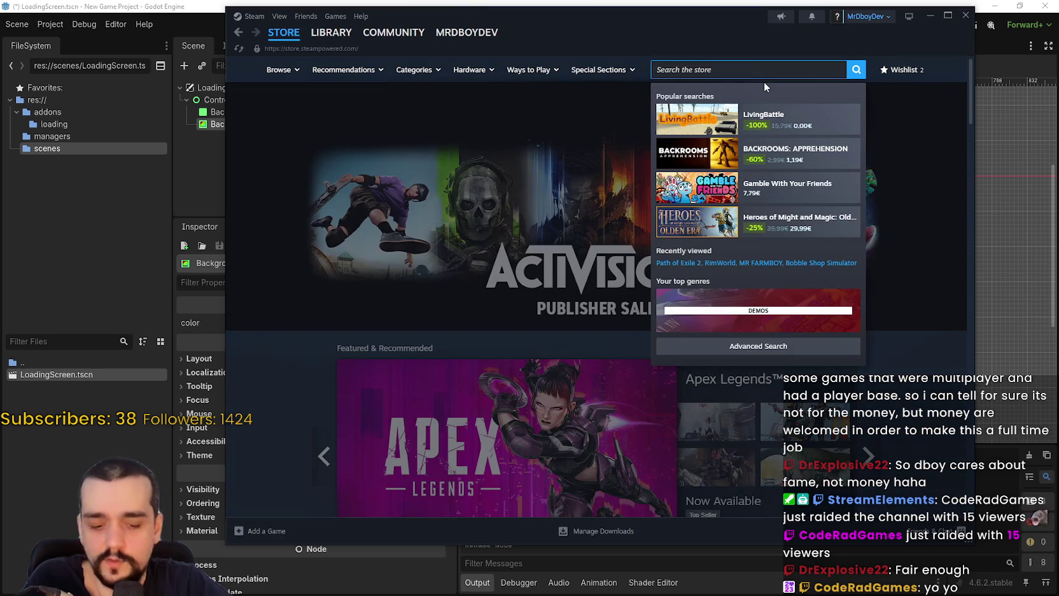
pyautogui.press('Escape')
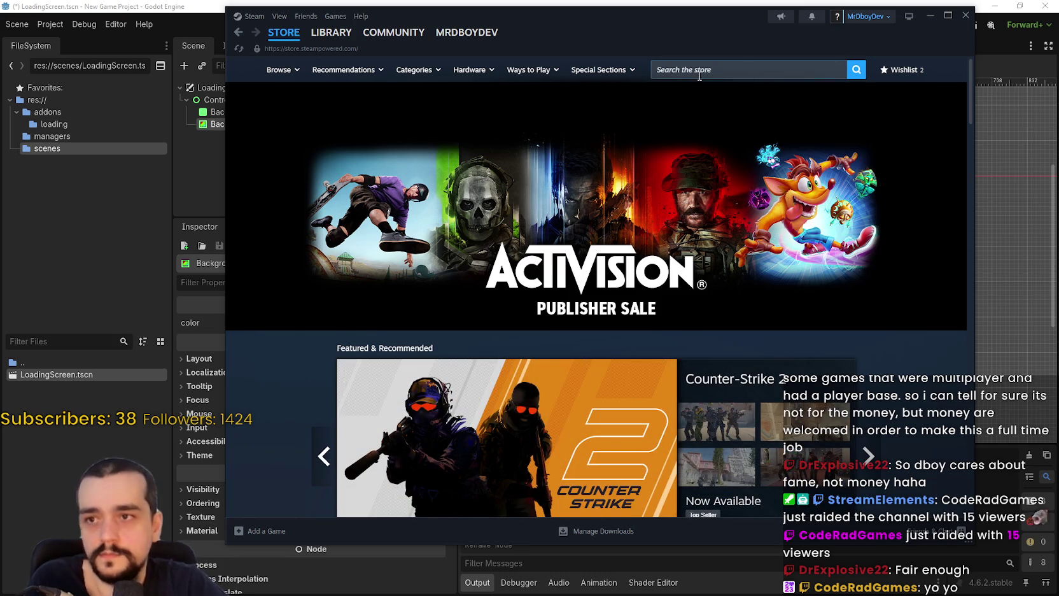
# - Search 'terr', open Terraria's store page and community hub, then return to the store page
pyautogui.click(700, 75)
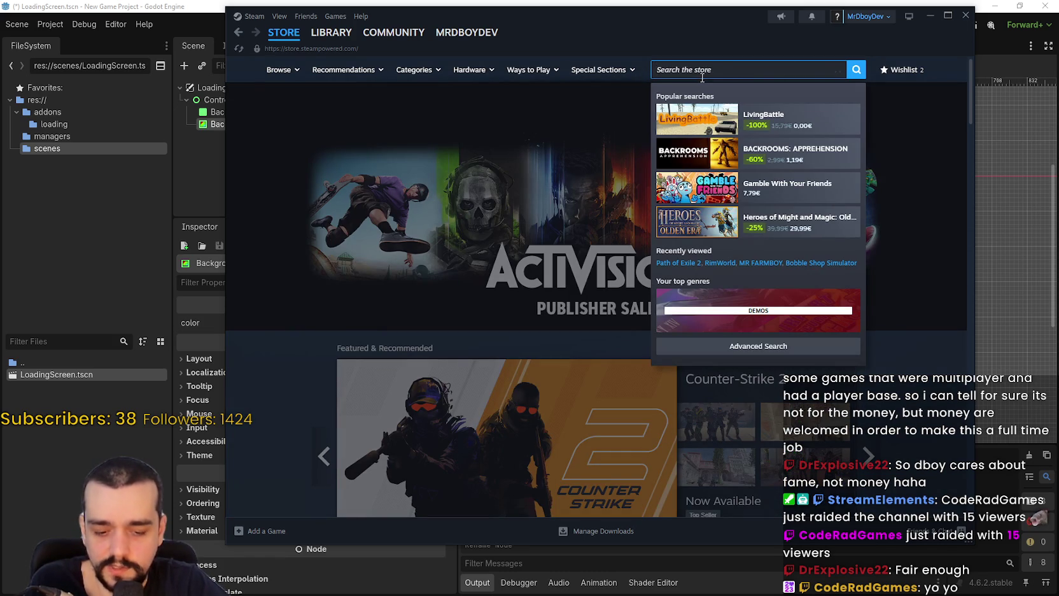
pyautogui.write('terrai')
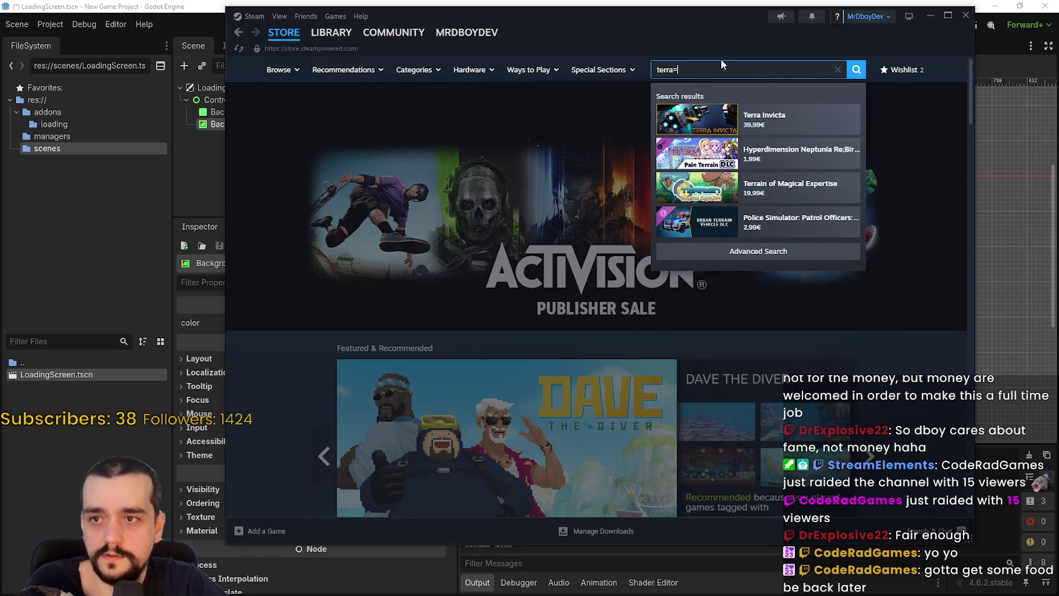
pyautogui.press('BackSpace')
pyautogui.press('BackSpace')
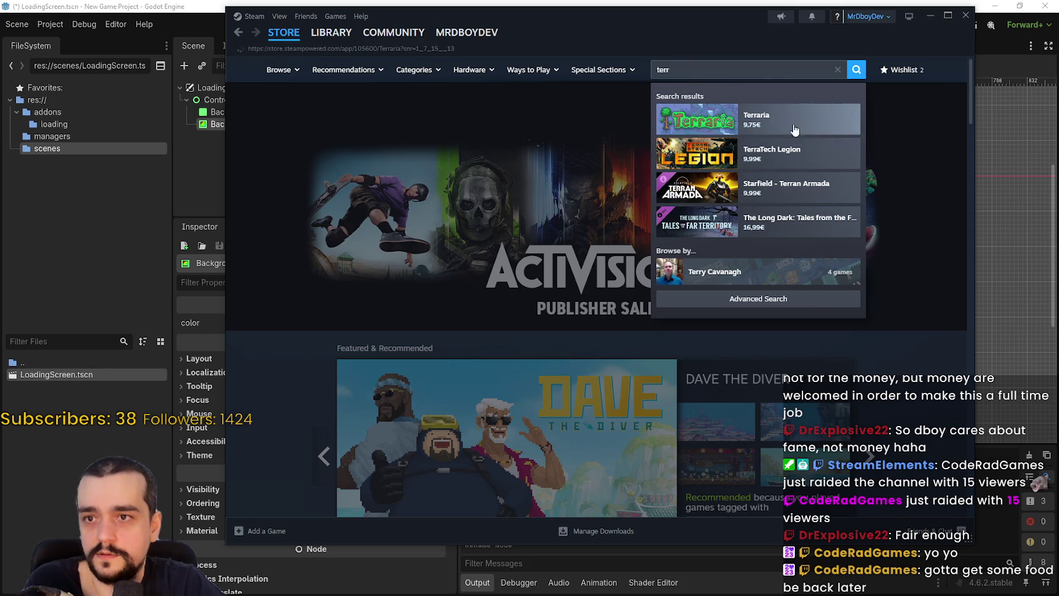
pyautogui.click(790, 124)
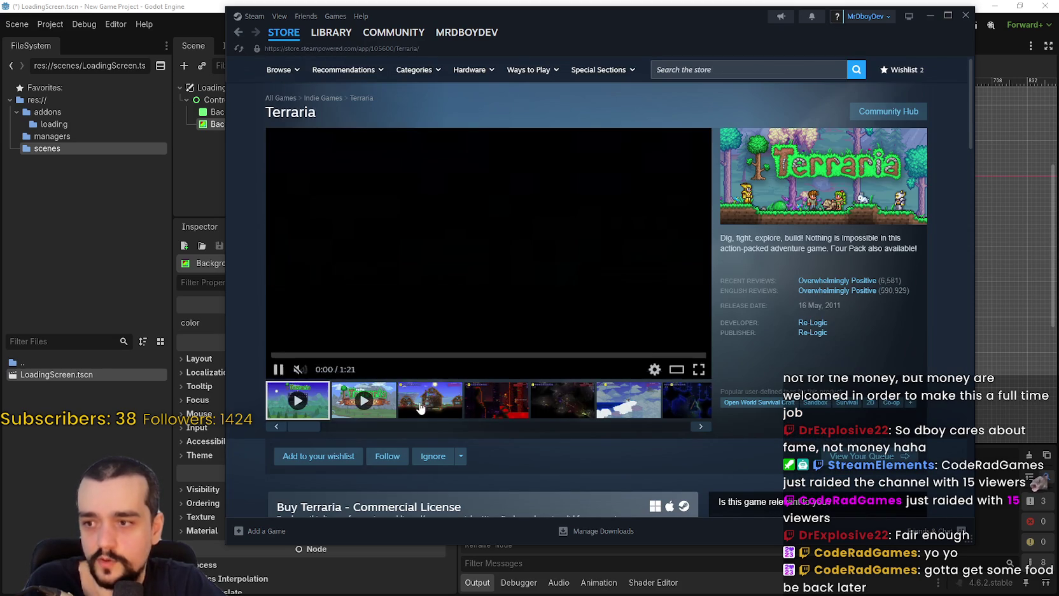
pyautogui.click(896, 114)
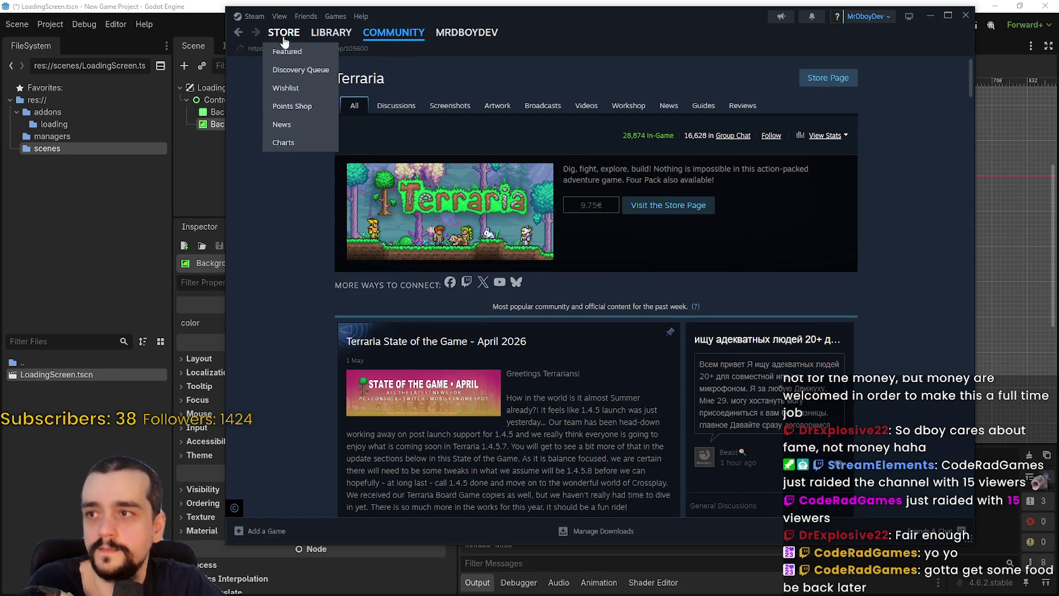
pyautogui.click(283, 37)
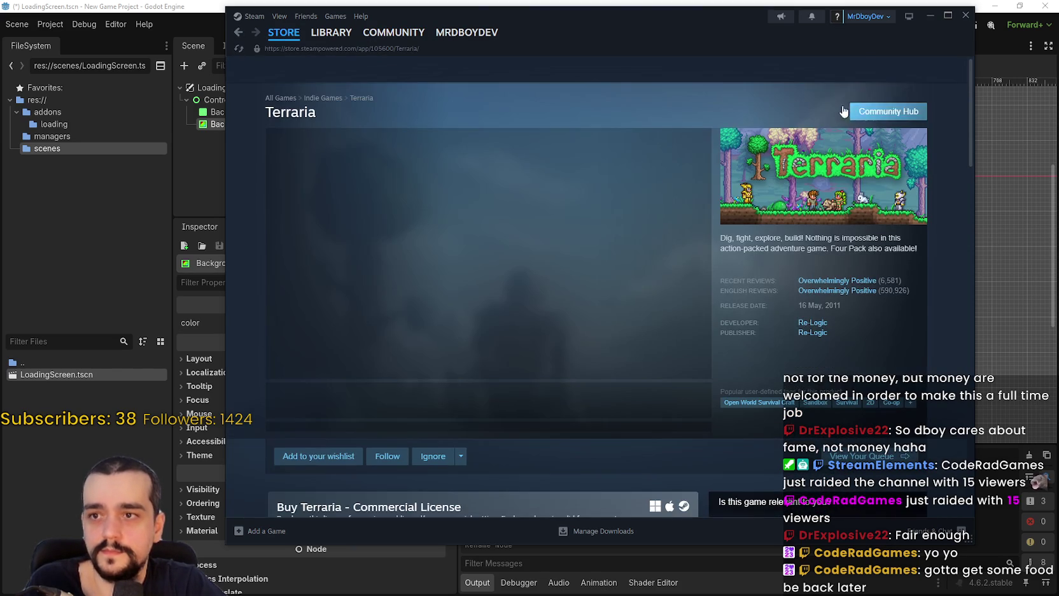
pyautogui.click(807, 72)
# - Search 'no man' and view No Man's Sky's store page and community hub
pyautogui.write('no m')
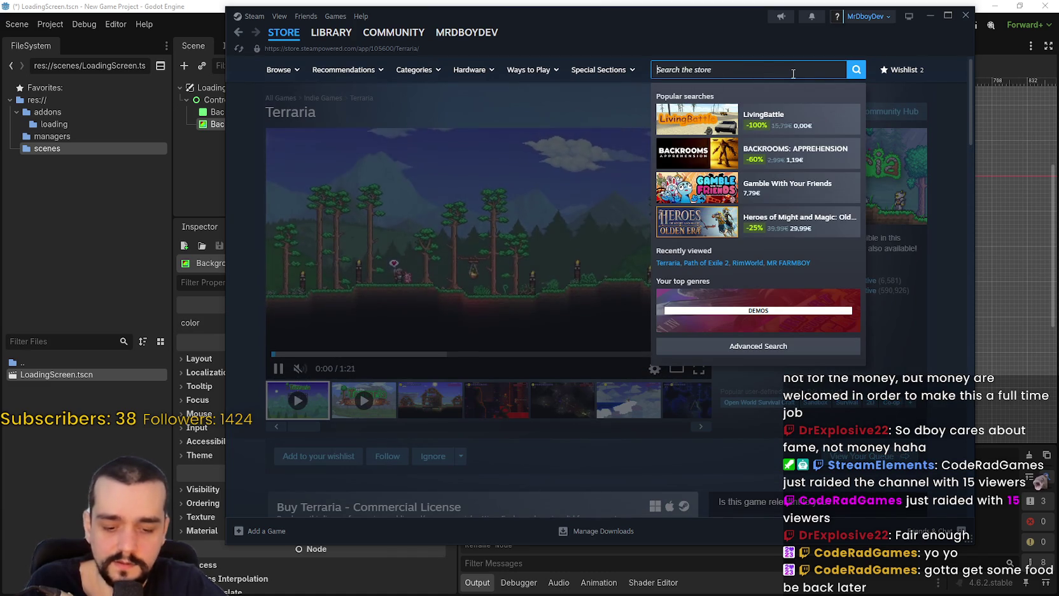
pyautogui.write('an')
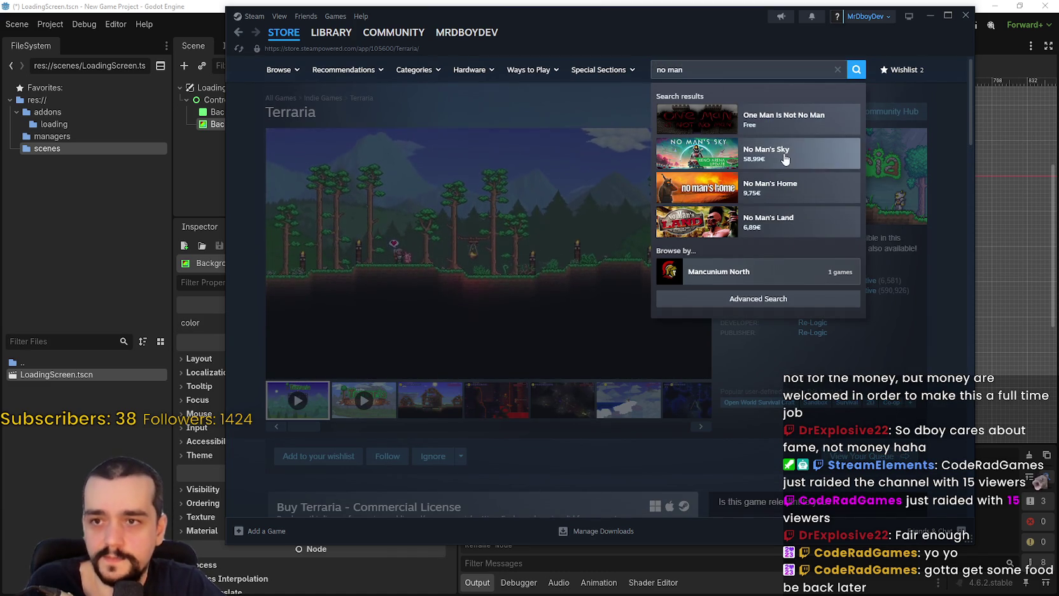
pyautogui.click(795, 153)
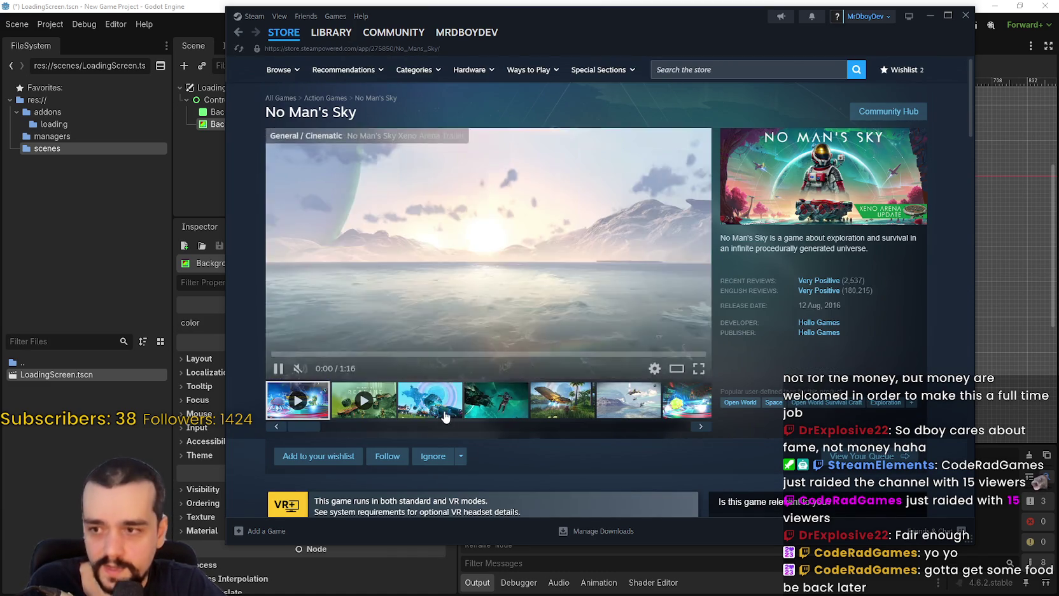
pyautogui.click(888, 111)
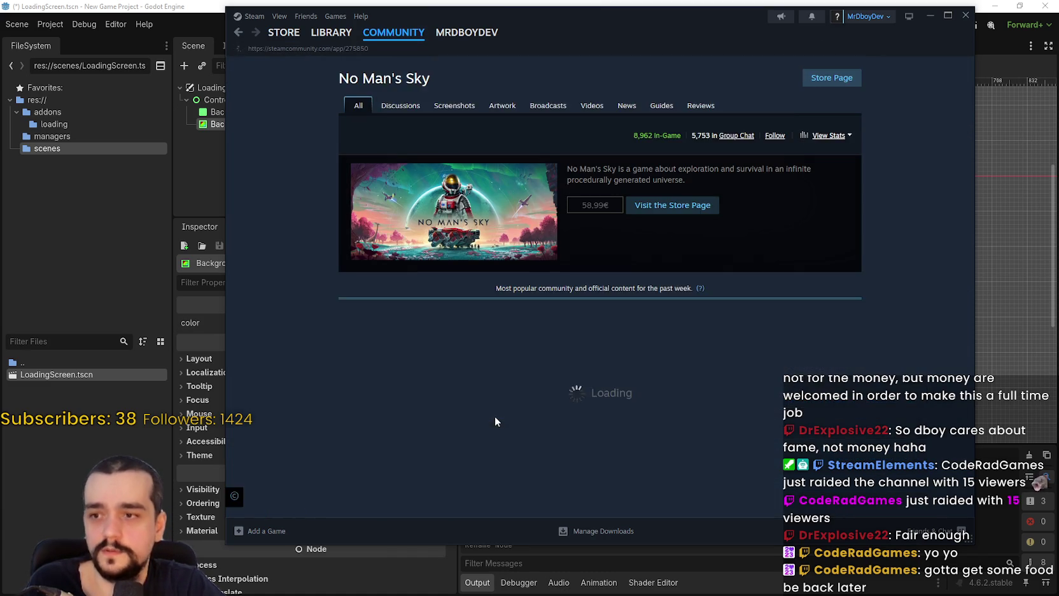
pyautogui.scroll(-2, 721, 378)
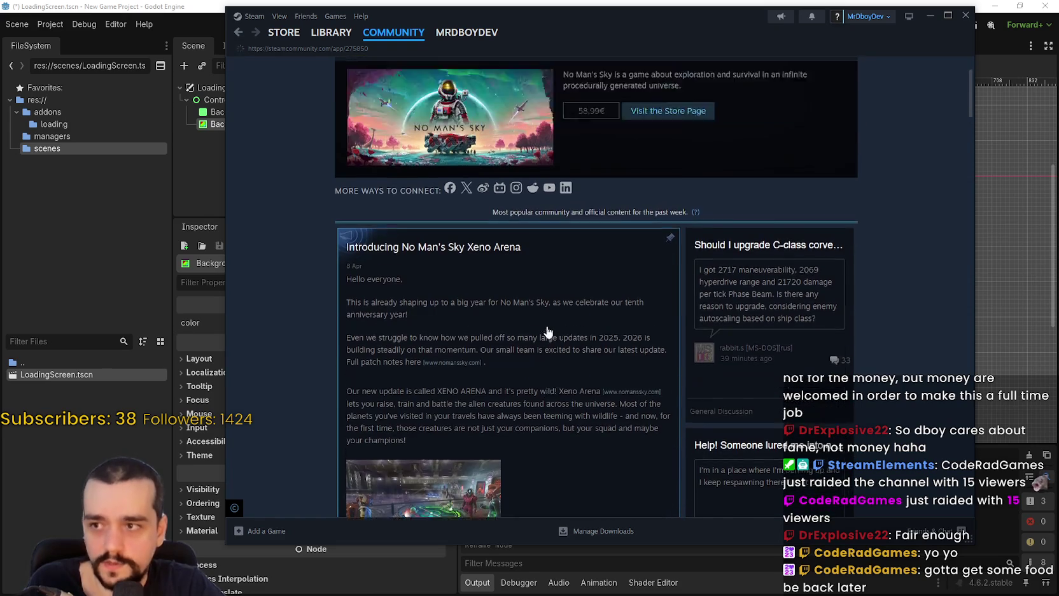
pyautogui.scroll(2, 572, 254)
pyautogui.moveTo(356, 46)
pyautogui.click(283, 32)
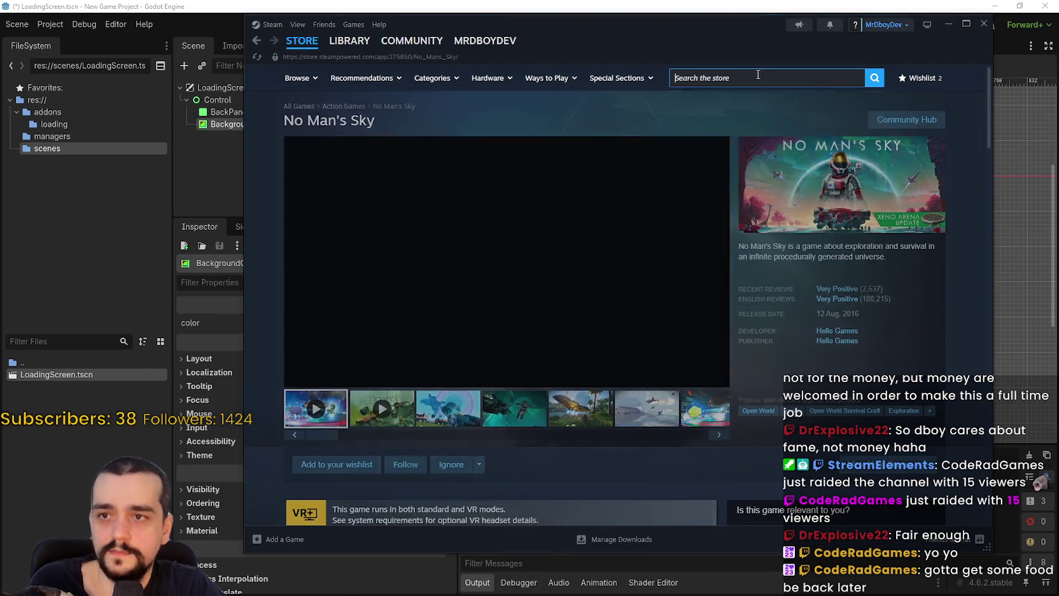
# - Leave the No Man's Sky page and return to the store front page
pyautogui.click(768, 79)
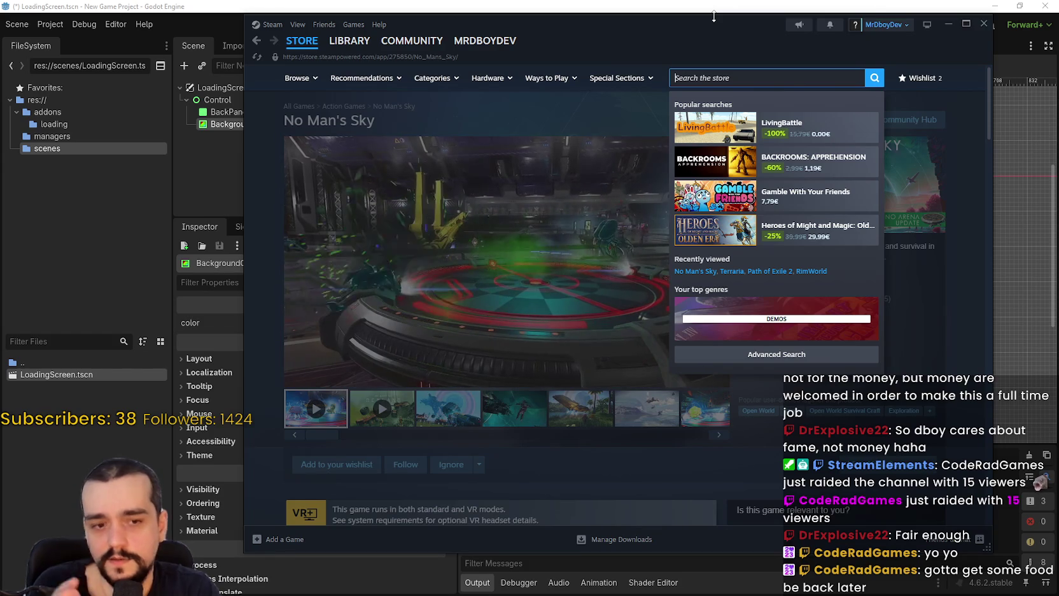
pyautogui.scroll(-7, 616, 378)
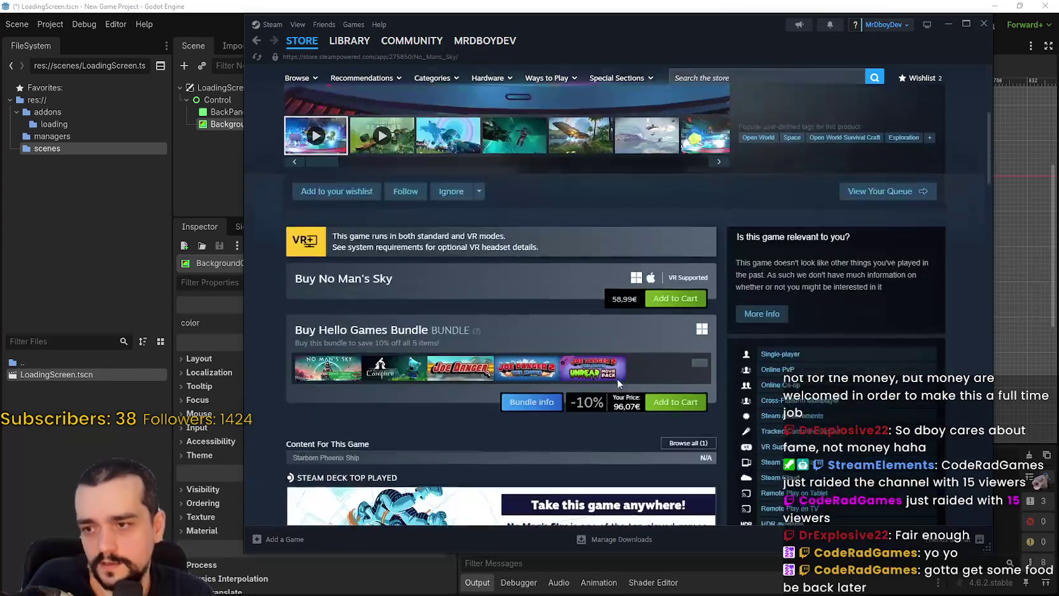
pyautogui.scroll(5, 610, 374)
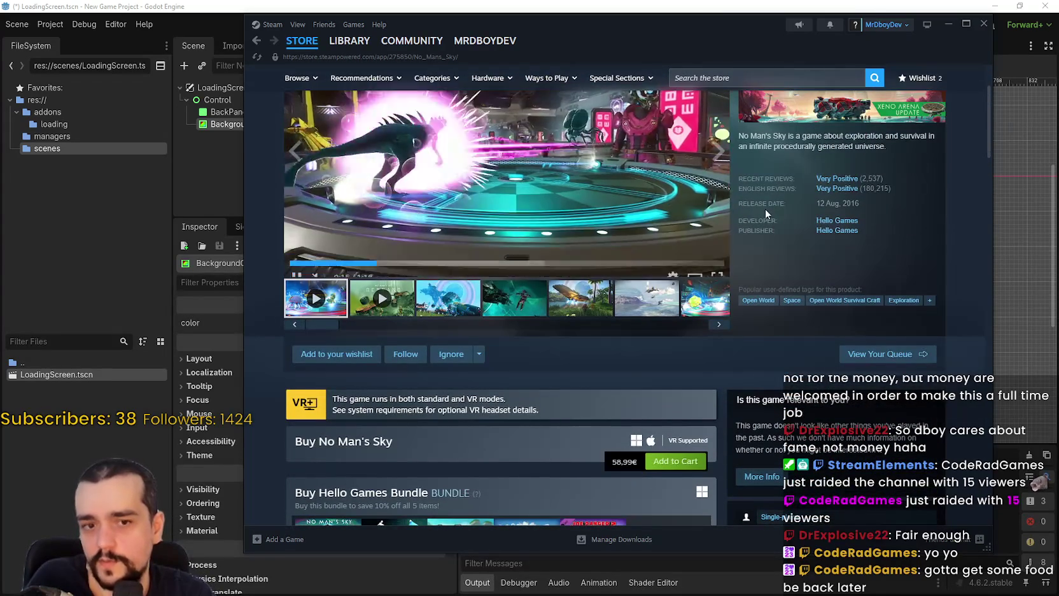
pyautogui.scroll(-8, 559, 407)
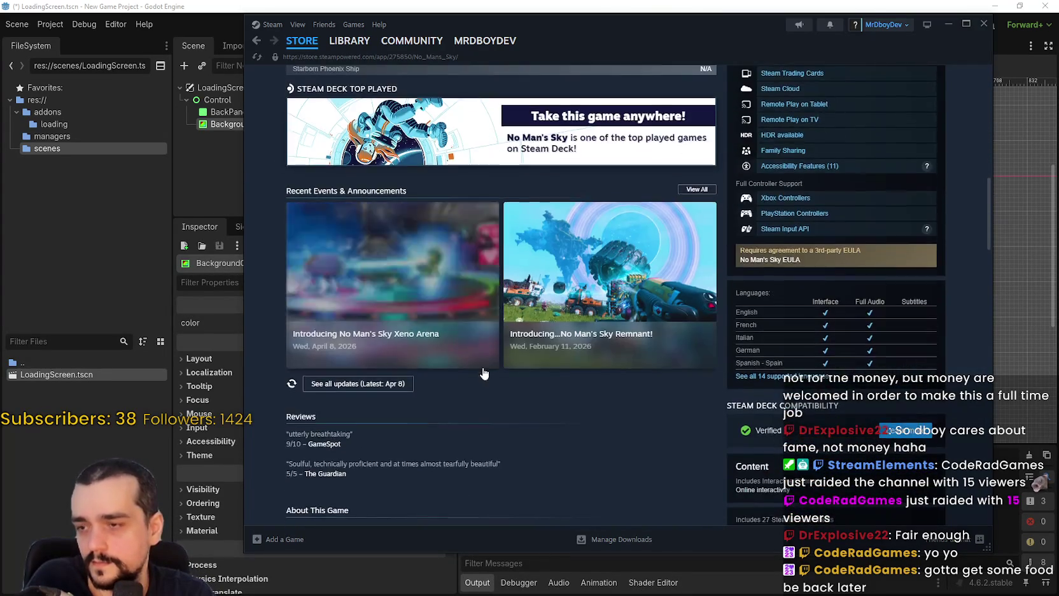
pyautogui.moveTo(336, 37)
pyautogui.hotkey('alt', 'Left')
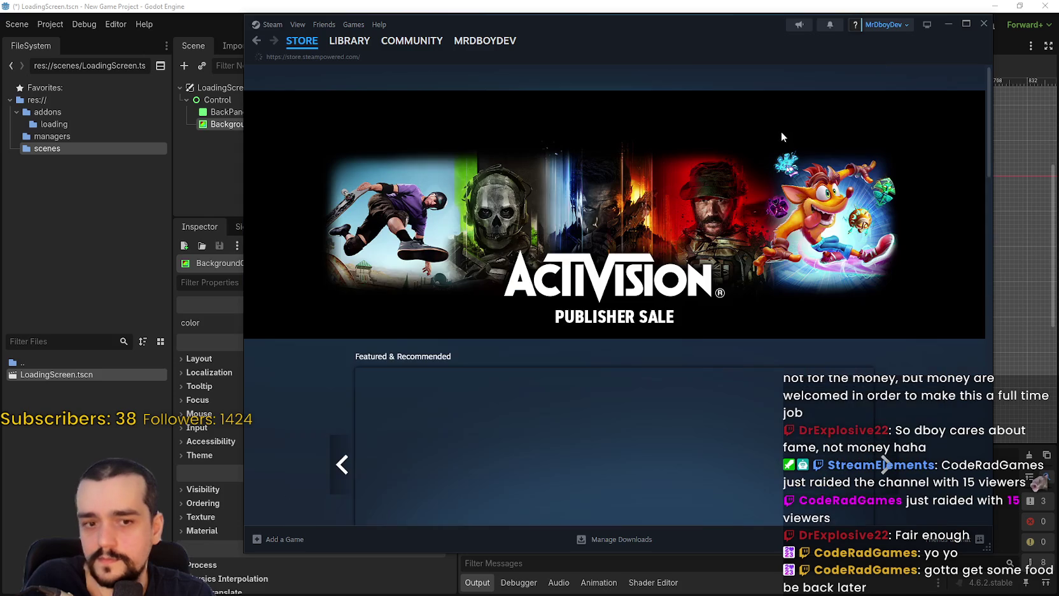
pyautogui.scroll(-3, 880, 352)
pyautogui.scroll(-4, 887, 340)
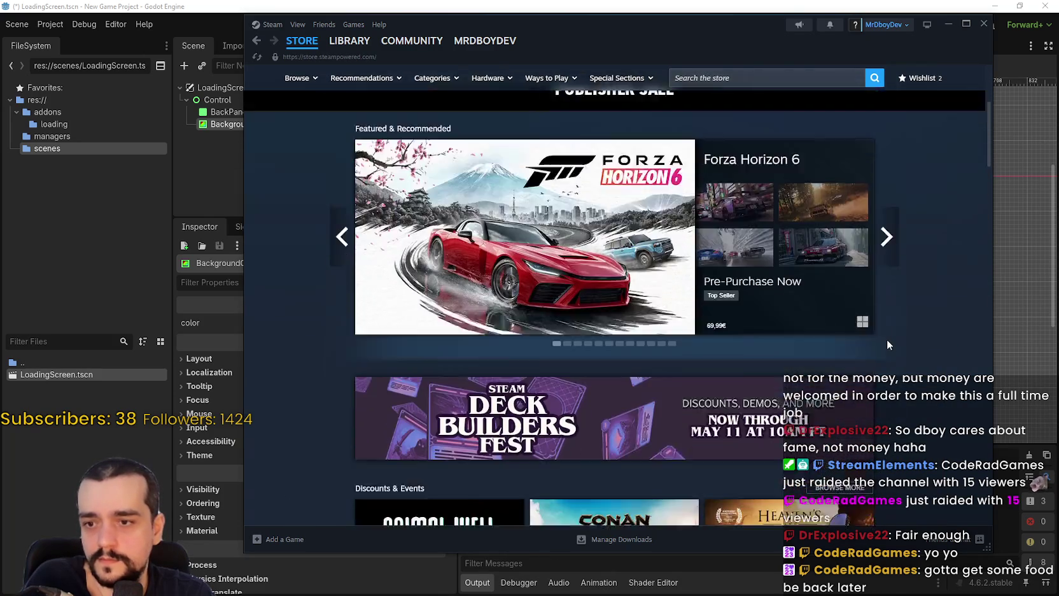
pyautogui.scroll(-4, 887, 339)
pyautogui.scroll(1, 887, 334)
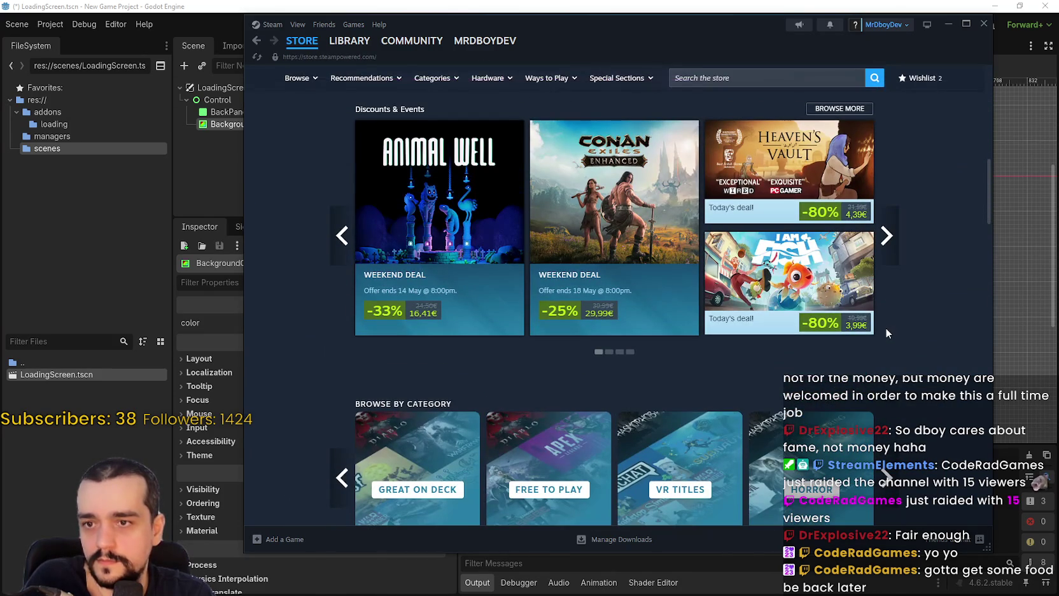
pyautogui.moveTo(636, 222)
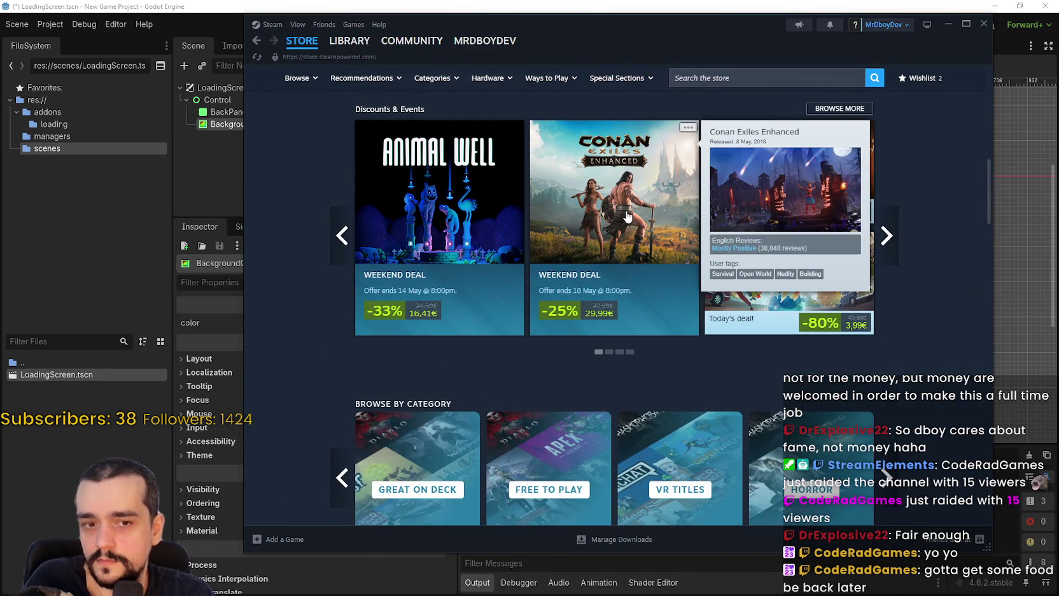
pyautogui.click(626, 216)
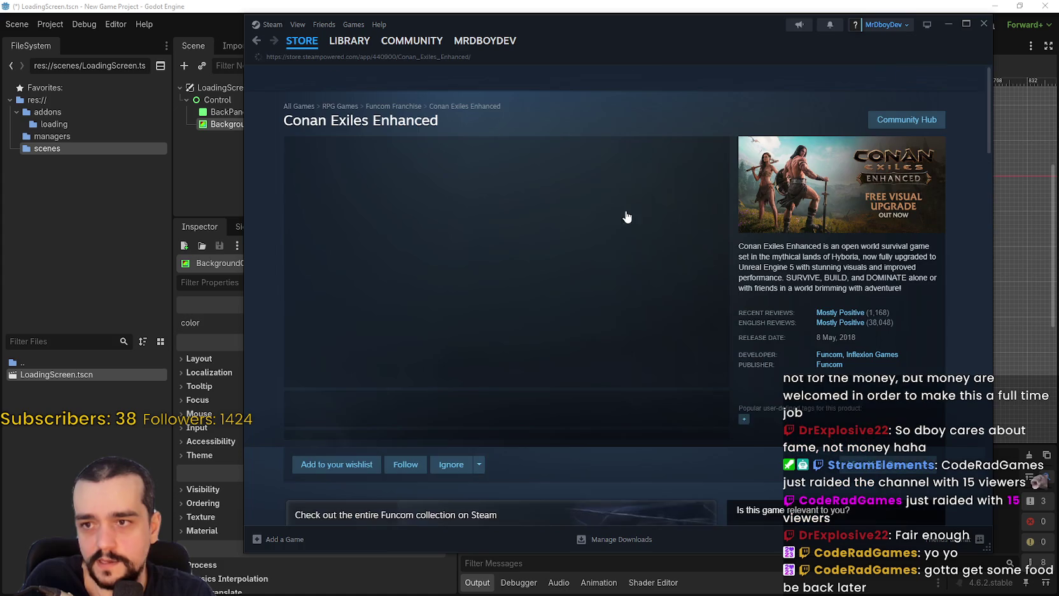
pyautogui.click(418, 409)
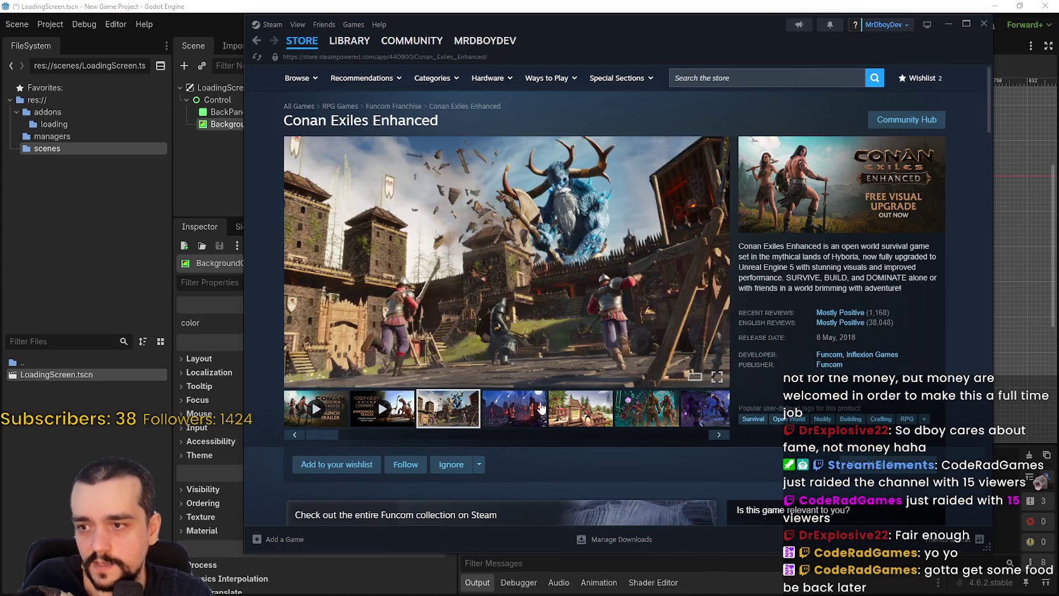
pyautogui.scroll(-5, 540, 401)
pyautogui.scroll(3, 540, 401)
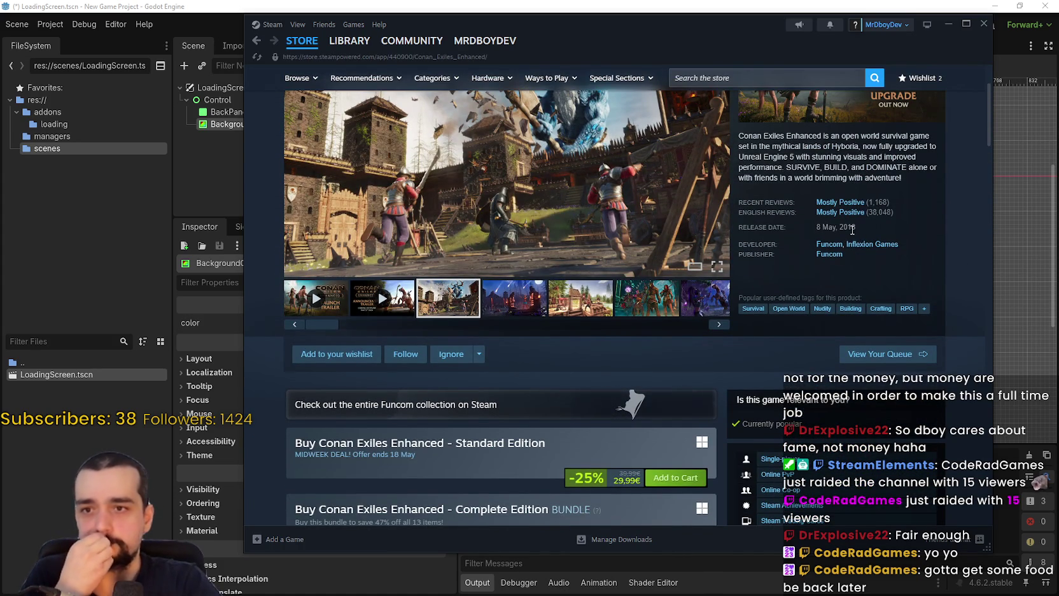
pyautogui.scroll(-5, 490, 409)
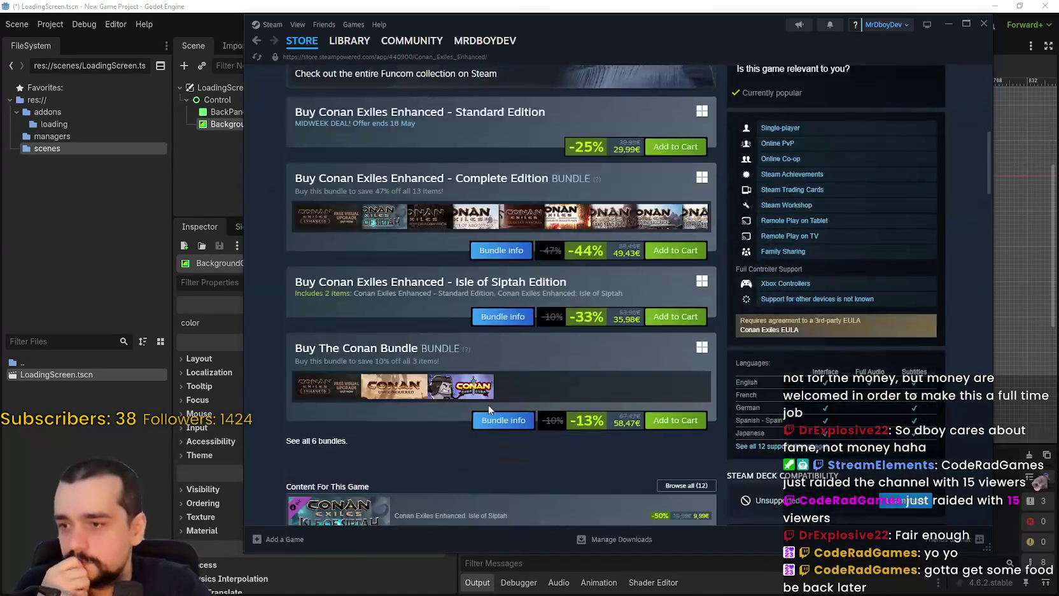
pyautogui.scroll(-2, 490, 410)
pyautogui.scroll(9, 491, 382)
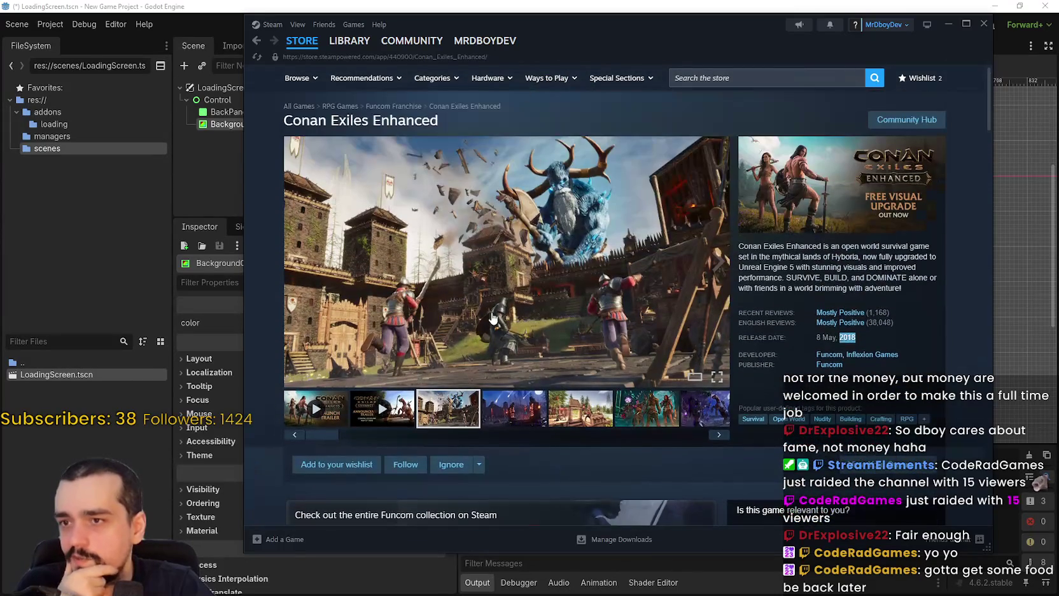
pyautogui.scroll(-9, 492, 319)
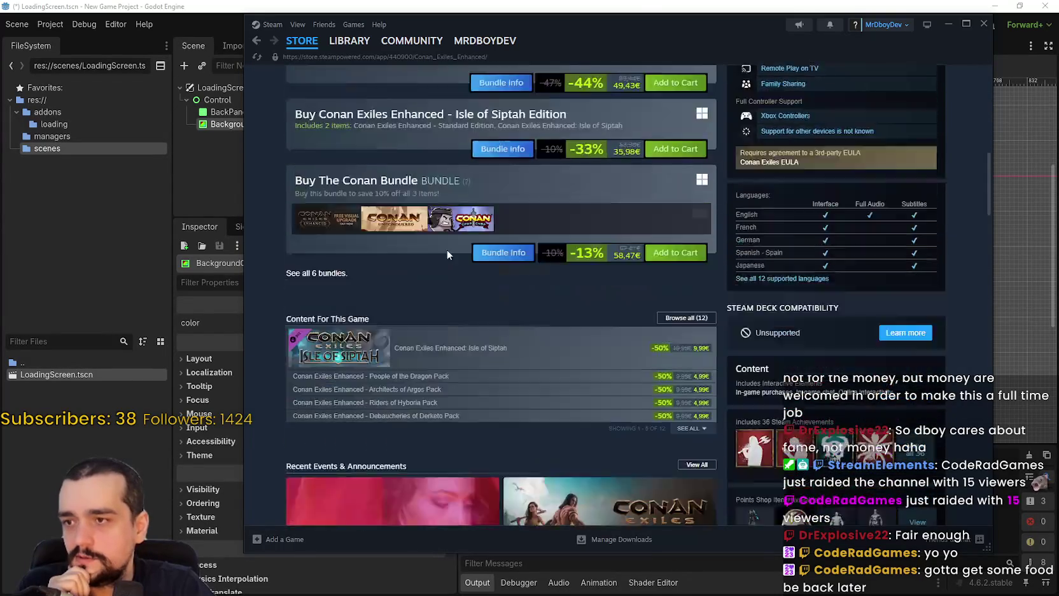
pyautogui.scroll(10, 447, 254)
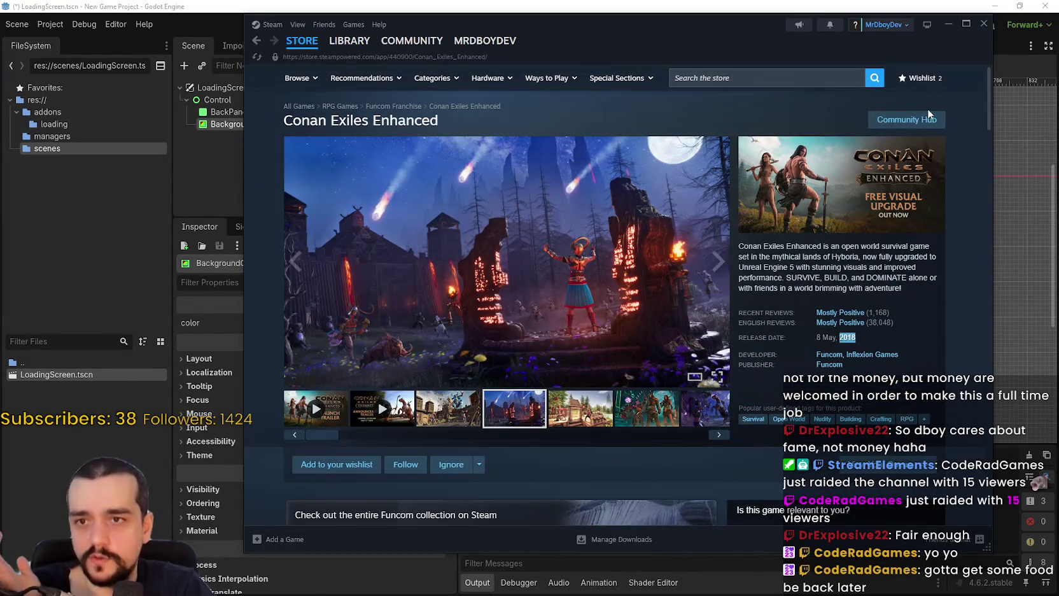
pyautogui.click(929, 116)
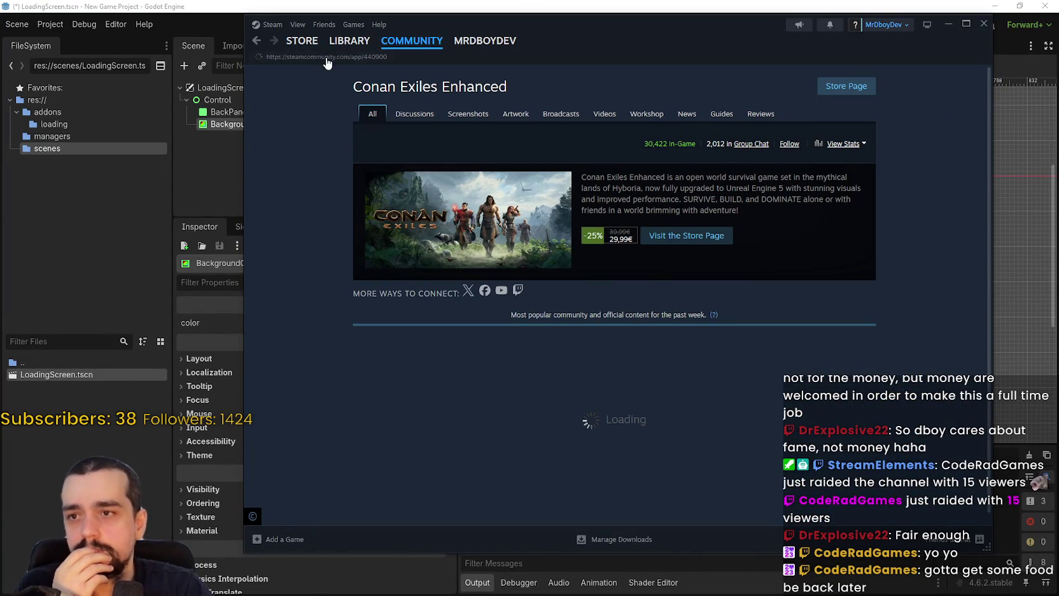
pyautogui.moveTo(305, 43)
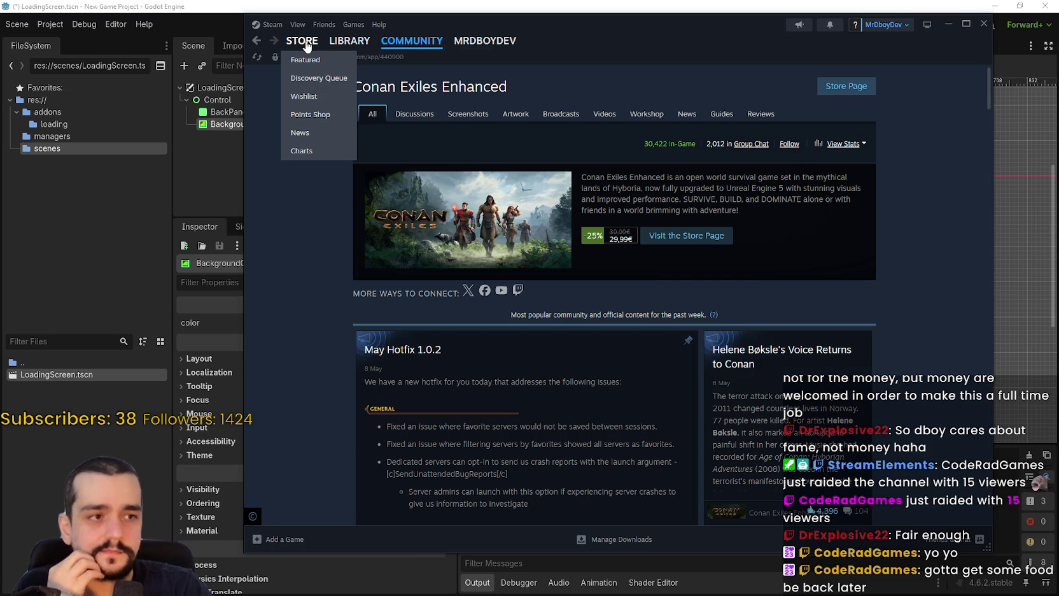
pyautogui.hotkey('alt', 'Left')
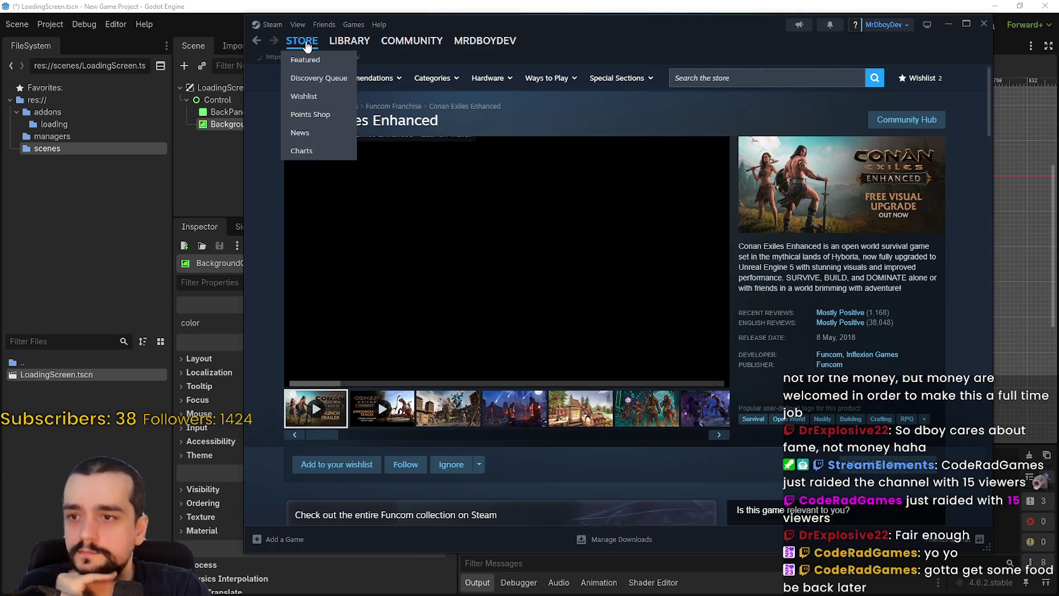
pyautogui.hotkey('alt', 'Left')
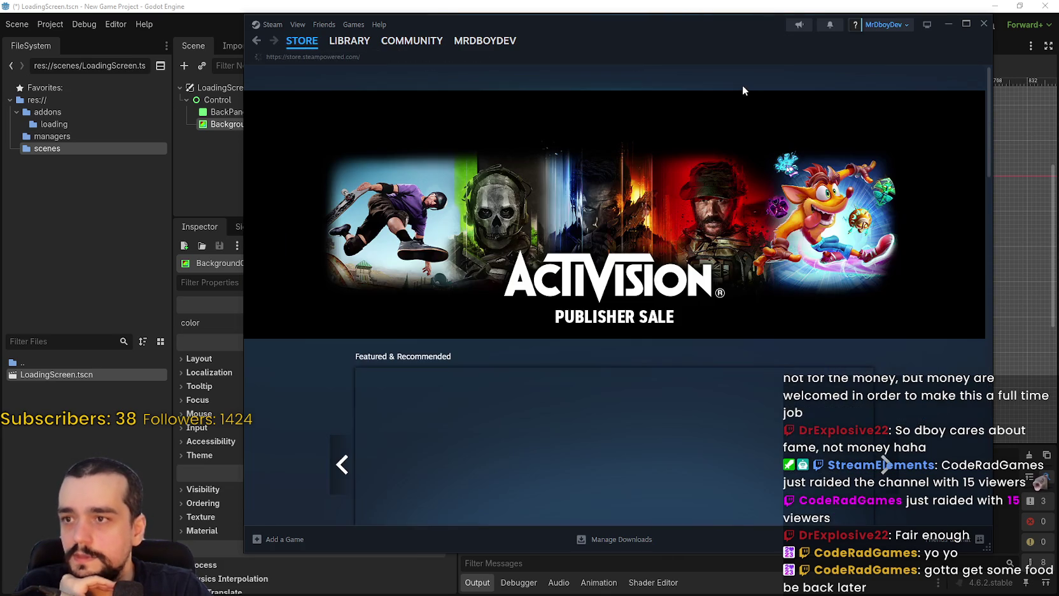
pyautogui.scroll(-5, 861, 348)
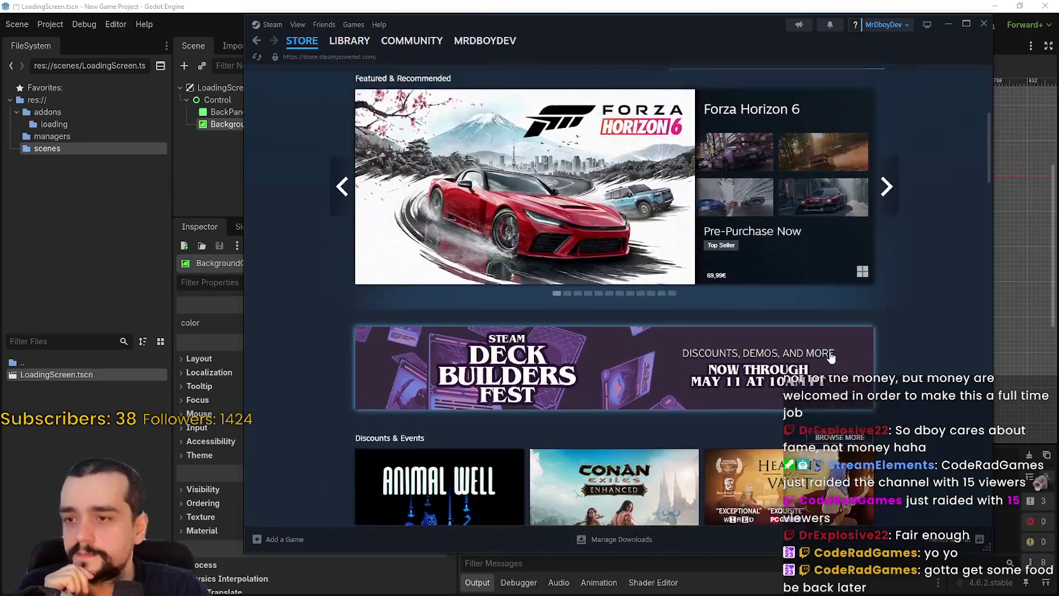
pyautogui.scroll(-5, 831, 357)
pyautogui.click(884, 253)
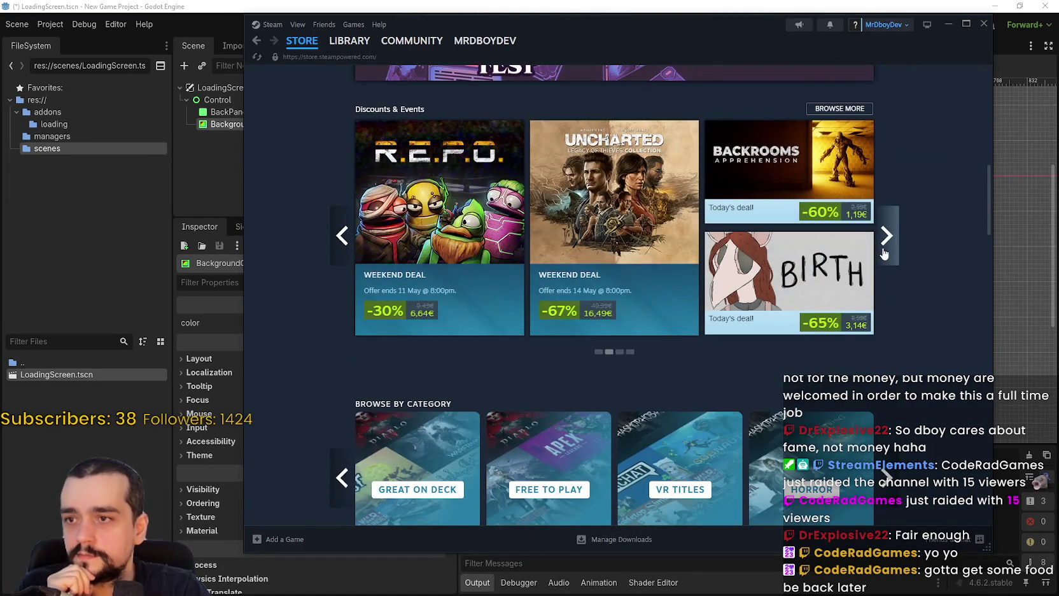
pyautogui.click(884, 253)
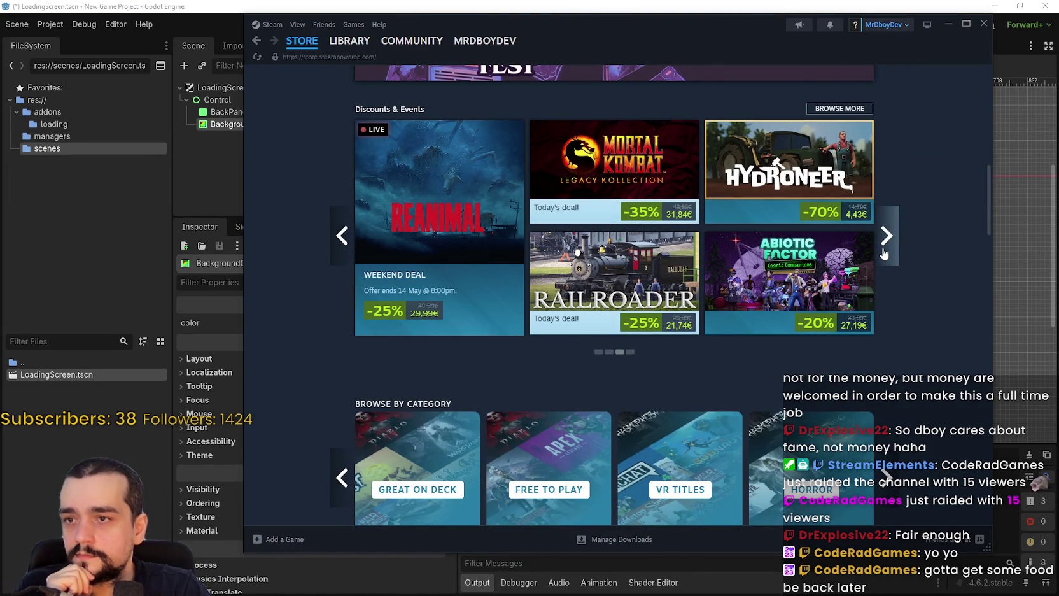
pyautogui.scroll(-10, 913, 332)
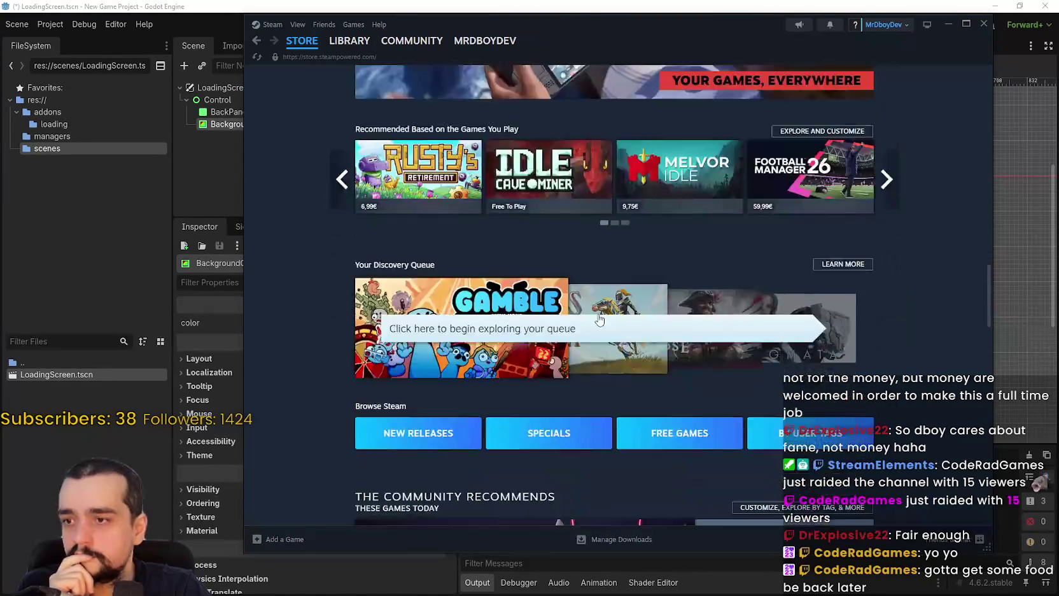
pyautogui.scroll(-12, 600, 319)
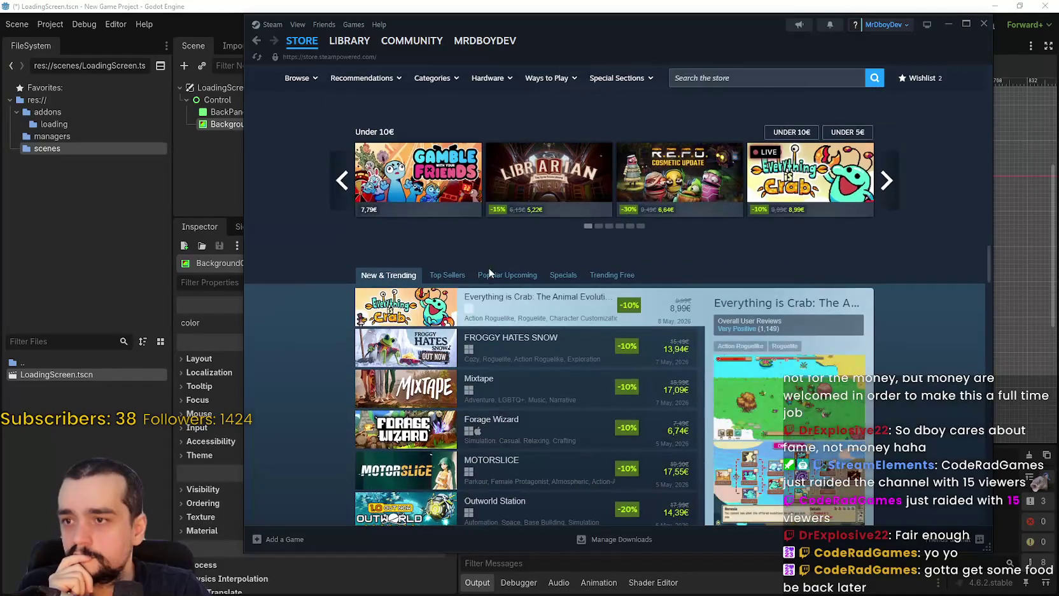
pyautogui.click(446, 274)
pyautogui.scroll(-3, 483, 268)
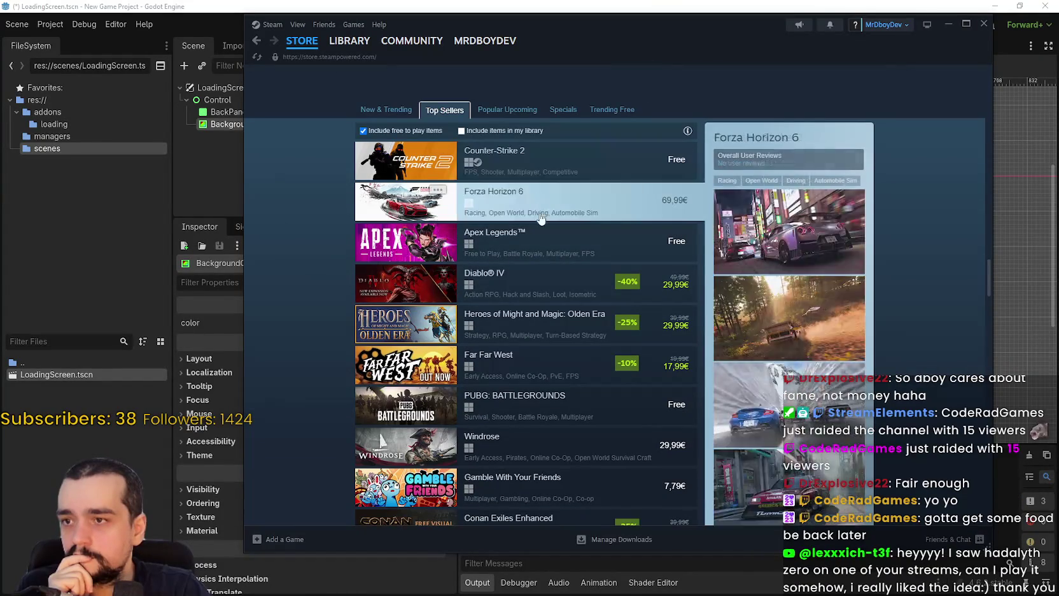
pyautogui.scroll(-2, 540, 242)
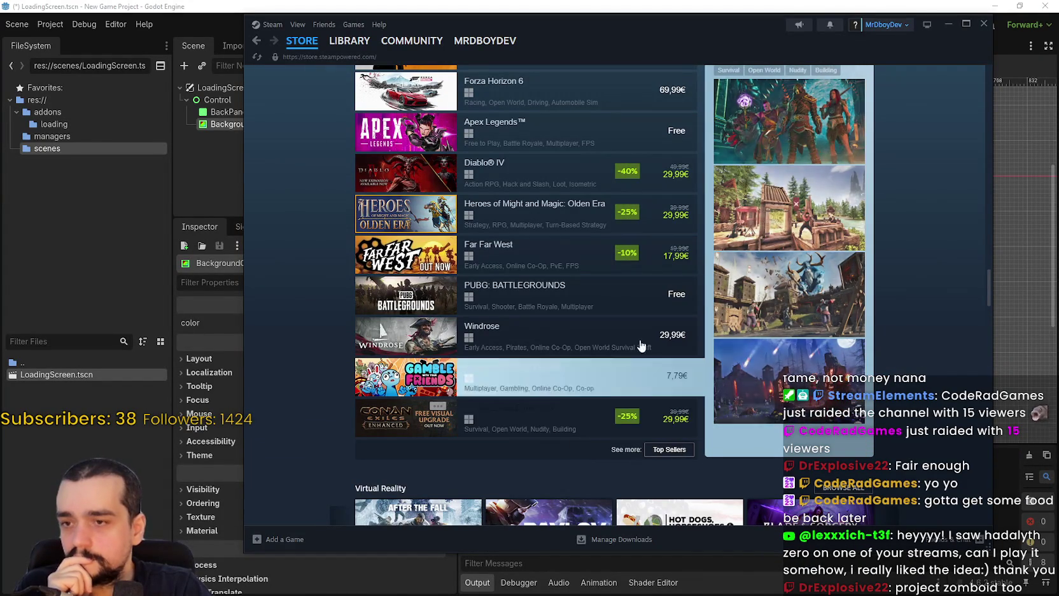
pyautogui.scroll(1, 911, 393)
pyautogui.scroll(3, 911, 393)
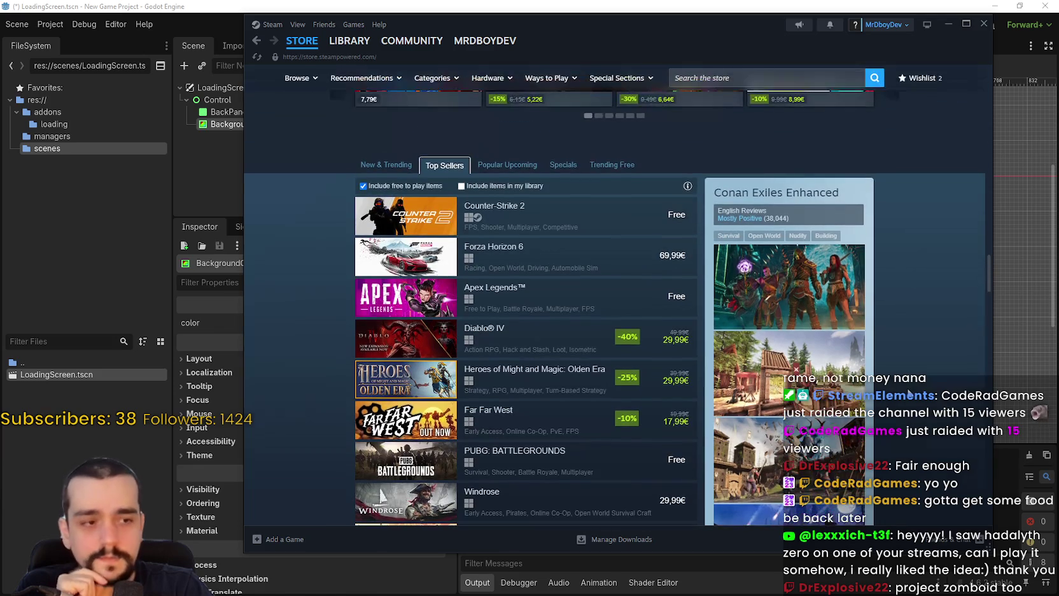
pyautogui.scroll(10, 902, 356)
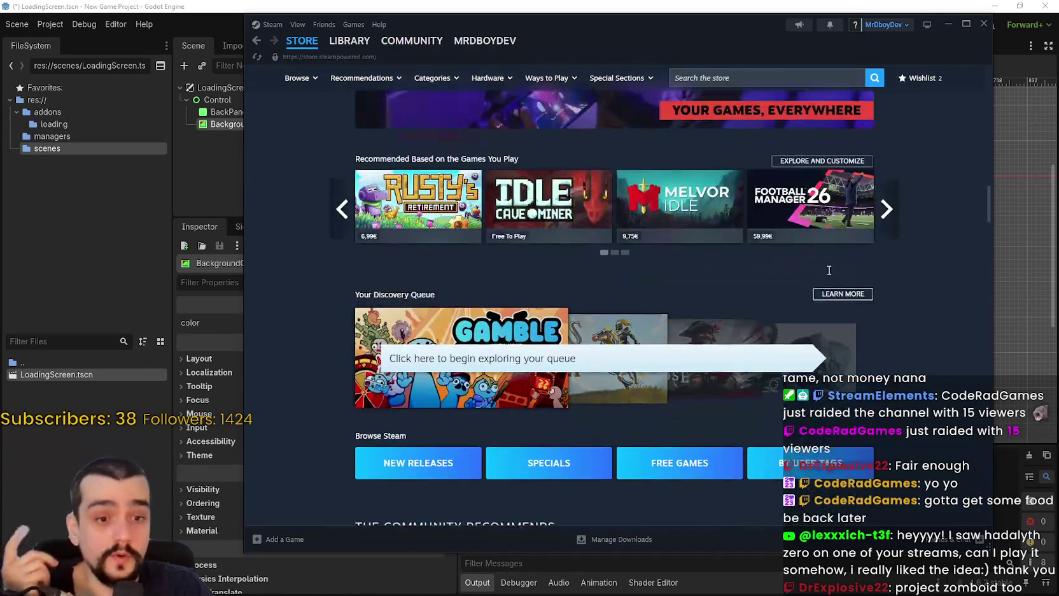
# - Browse Project Zomboid's store page, screenshots and community hub, then go to the library
pyautogui.click(708, 70)
pyautogui.write('pro')
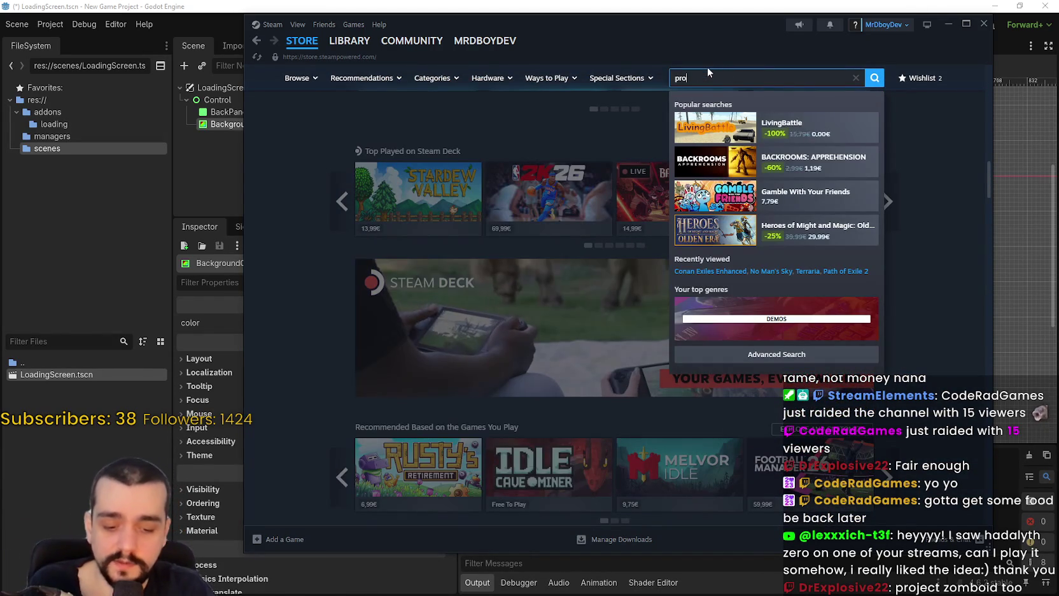
pyautogui.write('ject zom')
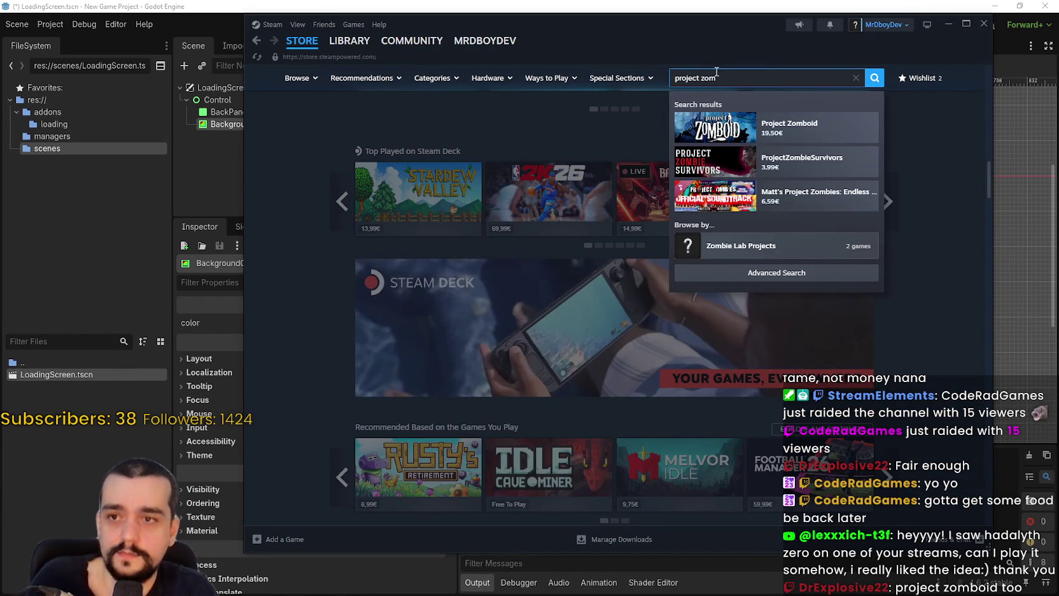
pyautogui.click(792, 126)
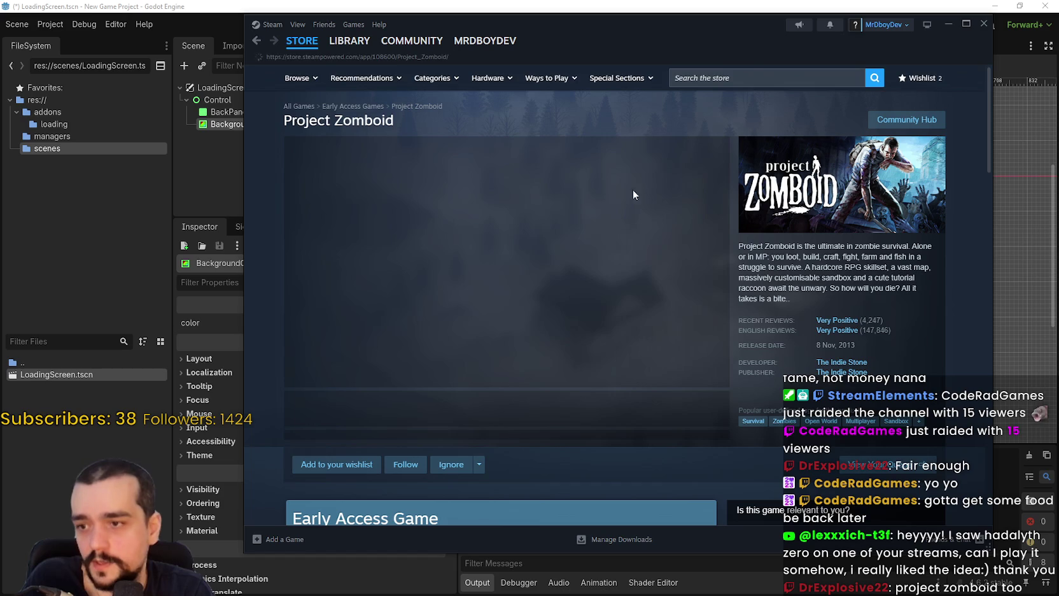
pyautogui.click(445, 408)
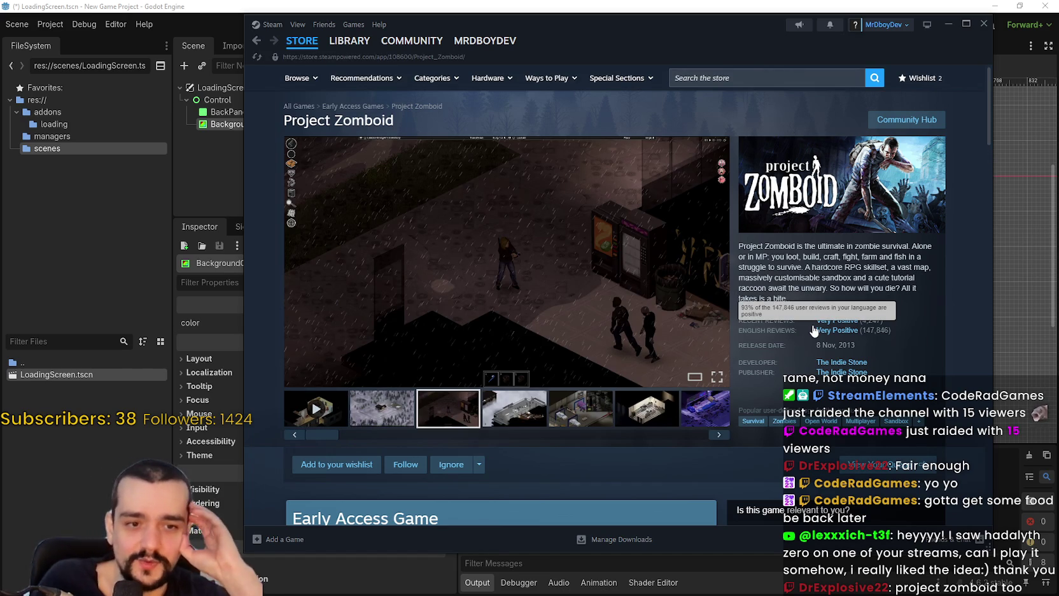
pyautogui.scroll(-6, 543, 379)
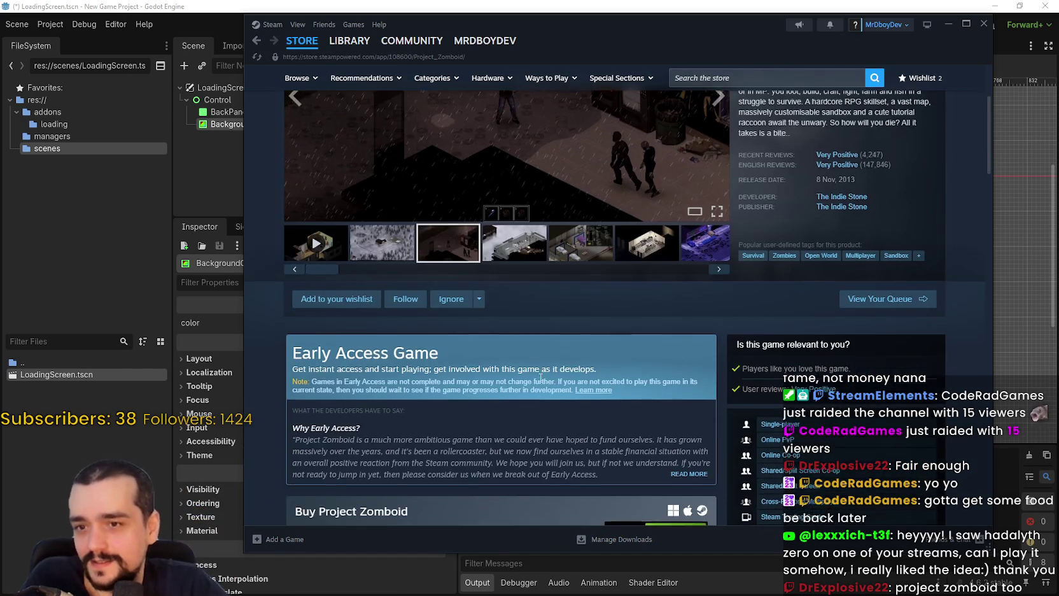
pyautogui.scroll(3, 581, 436)
pyautogui.scroll(-5, 583, 427)
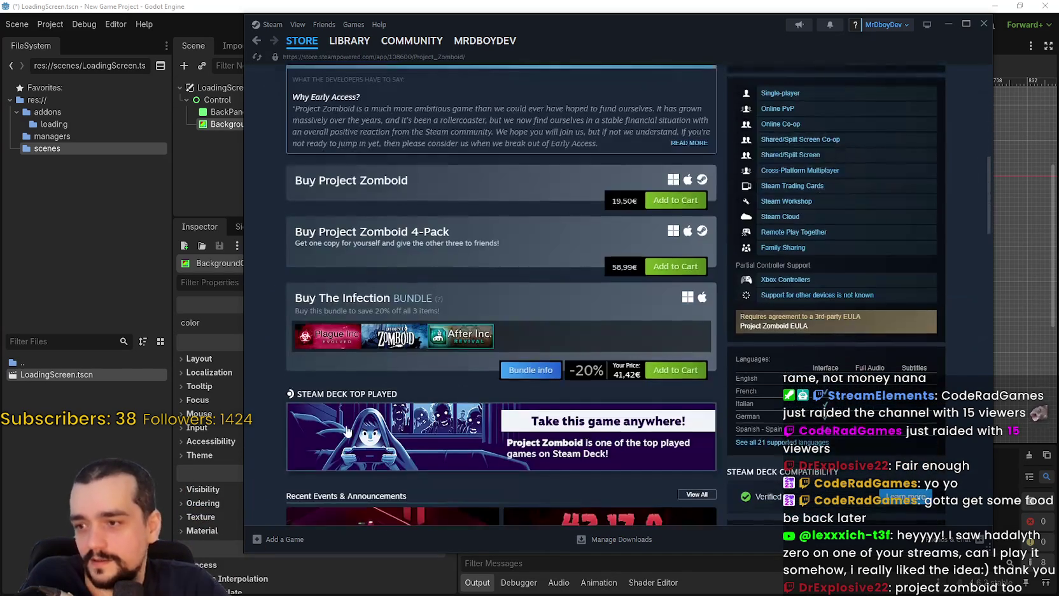
pyautogui.moveTo(465, 347)
pyautogui.scroll(10, 466, 347)
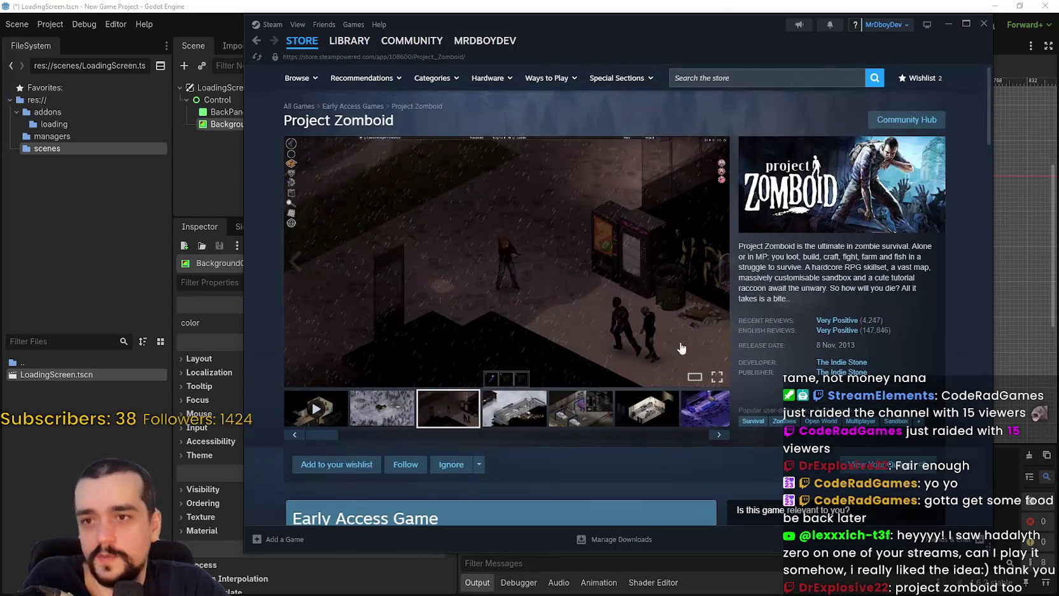
pyautogui.click(879, 121)
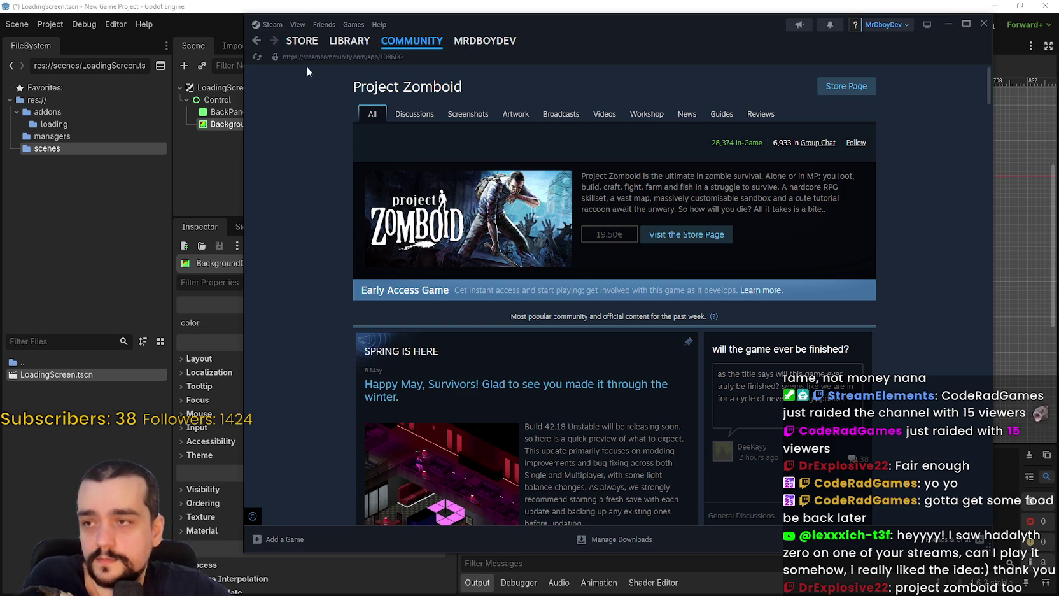
pyautogui.click(349, 40)
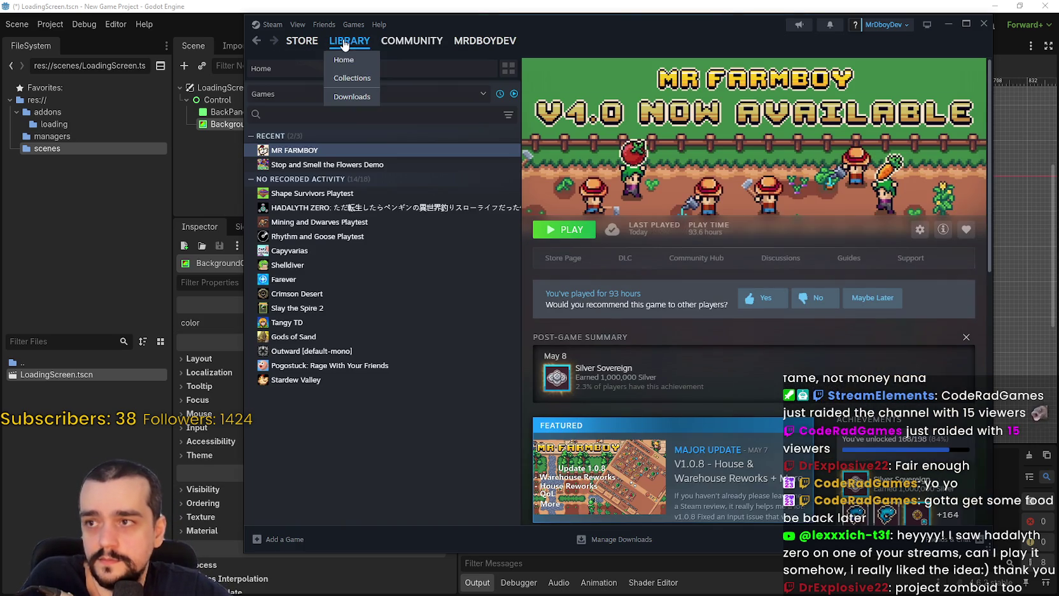
# - Close Steam, select BackPanel then BackgroundColor in the Scene dock, and switch to the browser
pyautogui.click(983, 23)
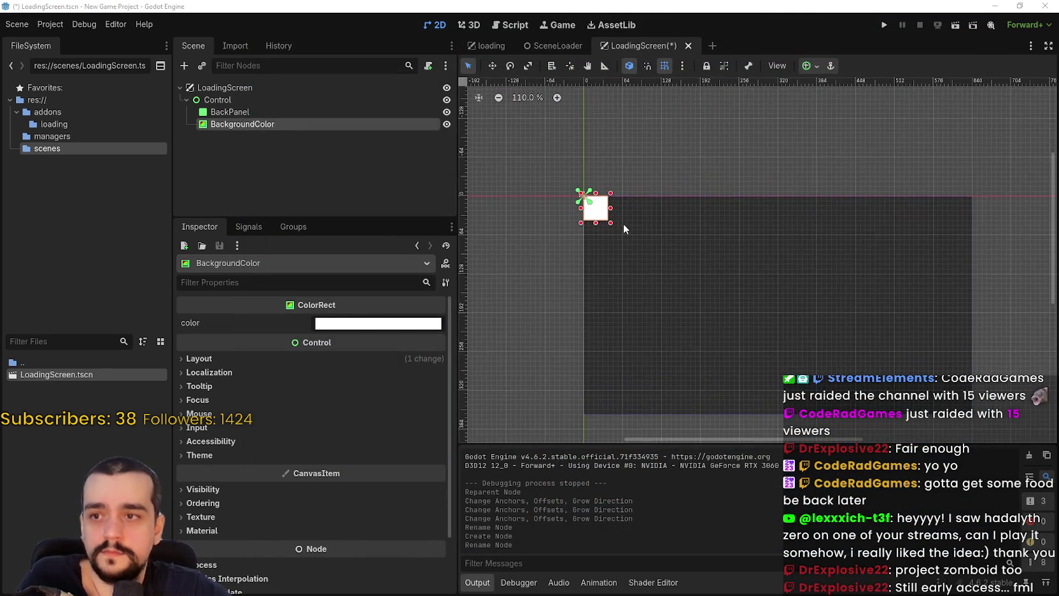
pyautogui.click(278, 114)
pyautogui.click(279, 123)
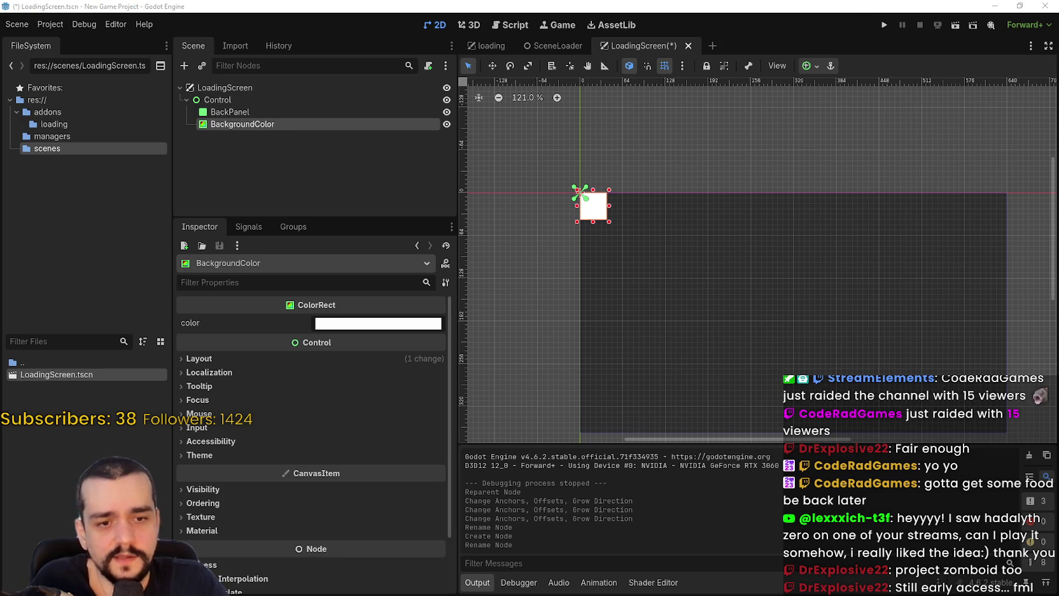
pyautogui.hotkey('alt', 'Tab')
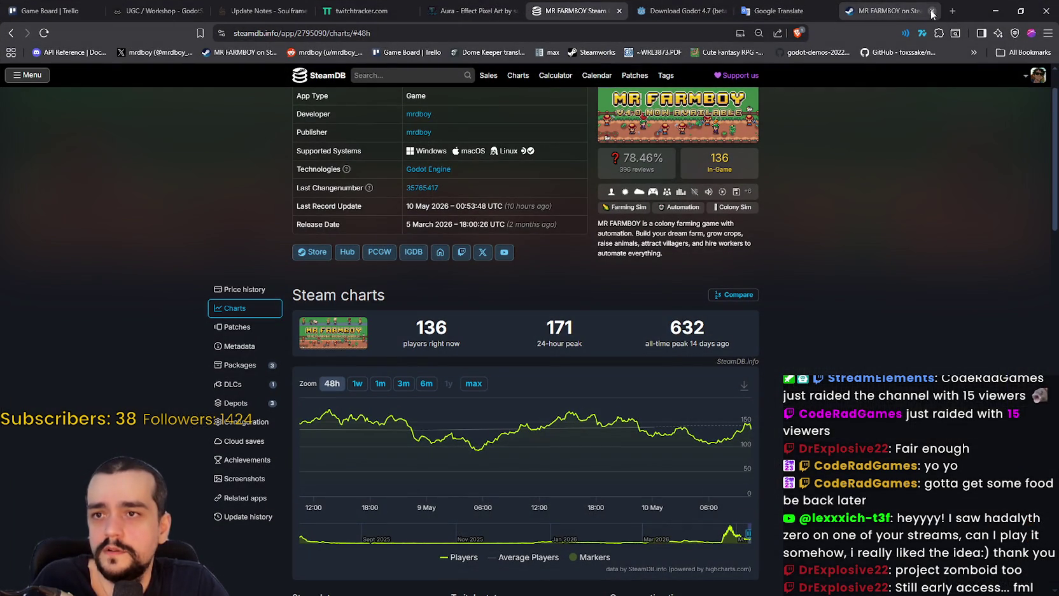
# - From the Godot 4.7 download tab, glance at Contribute, go back, and open Donate
pyautogui.click(684, 11)
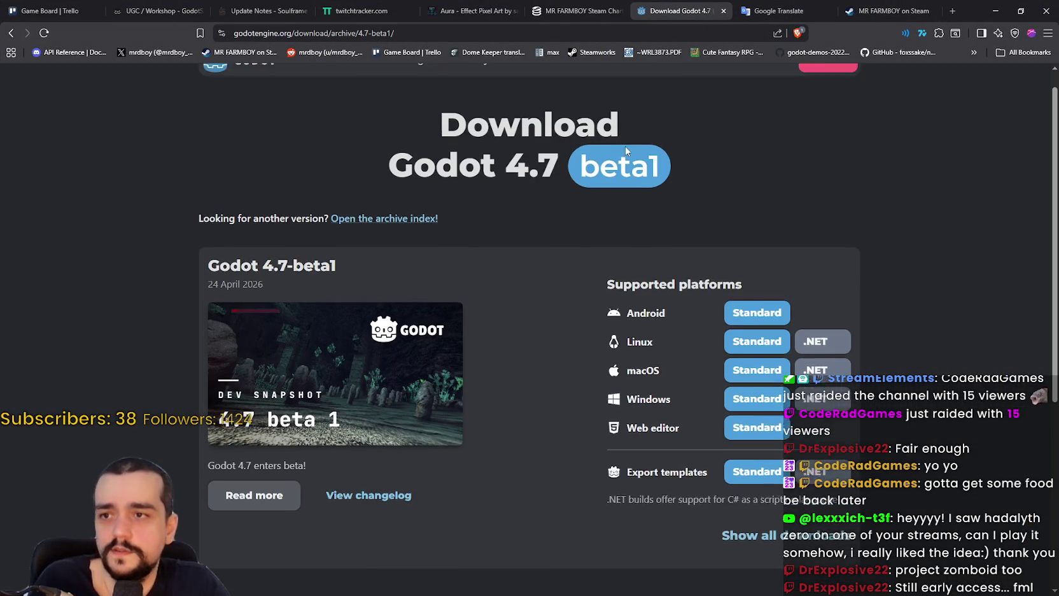
pyautogui.scroll(1, 625, 190)
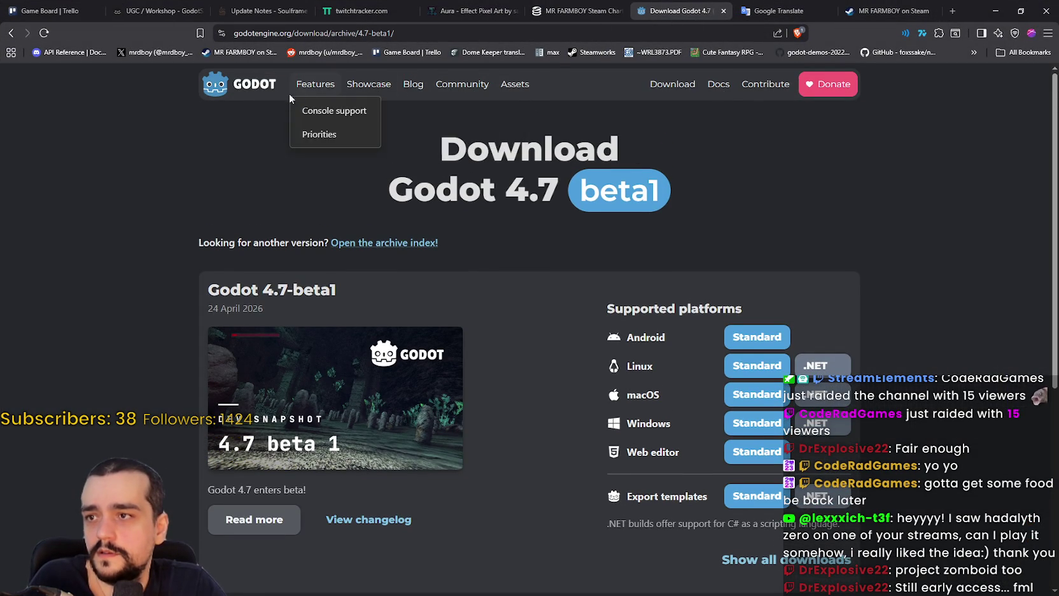
pyautogui.click(767, 86)
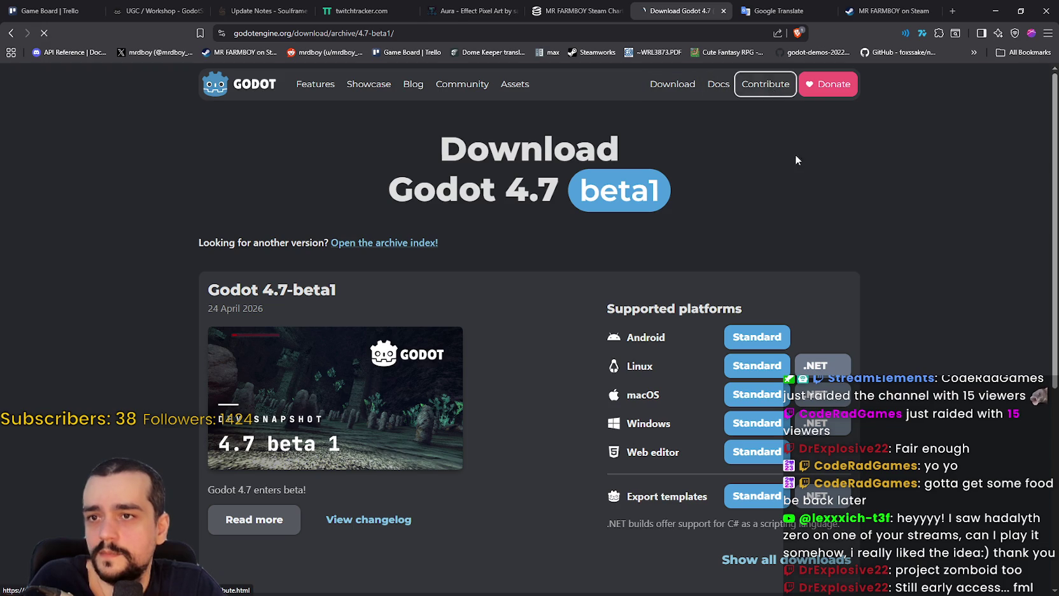
pyautogui.hotkey('alt', 'Left')
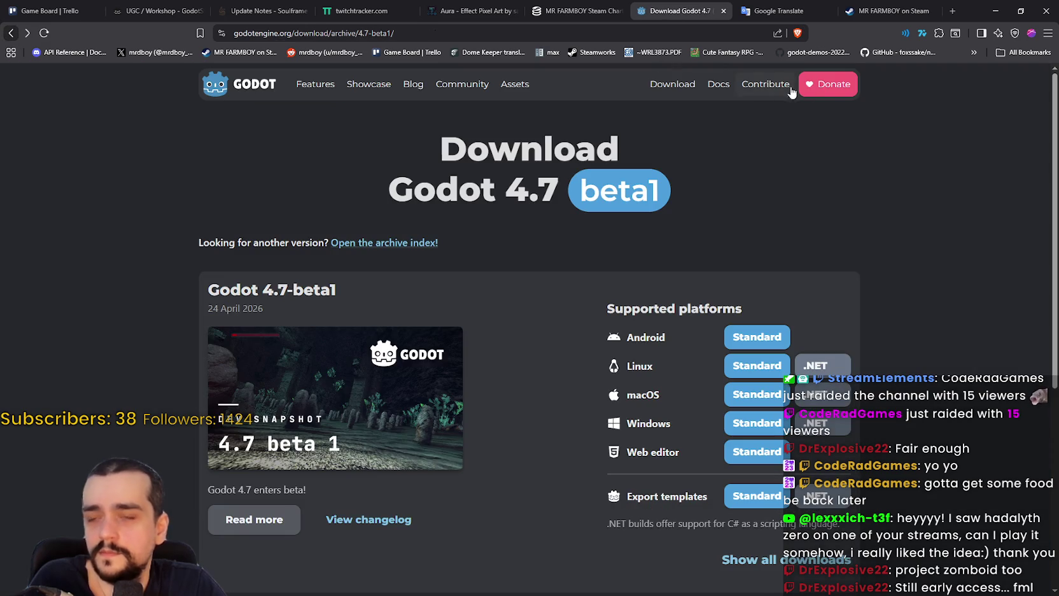
pyautogui.click(828, 84)
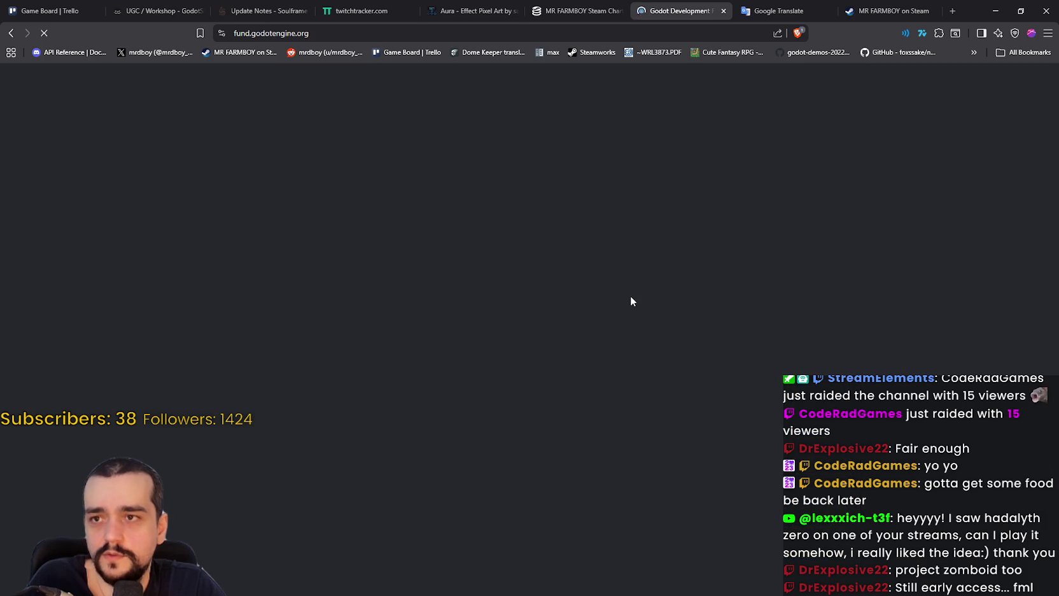
# - Highlight the 31019 Euros per month donation figure on the Godot Development Fund page
pyautogui.scroll(-5, 661, 295)
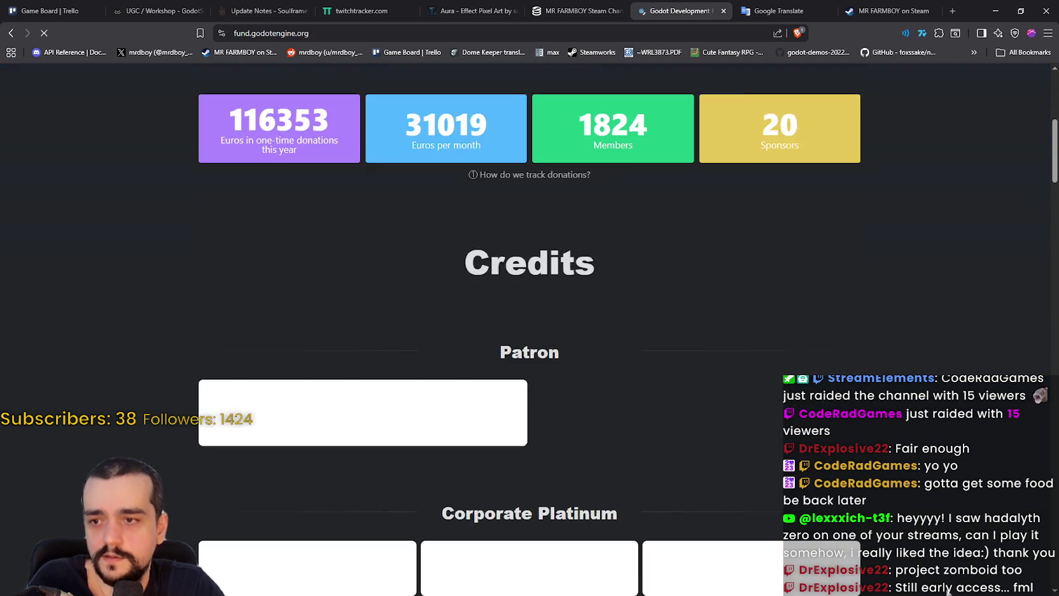
pyautogui.scroll(3, 840, 443)
pyautogui.moveTo(360, 311)
pyautogui.mouseDown()
pyautogui.moveTo(500, 303)
pyautogui.moveTo(504, 321)
pyautogui.mouseUp()
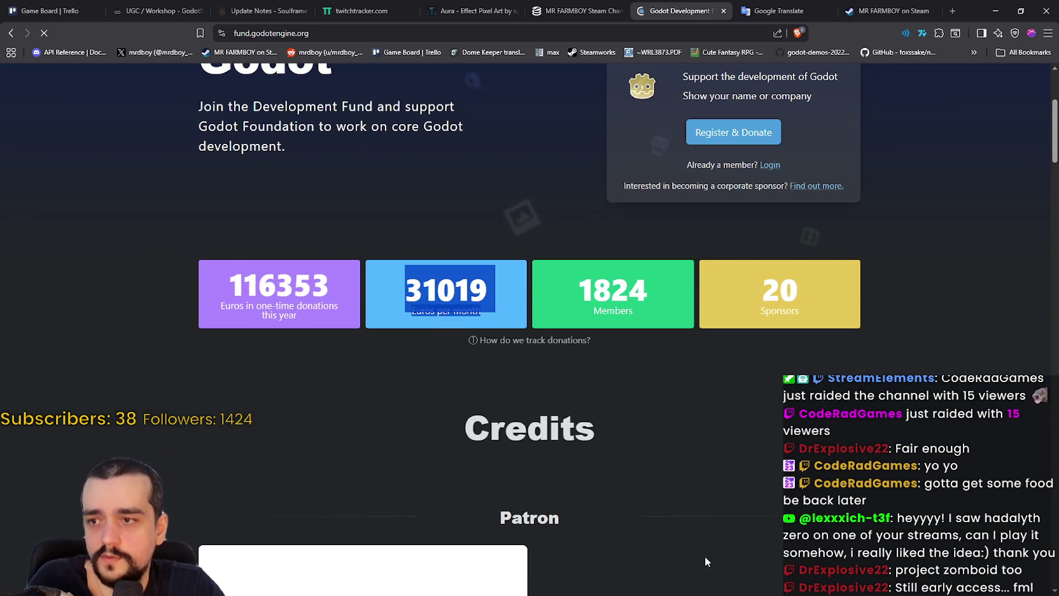
pyautogui.moveTo(389, 298); pyautogui.dragTo(503, 318)
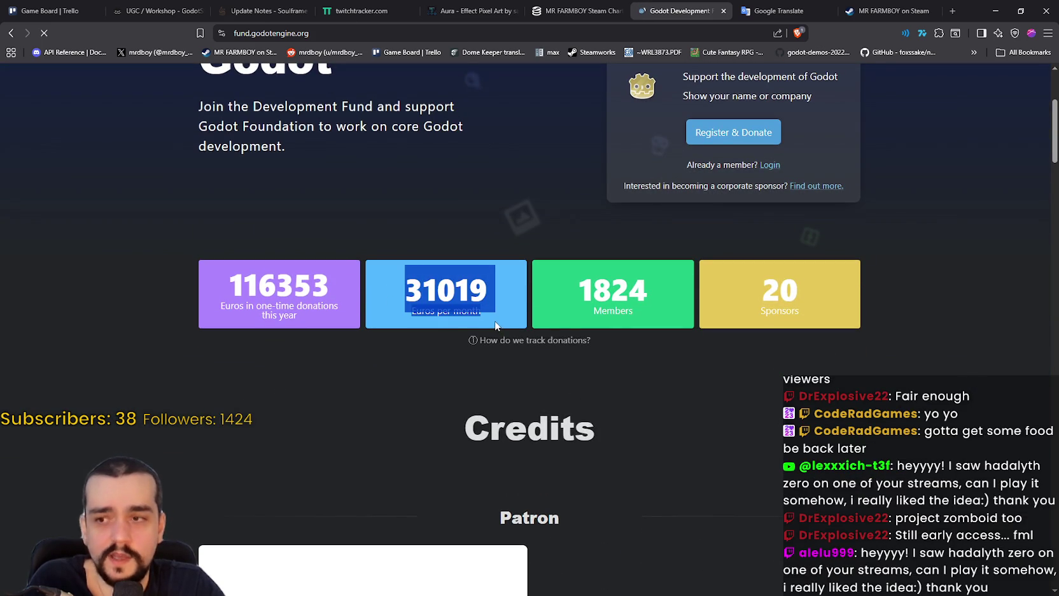
pyautogui.click(427, 395)
pyautogui.moveTo(419, 273)
pyautogui.mouseDown()
pyautogui.moveTo(805, 290)
pyautogui.moveTo(493, 290)
pyautogui.moveTo(394, 274)
pyautogui.mouseUp()
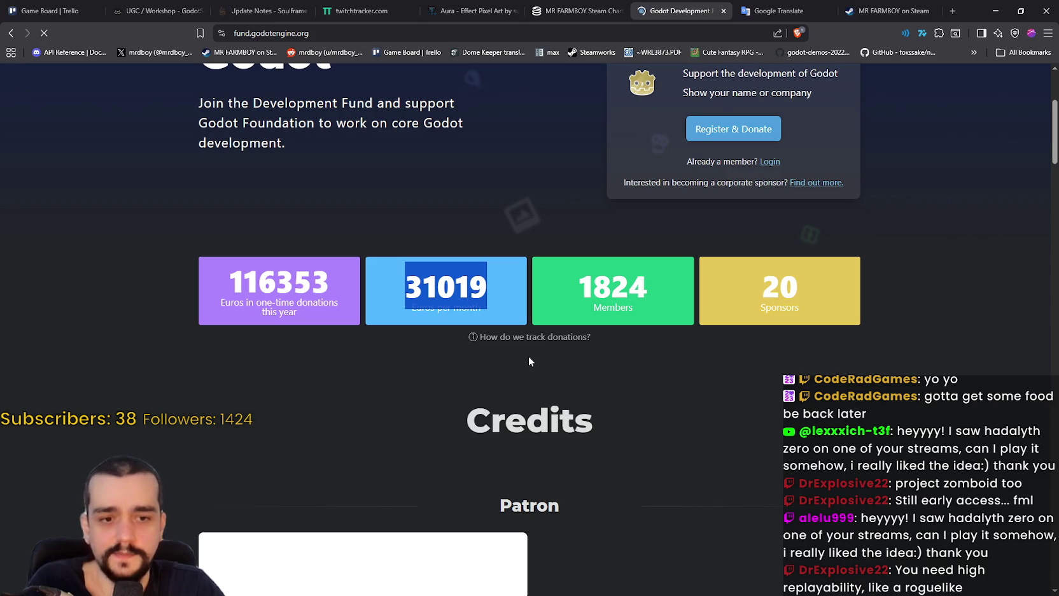
# - Clear the selection and close the Godot Development Fund tab
pyautogui.click(726, 396)
pyautogui.scroll(-3, 704, 395)
pyautogui.scroll(3, 708, 393)
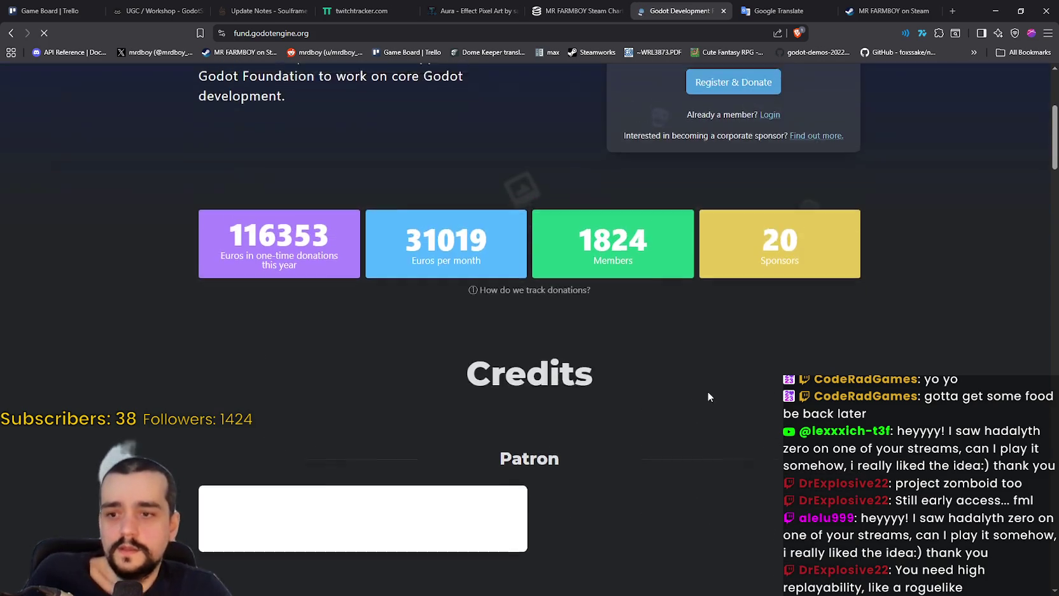
pyautogui.scroll(4, 708, 395)
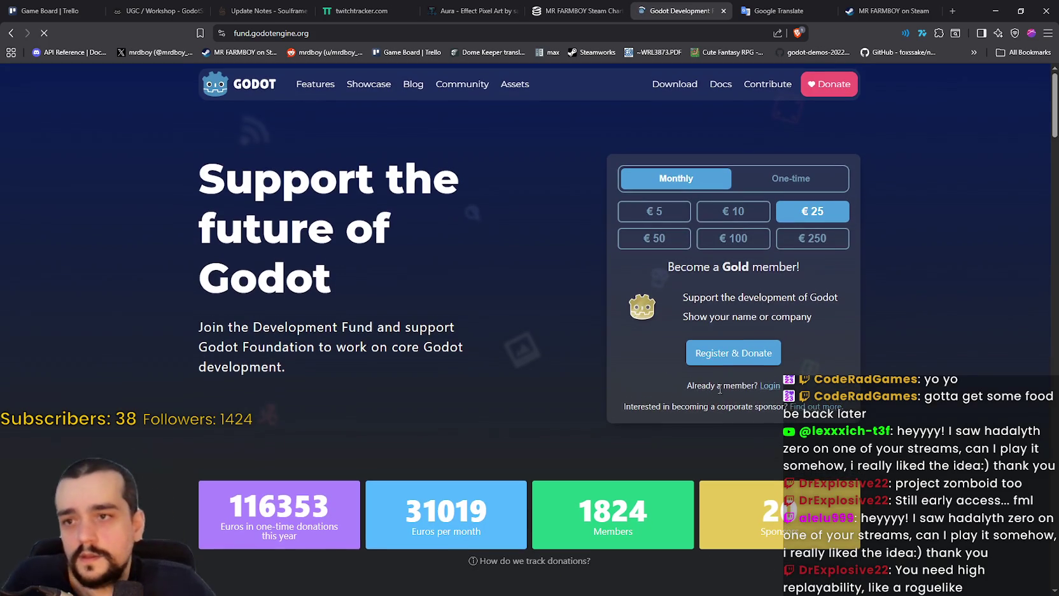
pyautogui.click(724, 11)
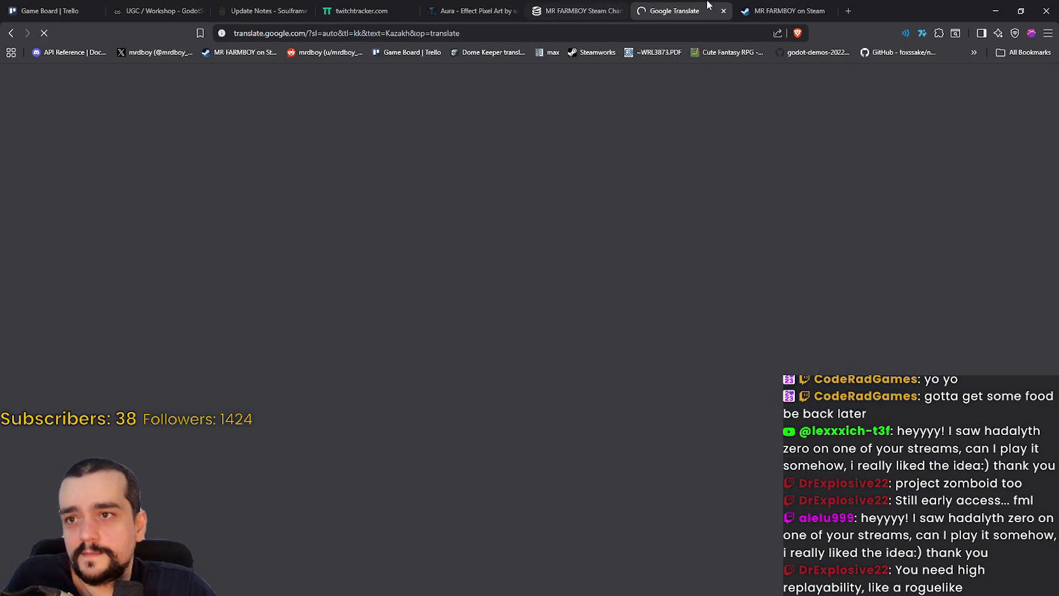
# - Close the Google Translate tab and show the MR FARMBOY store page without the permission popup
pyautogui.click(618, 6)
pyautogui.scroll(1, 771, 235)
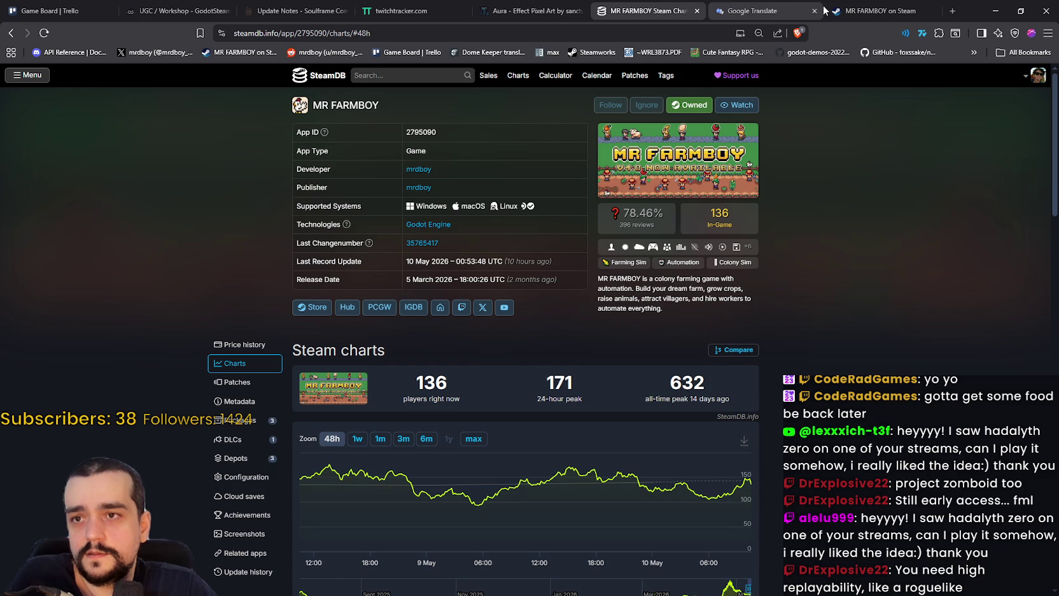
pyautogui.click(814, 11)
pyautogui.click(757, 11)
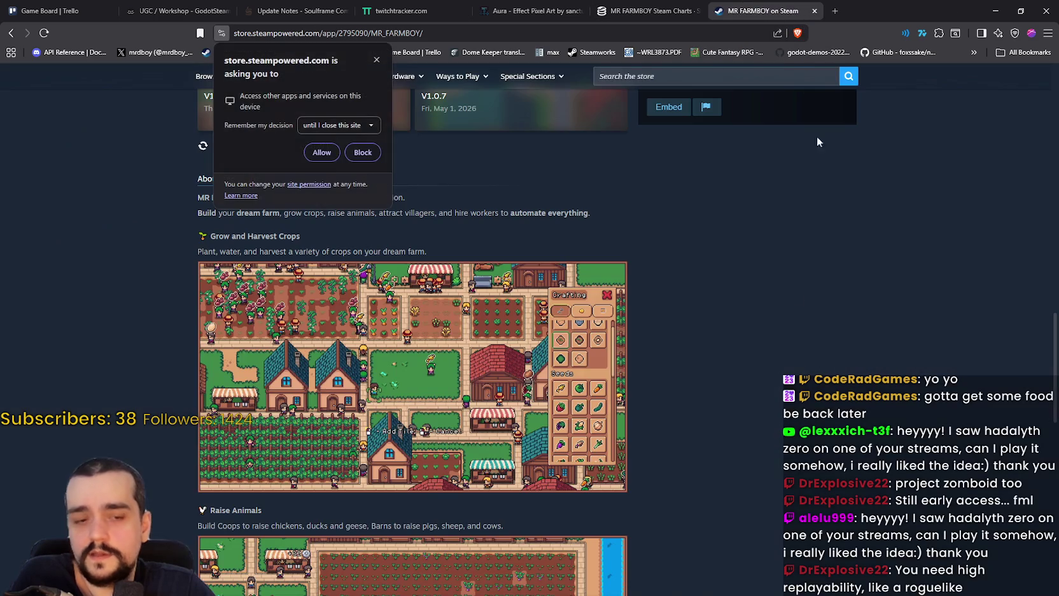
pyautogui.click(376, 60)
# - View the third MR FARMBOY screenshot, then minimize the browser to return to Godot
pyautogui.scroll(5, 809, 381)
pyautogui.scroll(5, 808, 380)
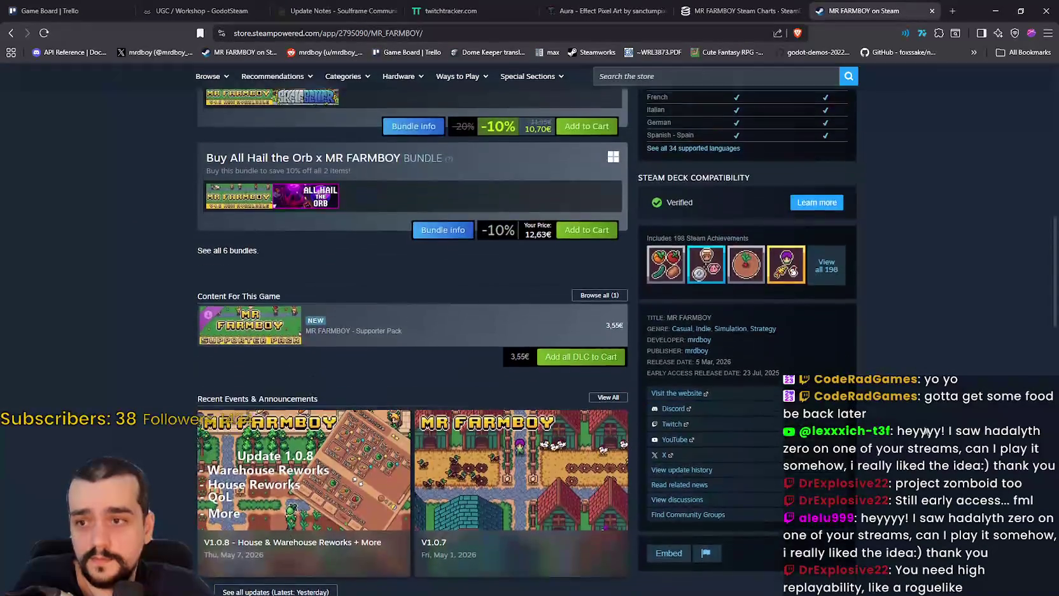
pyautogui.scroll(4, 919, 428)
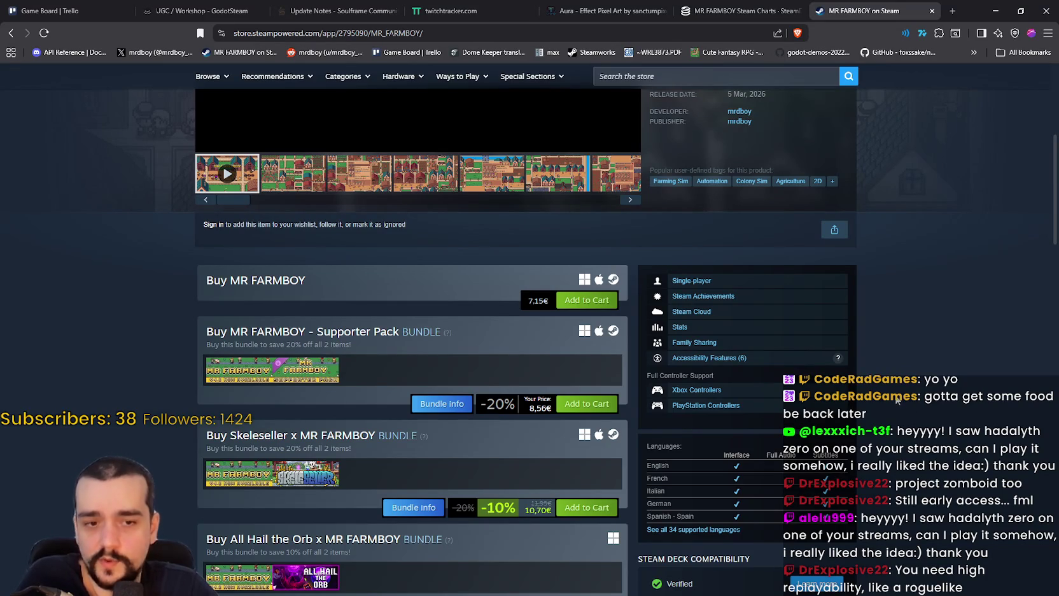
pyautogui.click(363, 167)
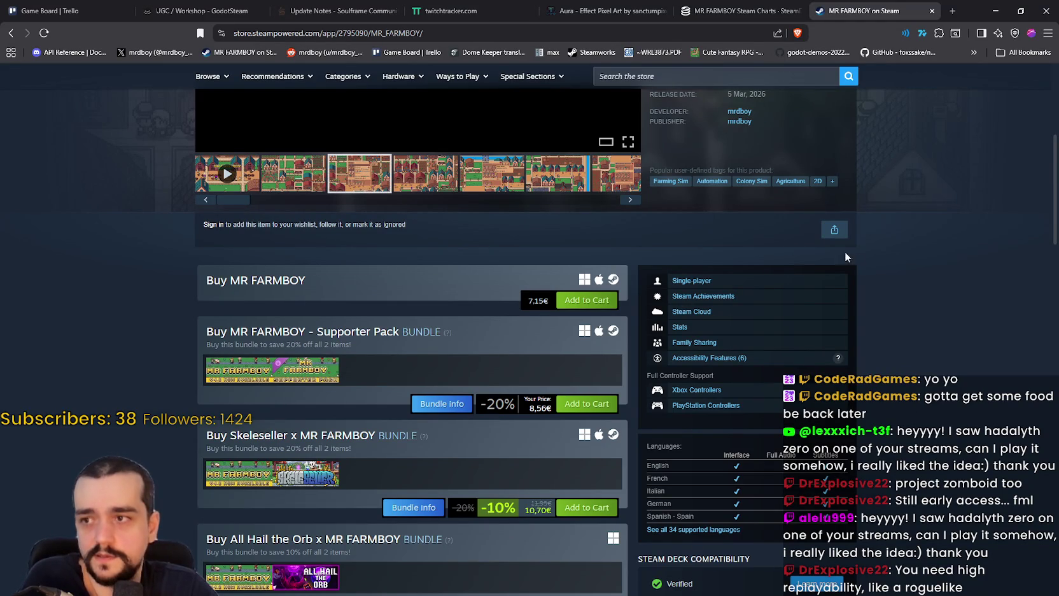
pyautogui.scroll(3, 913, 333)
pyautogui.scroll(-4, 923, 336)
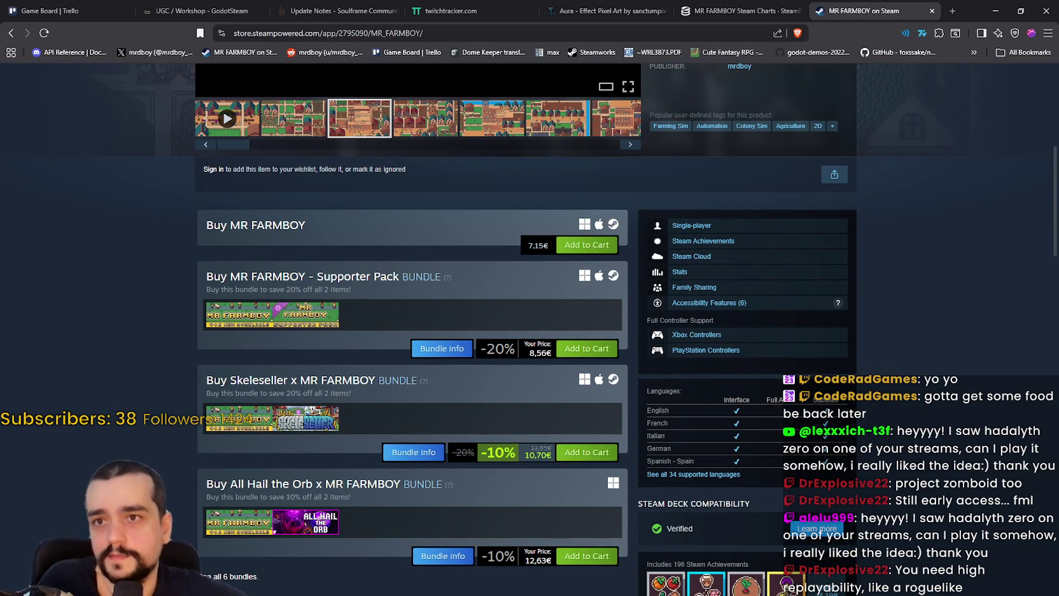
pyautogui.scroll(4, 951, 101)
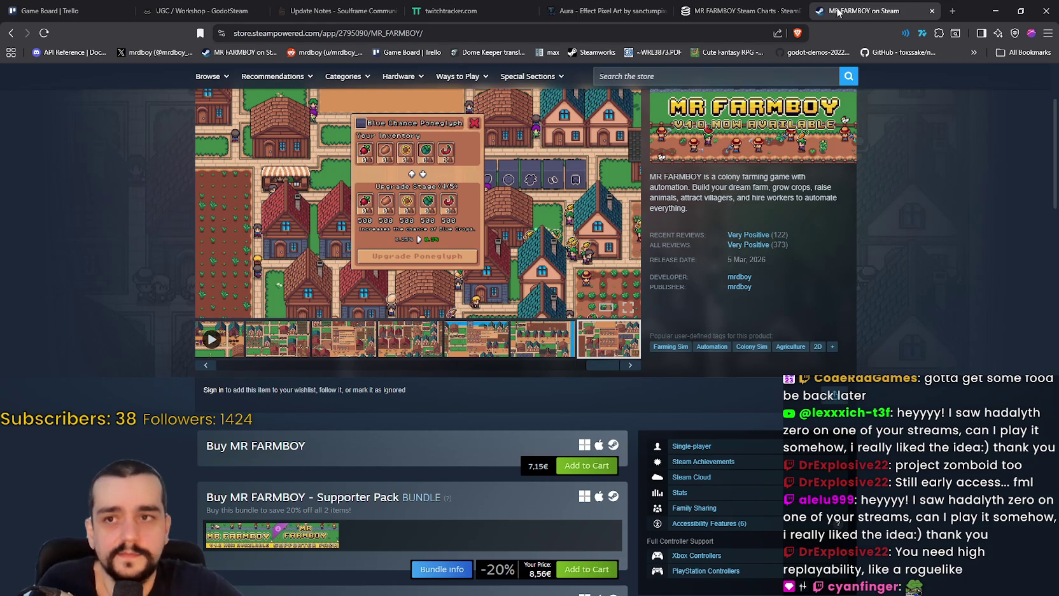
pyautogui.click(1001, 15)
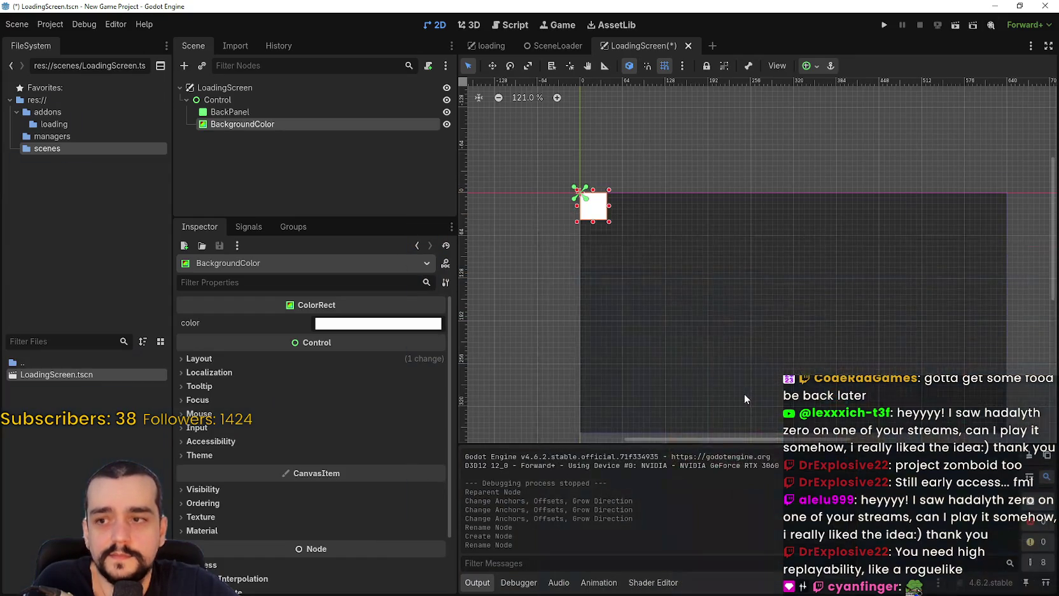
pyautogui.hscroll(2, 705, 316)
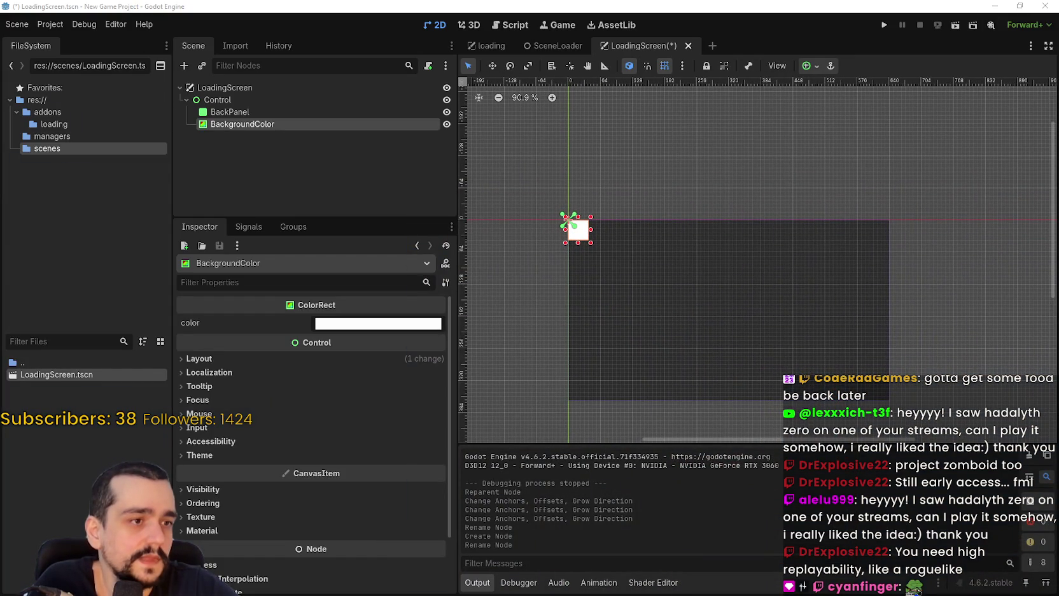
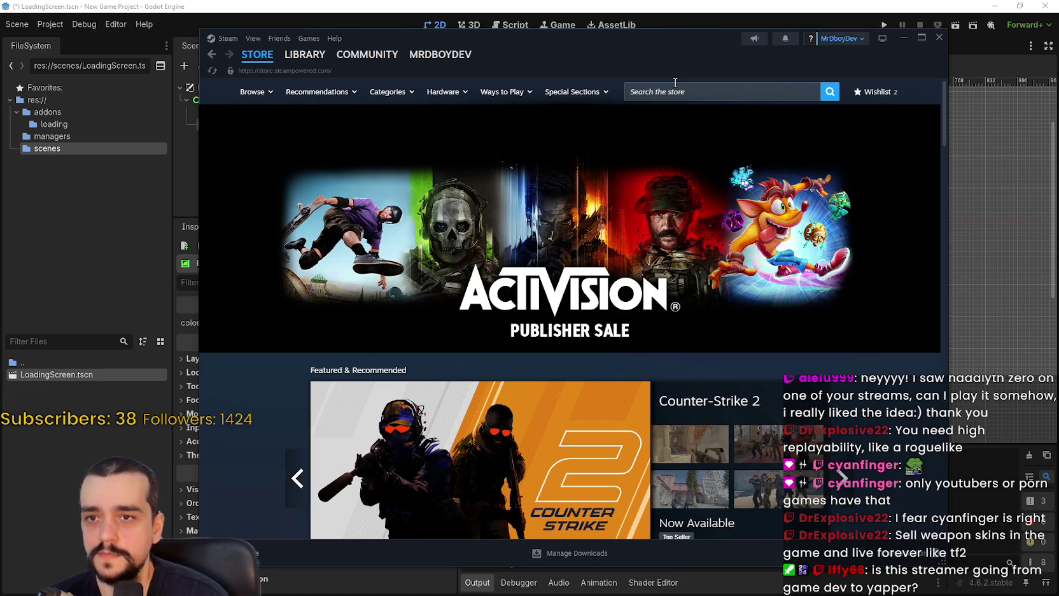
# - Search the Steam store for 'rogue bli' to list Rogue Blight and its demo
pyautogui.click(674, 83)
pyautogui.click(877, 182)
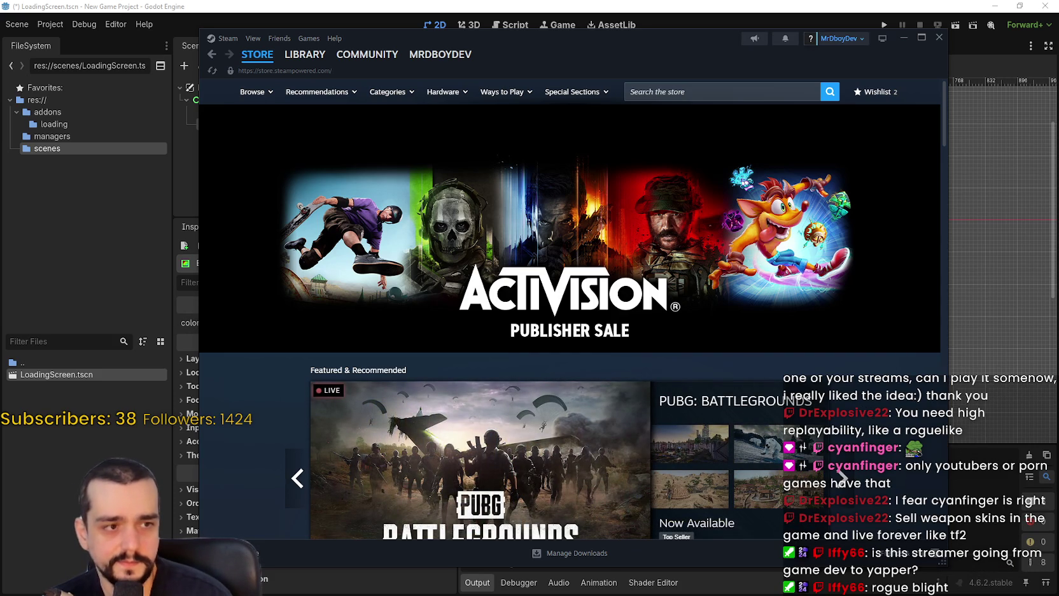
pyautogui.click(767, 93)
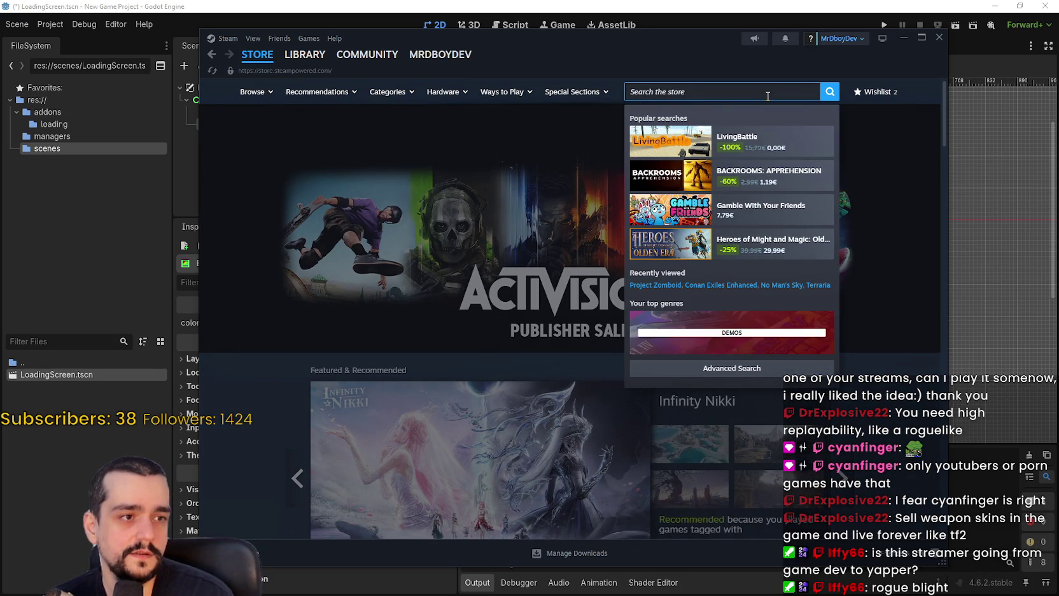
pyautogui.write('rogue bli')
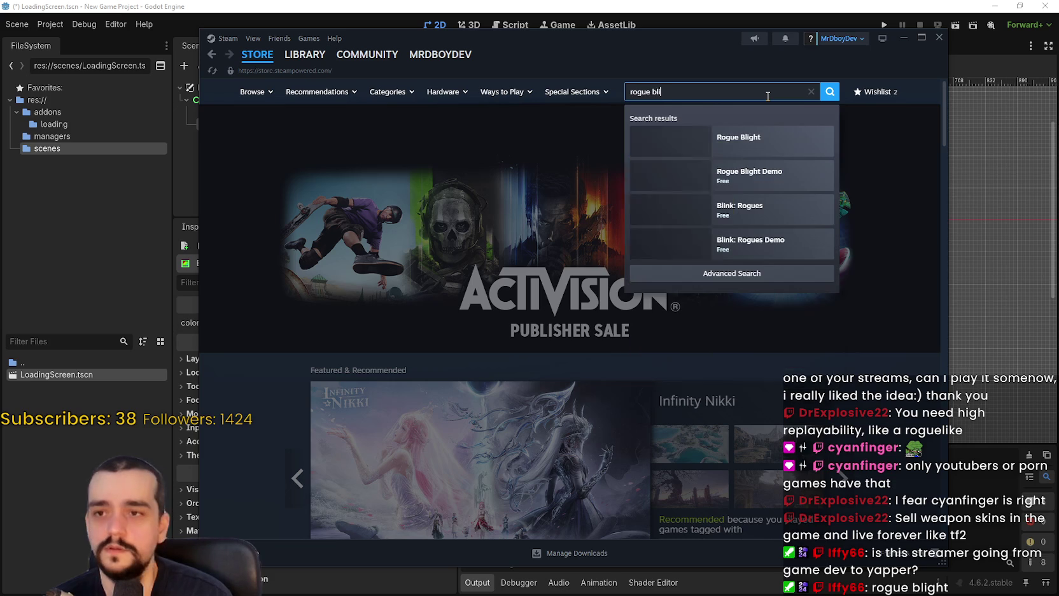
pyautogui.click(764, 139)
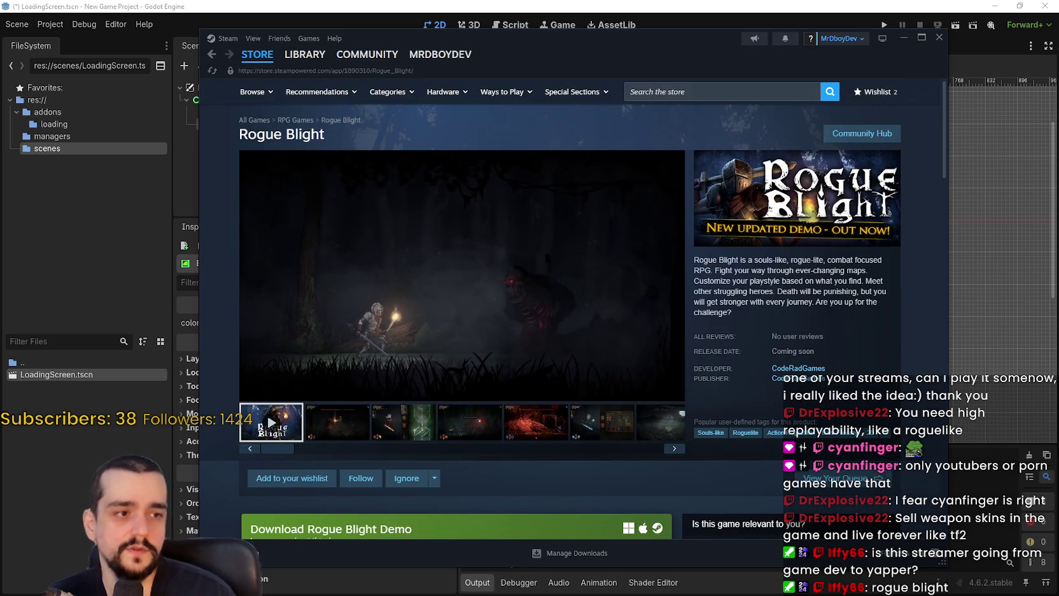
pyautogui.scroll(-1, 757, 399)
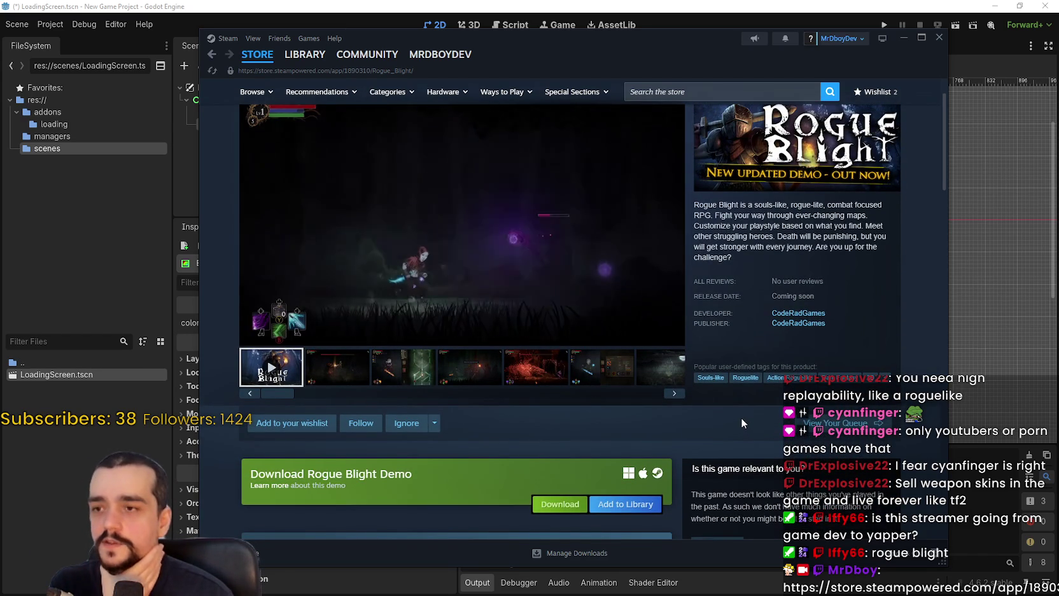
pyautogui.scroll(-2, 517, 410)
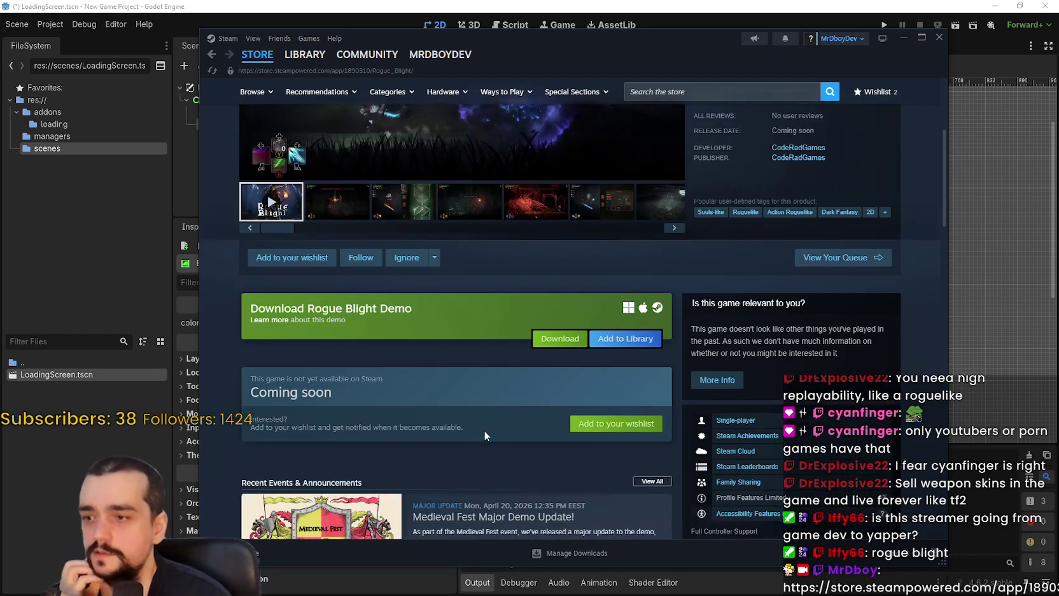
pyautogui.scroll(-1, 483, 434)
pyautogui.scroll(4, 579, 460)
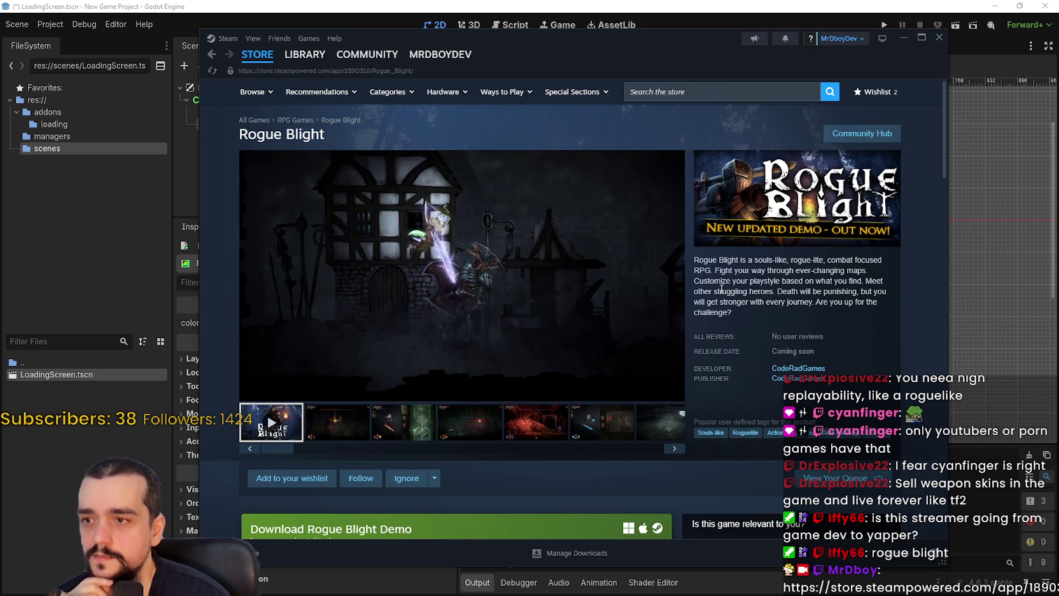
pyautogui.moveTo(341, 275)
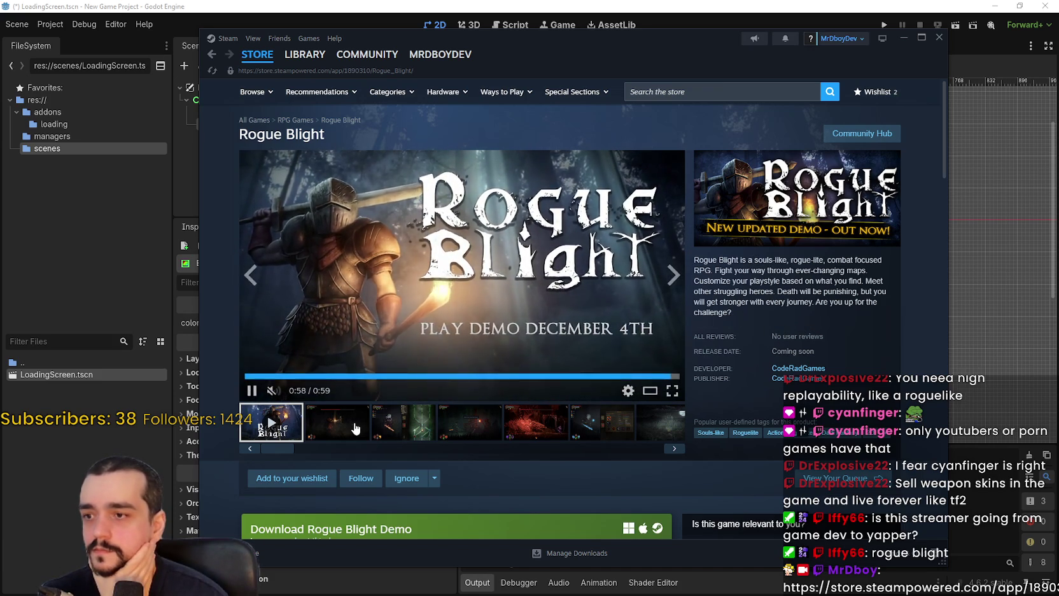
pyautogui.click(399, 420)
pyautogui.click(257, 54)
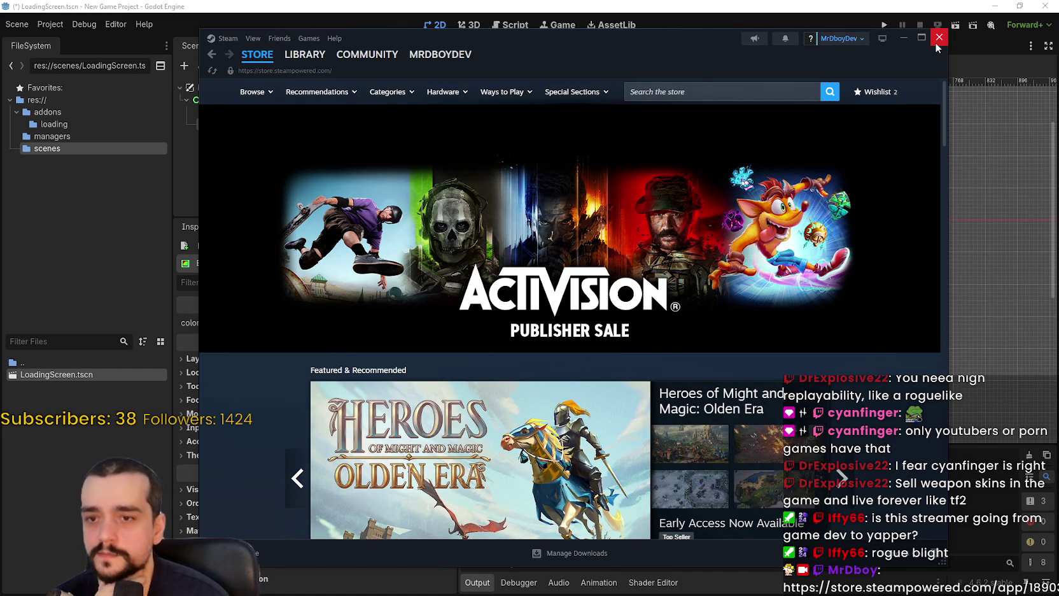
# - Close Steam, give BackgroundColor the Full Rect anchor preset, and save the scene
pyautogui.click(937, 43)
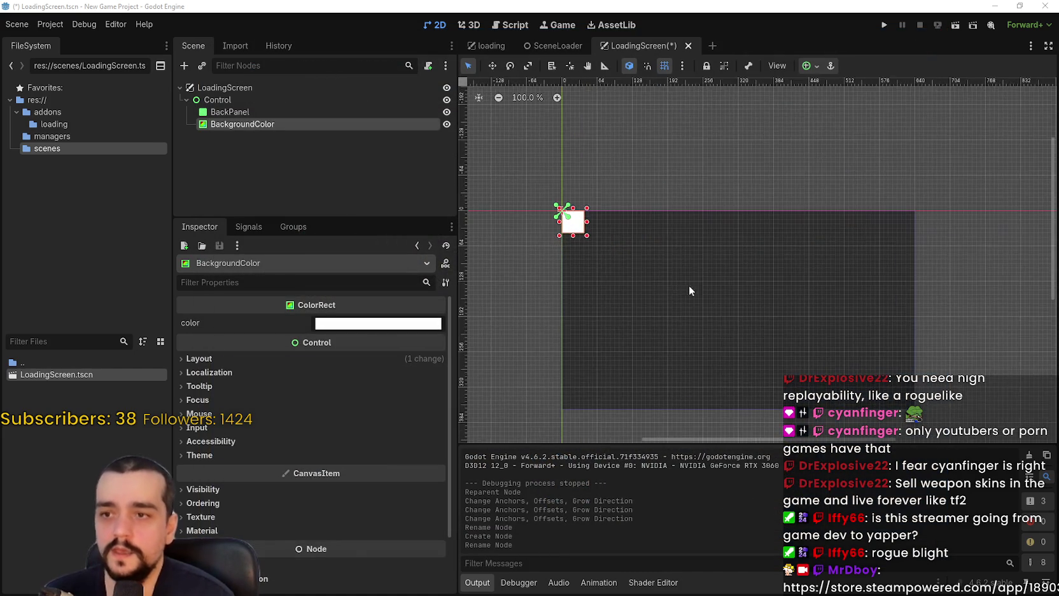
pyautogui.click(809, 65)
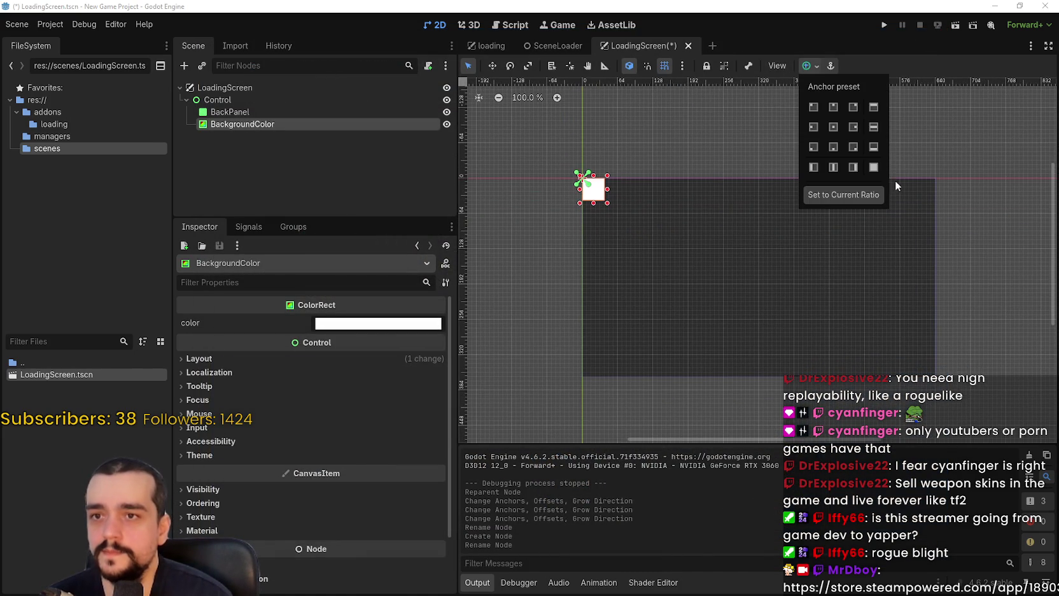
pyautogui.click(874, 167)
pyautogui.hotkey('ctrl', 's')
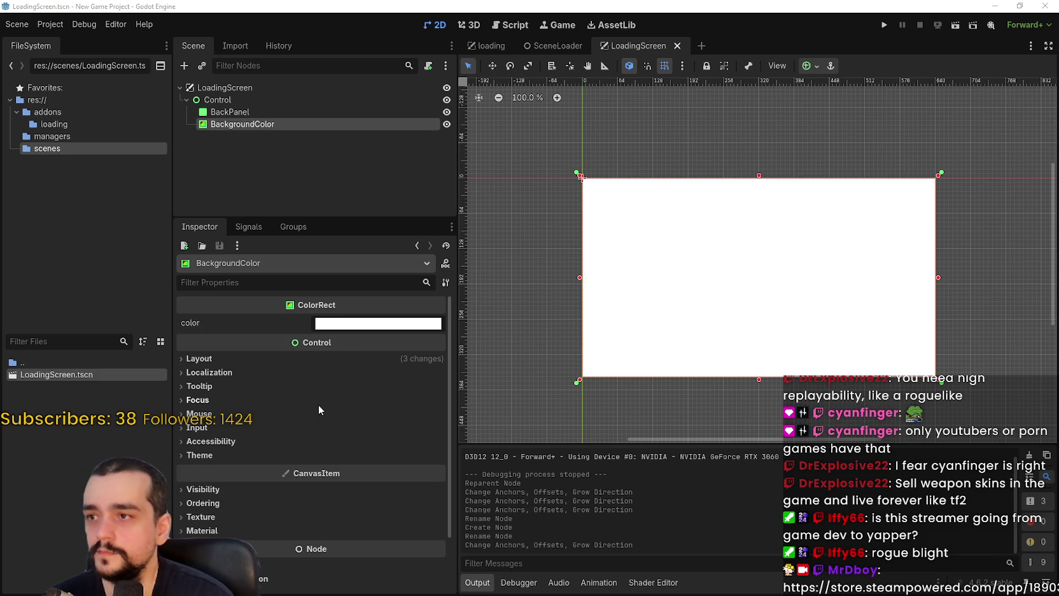
# - Make BackgroundColor fully transparent by setting its colour hex to ffffff00
pyautogui.click(344, 327)
pyautogui.press('End')
pyautogui.write('00')
pyautogui.press('Return')
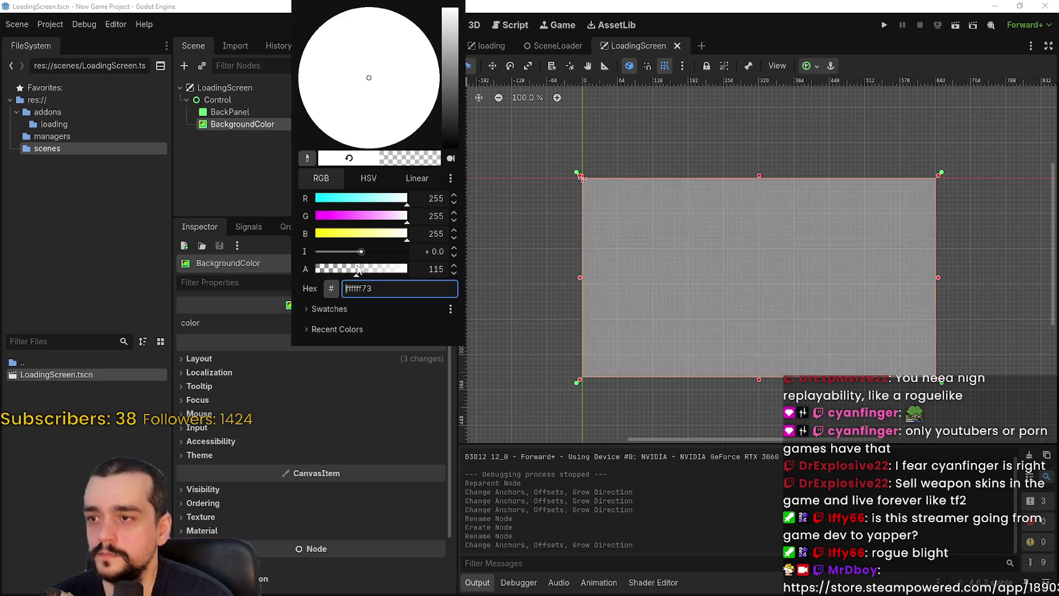
pyautogui.click(246, 328)
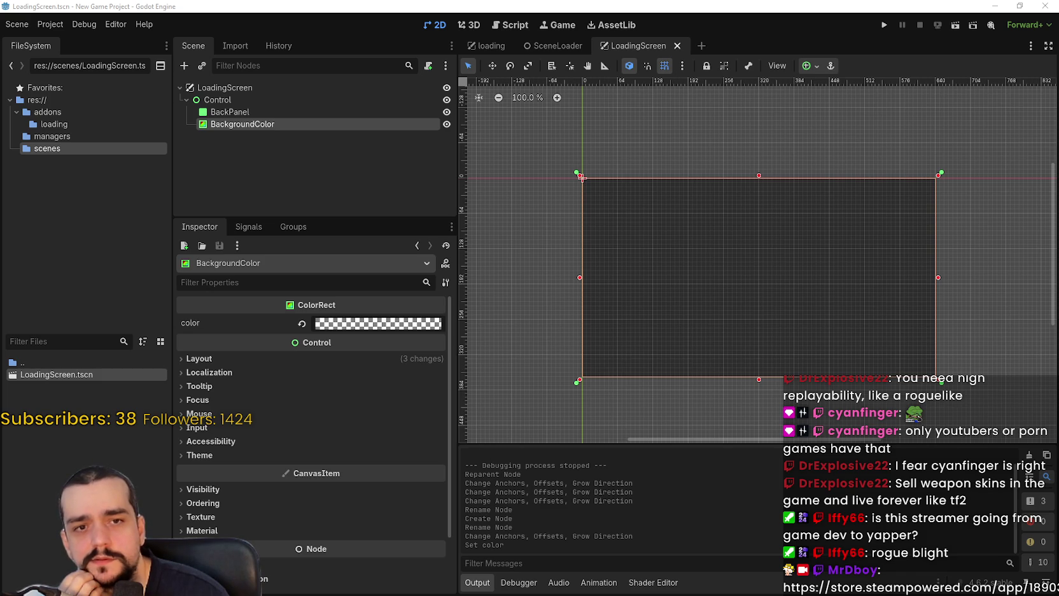
pyautogui.rightClick(240, 102)
# - Add a TextureRect child under Control and name it BackgroundTexture
pyautogui.click(274, 113)
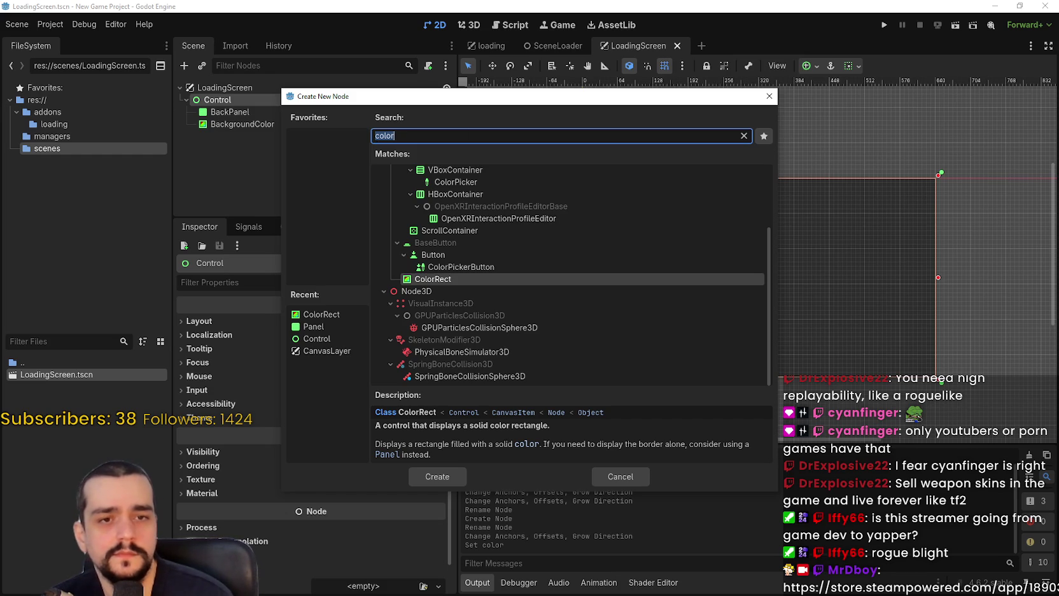
pyautogui.write('textu')
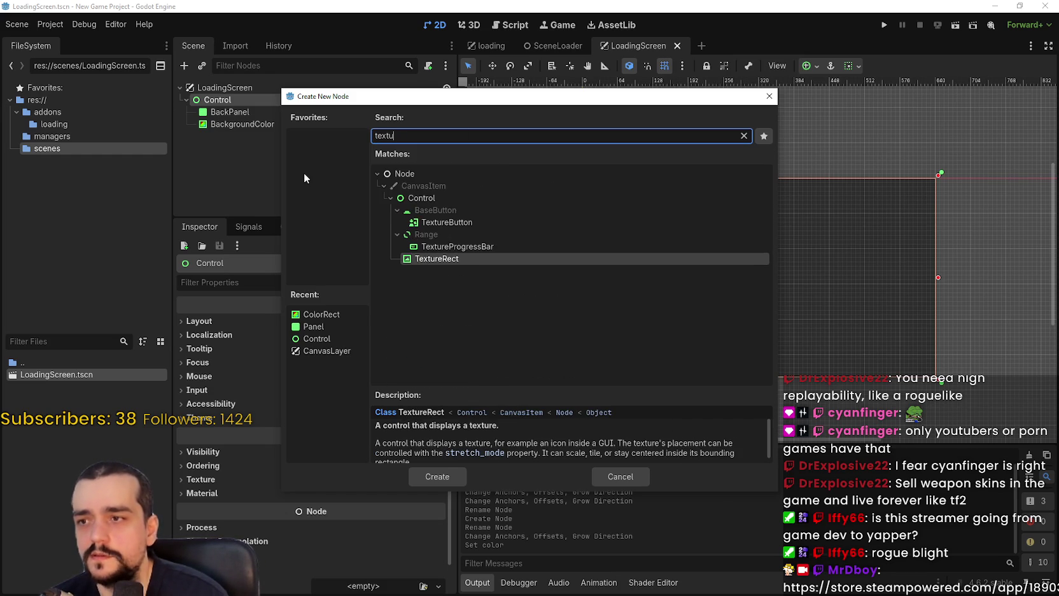
pyautogui.press('Return')
pyautogui.doubleClick(266, 135)
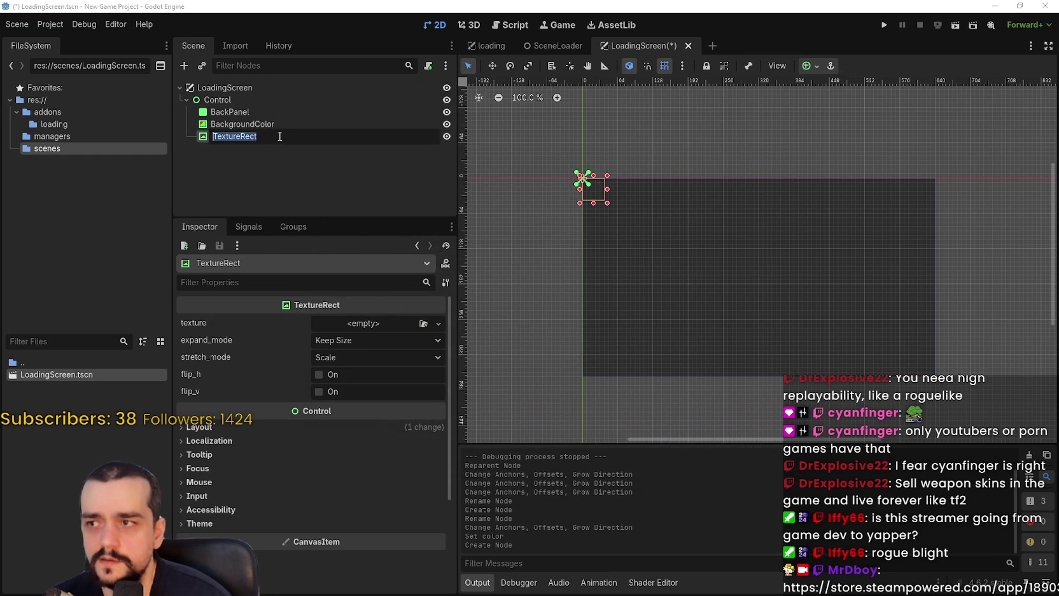
pyautogui.write('Background')
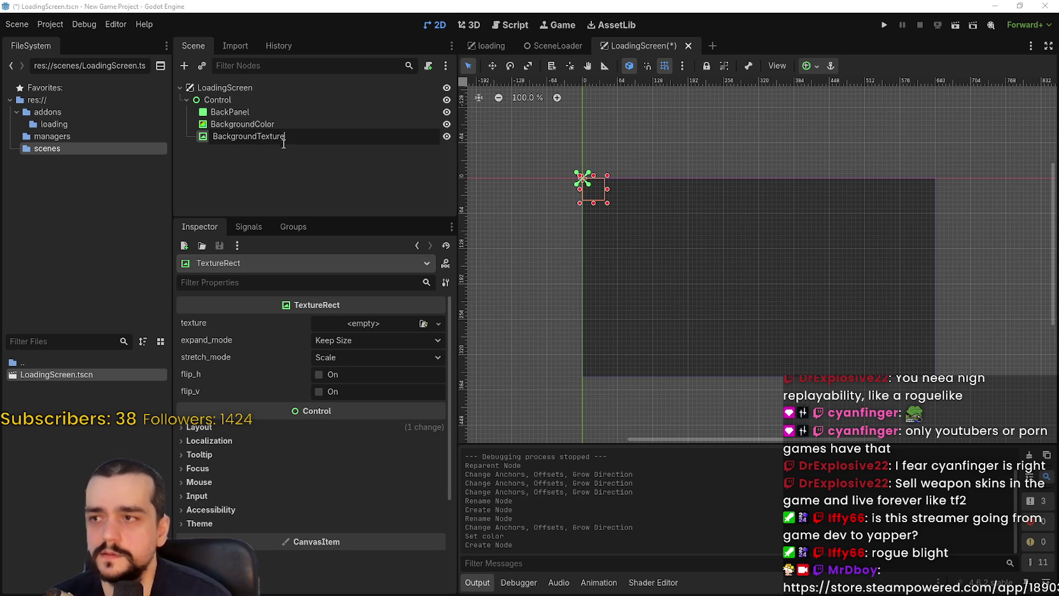
pyautogui.press('Return')
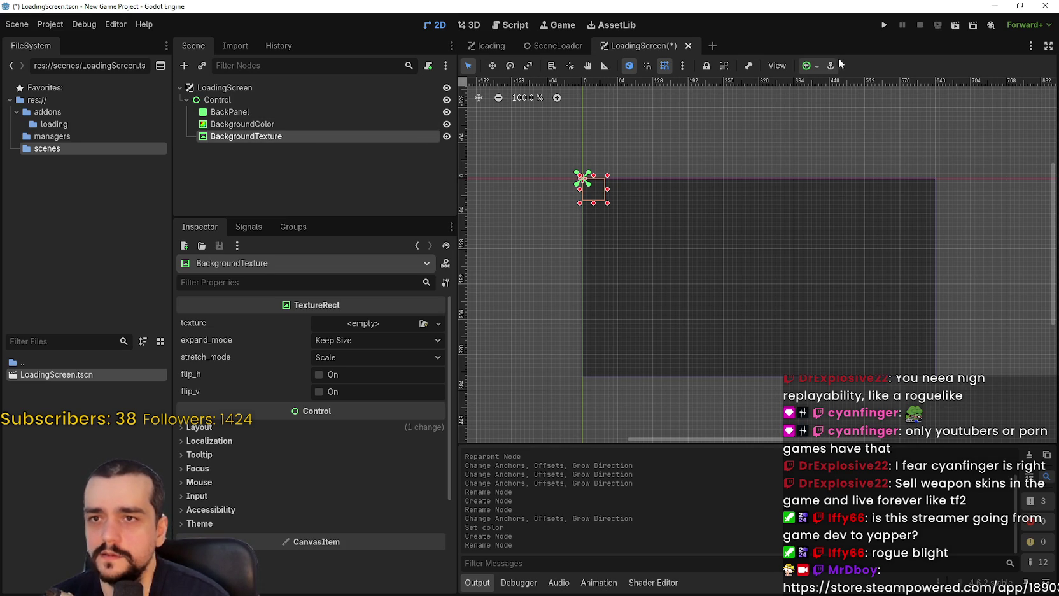
# - Anchor BackgroundTexture with Full Rect and bring up its texture type list
pyautogui.click(809, 66)
pyautogui.click(873, 167)
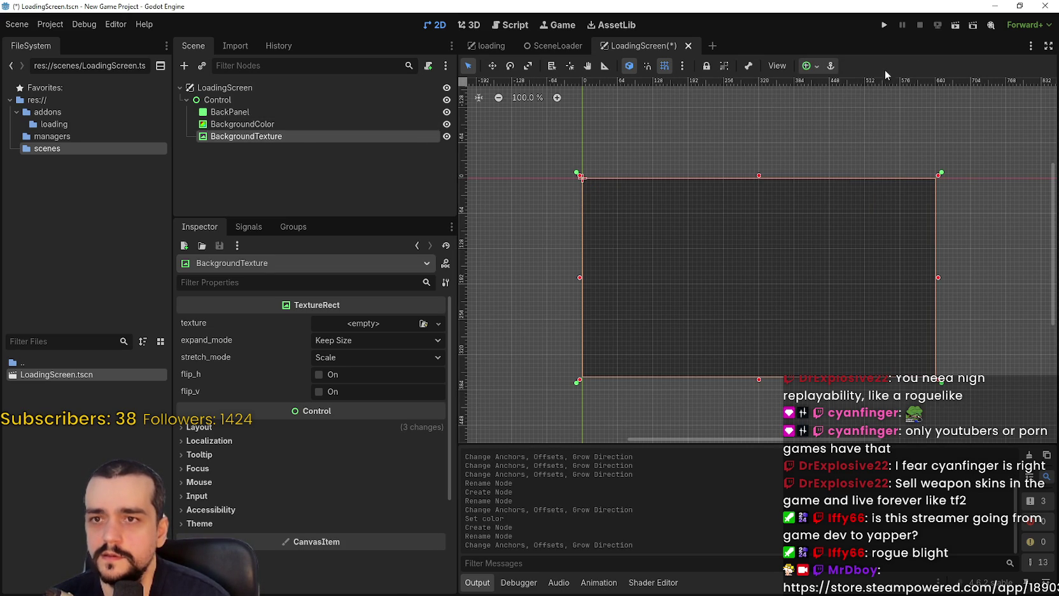
pyautogui.click(261, 126)
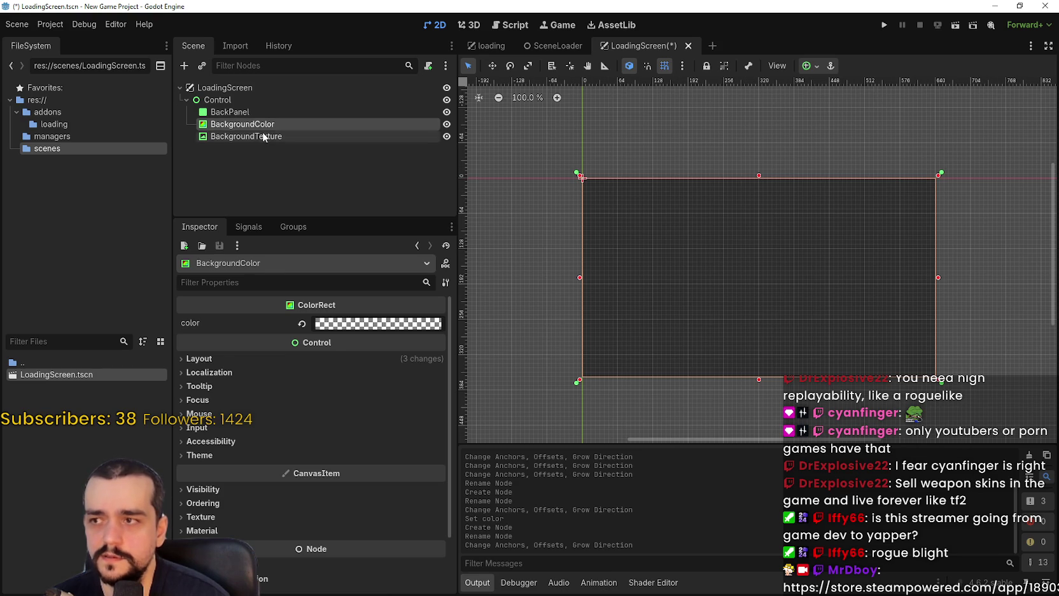
pyautogui.click(266, 137)
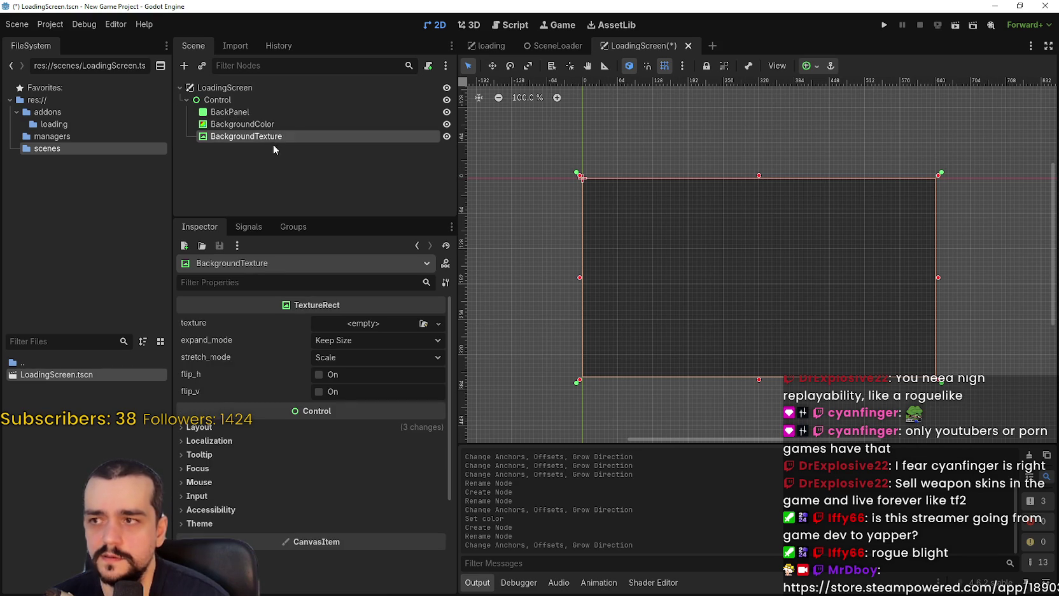
pyautogui.click(353, 329)
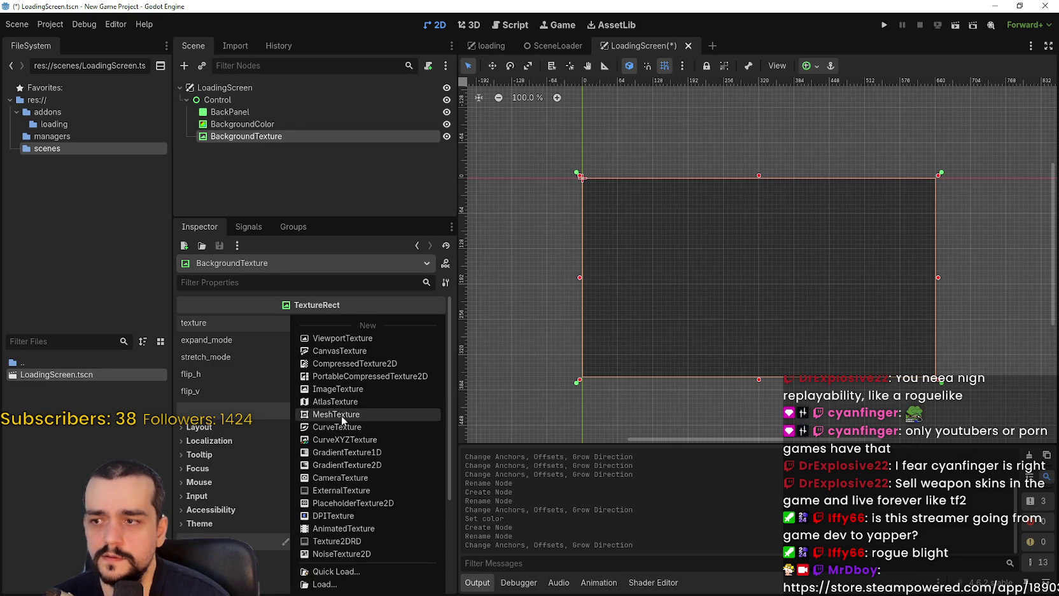
# - Give BackgroundTexture a black-to-white gradient and set BackgroundColor to opaque magenta
pyautogui.click(363, 452)
pyautogui.click(287, 126)
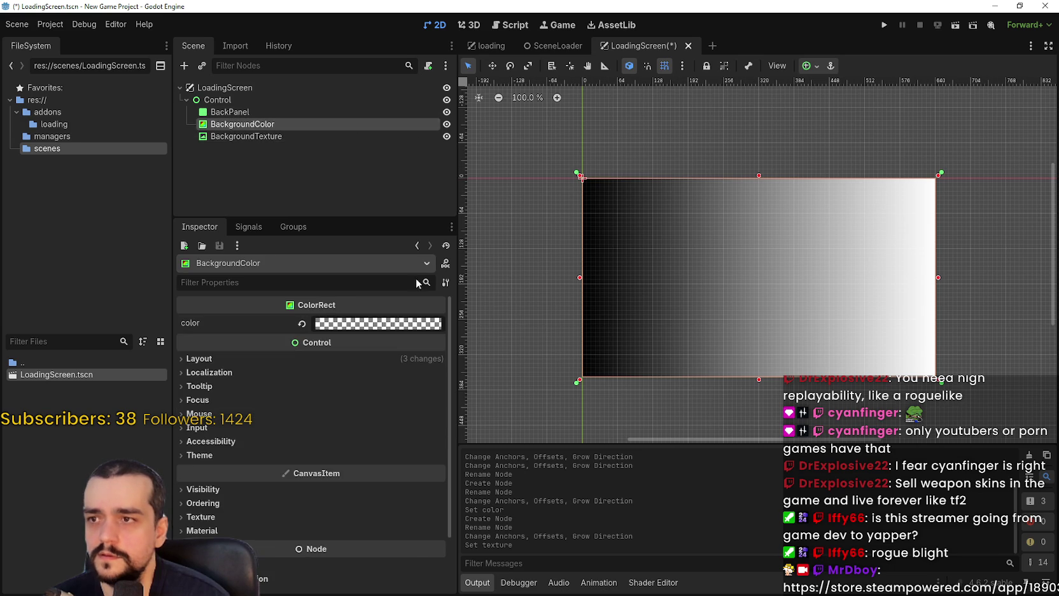
pyautogui.click(357, 325)
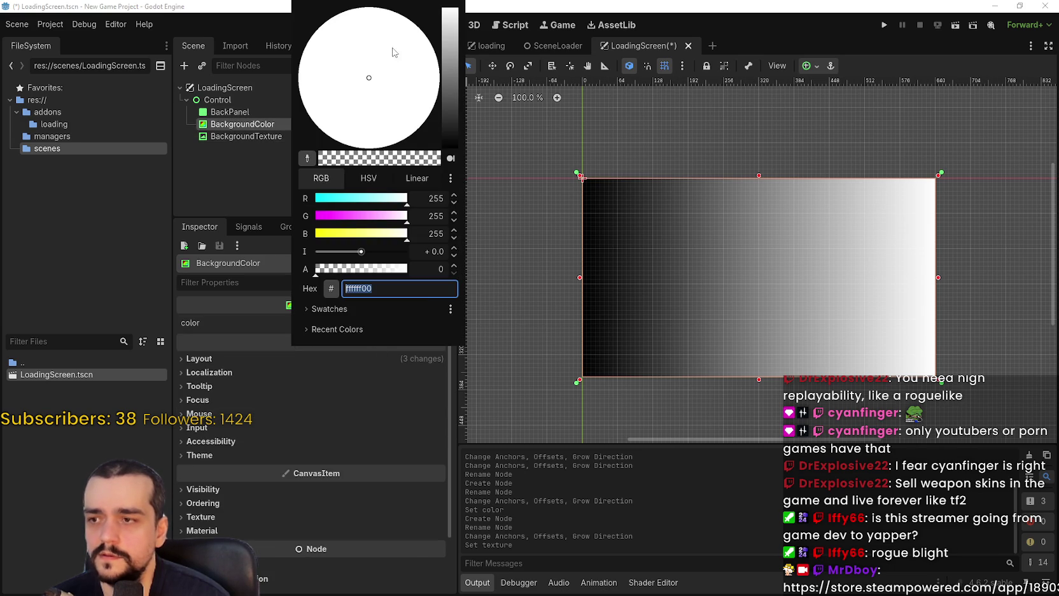
pyautogui.moveTo(453, 91); pyautogui.dragTo(449, 25)
pyautogui.click(414, 112)
pyautogui.moveTo(362, 266); pyautogui.dragTo(408, 268)
pyautogui.moveTo(372, 107)
pyautogui.mouseDown()
pyautogui.moveTo(443, 52)
pyautogui.moveTo(396, 69)
pyautogui.mouseUp()
pyautogui.click(455, 91)
pyautogui.click(219, 195)
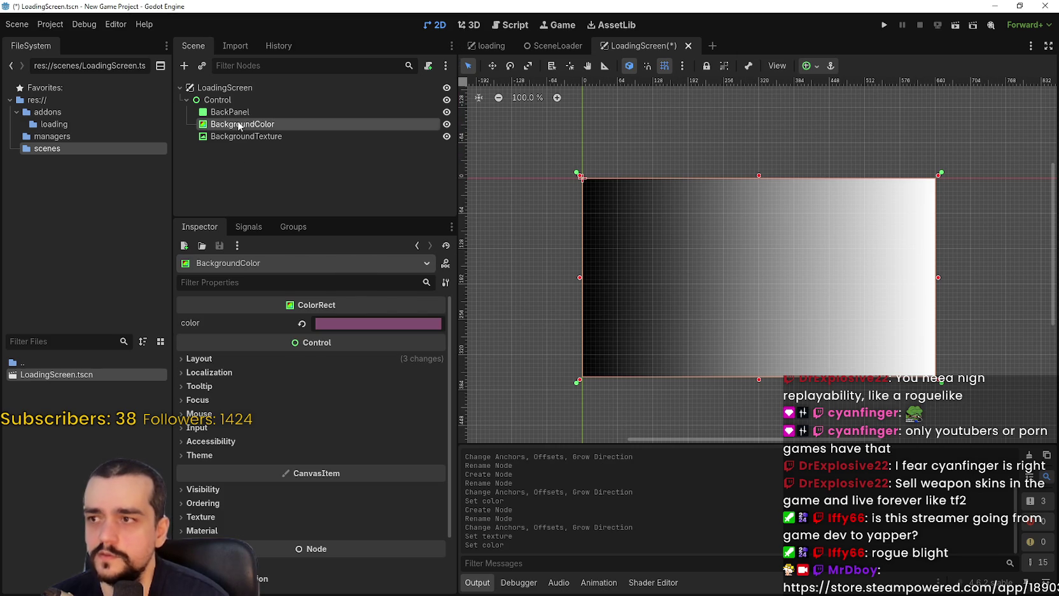
# - Move BackgroundColor below BackgroundTexture and make it a half-transparent purple tint
pyautogui.moveTo(240, 124); pyautogui.dragTo(243, 143)
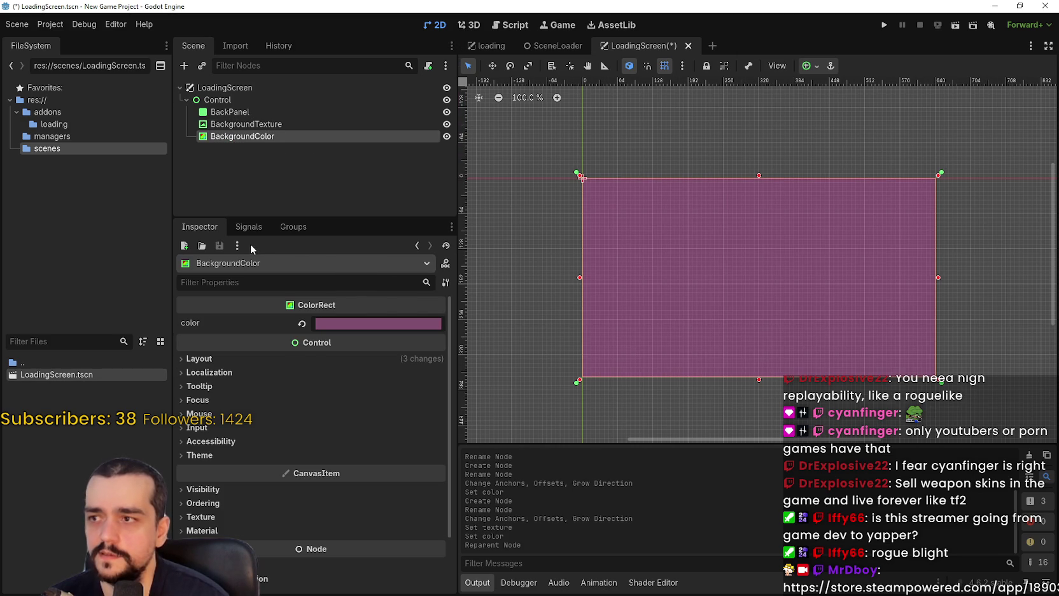
pyautogui.click(331, 325)
pyautogui.moveTo(391, 273)
pyautogui.mouseDown()
pyautogui.moveTo(347, 270)
pyautogui.moveTo(361, 271)
pyautogui.mouseUp()
pyautogui.click(405, 73)
pyautogui.moveTo(405, 73)
pyautogui.mouseDown()
pyautogui.moveTo(412, 89)
pyautogui.moveTo(335, 44)
pyautogui.moveTo(381, 24)
pyautogui.moveTo(408, 58)
pyautogui.mouseUp()
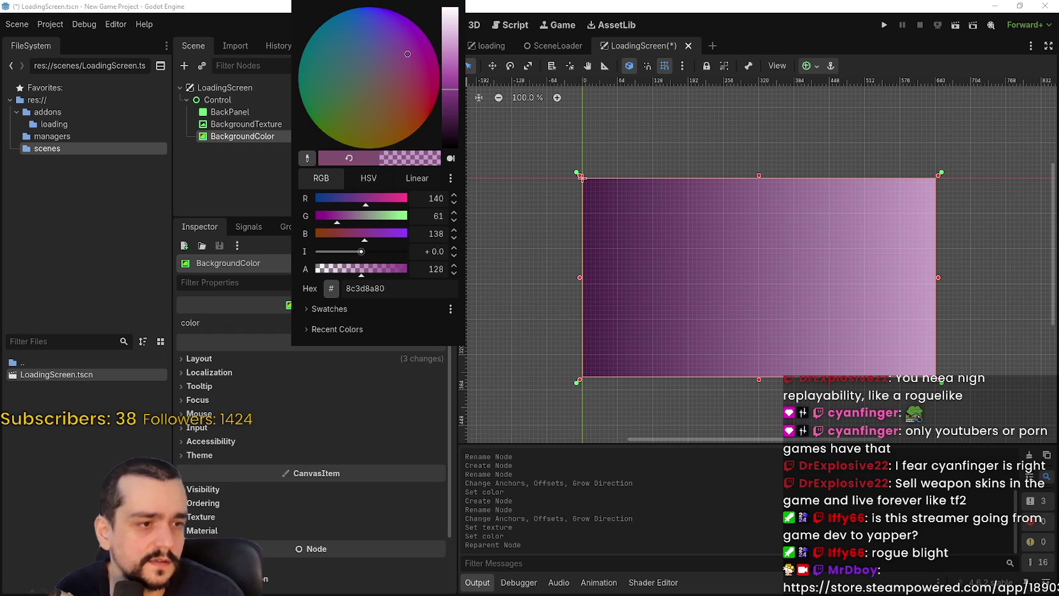
pyautogui.press('Escape')
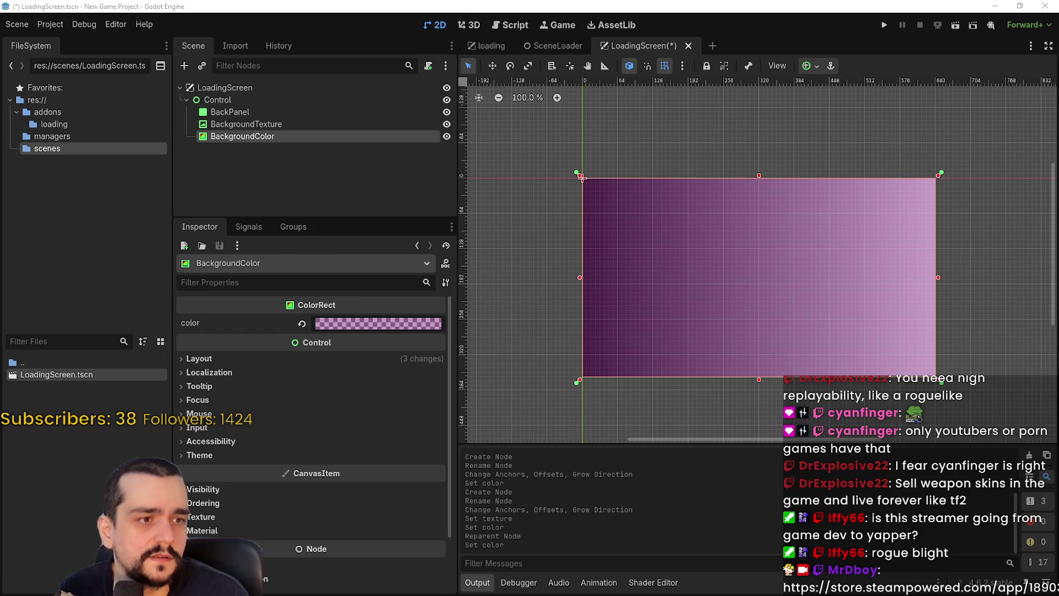
# - Reorder the nodes so BackgroundTexture sits below BackgroundColor under Control
pyautogui.moveTo(245, 123); pyautogui.dragTo(243, 139)
pyautogui.moveTo(240, 123)
pyautogui.mouseDown()
pyautogui.moveTo(222, 144)
pyautogui.moveTo(244, 120)
pyautogui.mouseUp()
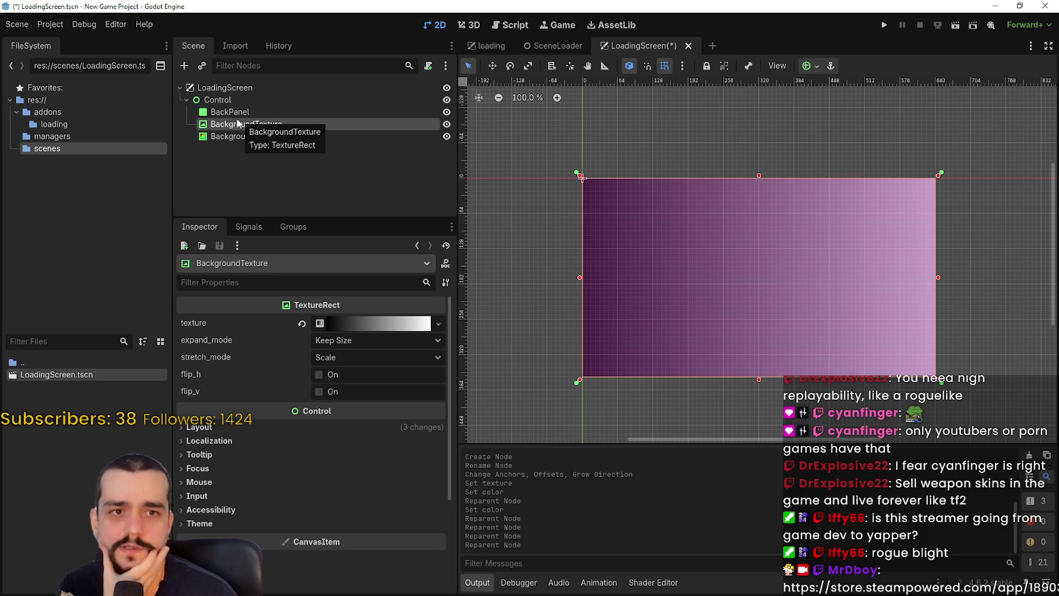
pyautogui.click(252, 139)
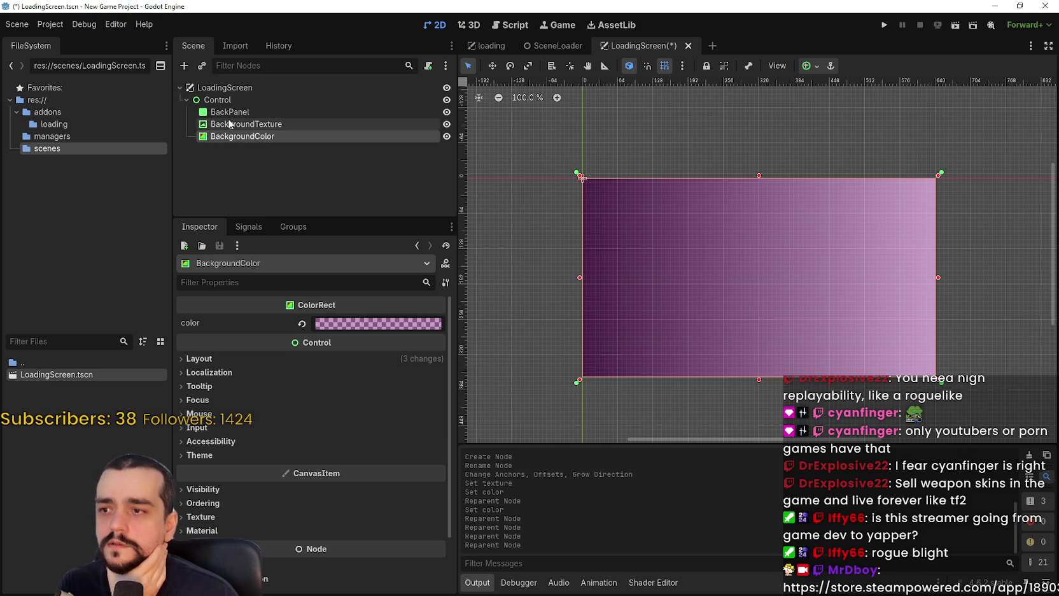
pyautogui.moveTo(230, 124); pyautogui.dragTo(227, 141)
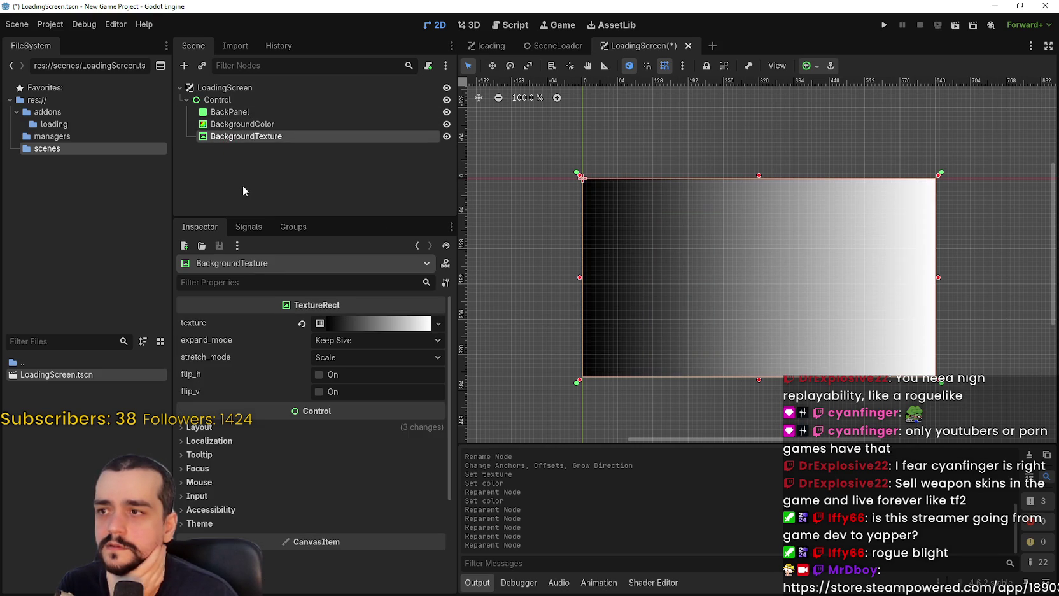
# - Clear BackgroundTexture's gradient texture and save the scene
pyautogui.click(302, 323)
pyautogui.scroll(-2, 870, 268)
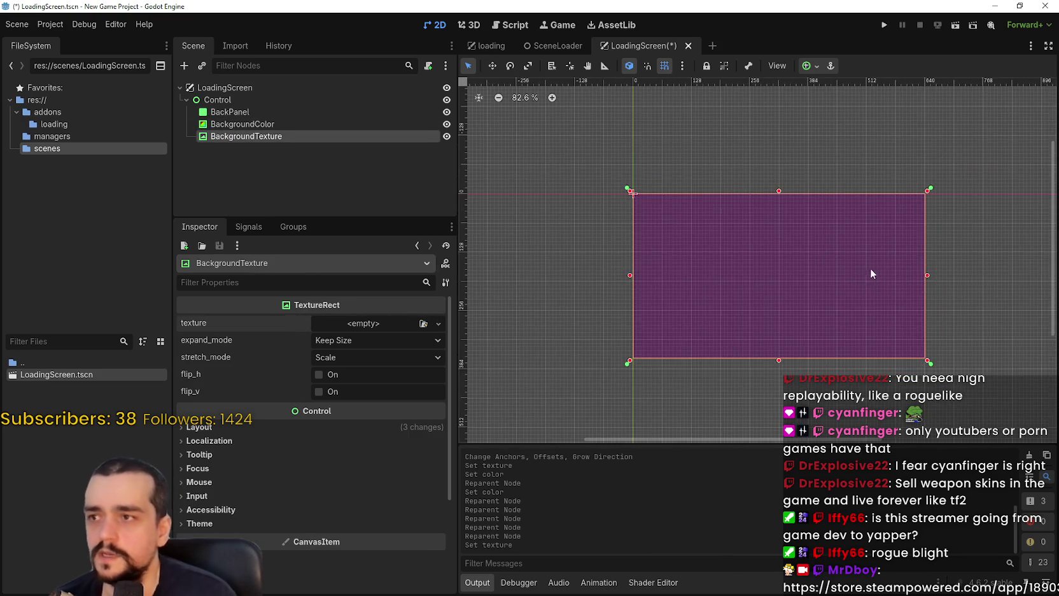
pyautogui.moveTo(870, 268); pyautogui.dragTo(834, 266)
pyautogui.hotkey('ctrl', 's')
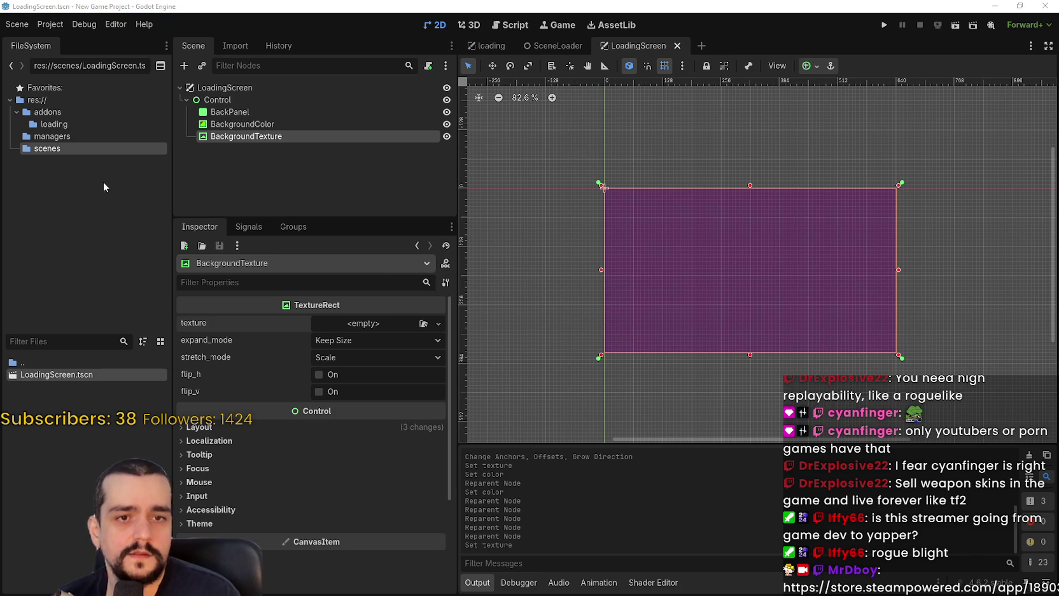
# - Add a Full Rect VBoxContainer under Control, keeping its alignment at Begin
pyautogui.rightClick(261, 103)
pyautogui.click(273, 106)
pyautogui.write('v')
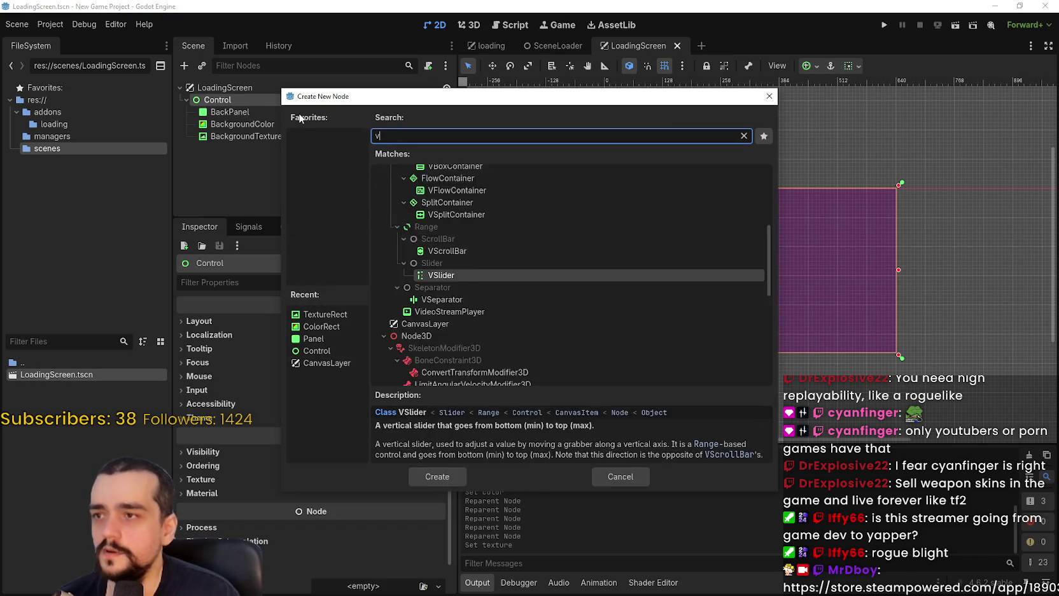
pyautogui.write('box')
pyautogui.press('Return')
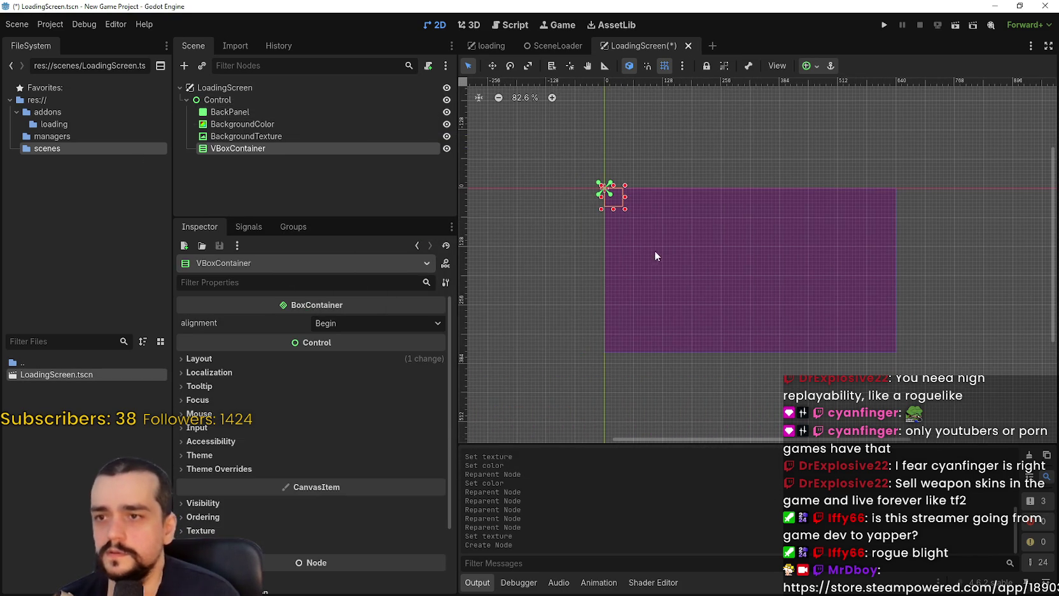
pyautogui.click(817, 66)
pyautogui.click(872, 166)
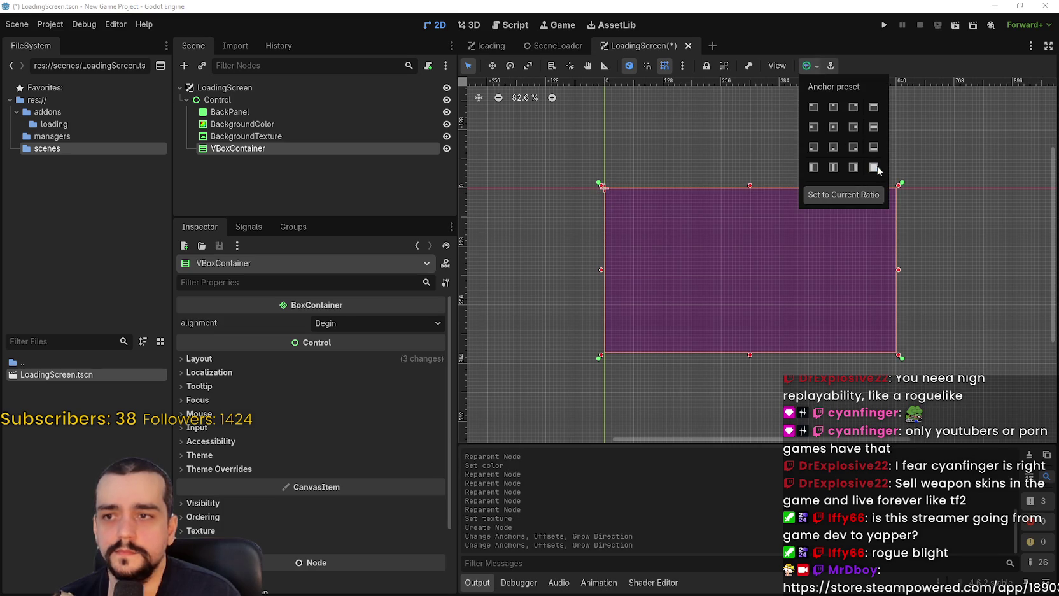
pyautogui.click(324, 149)
pyautogui.click(357, 322)
pyautogui.click(356, 321)
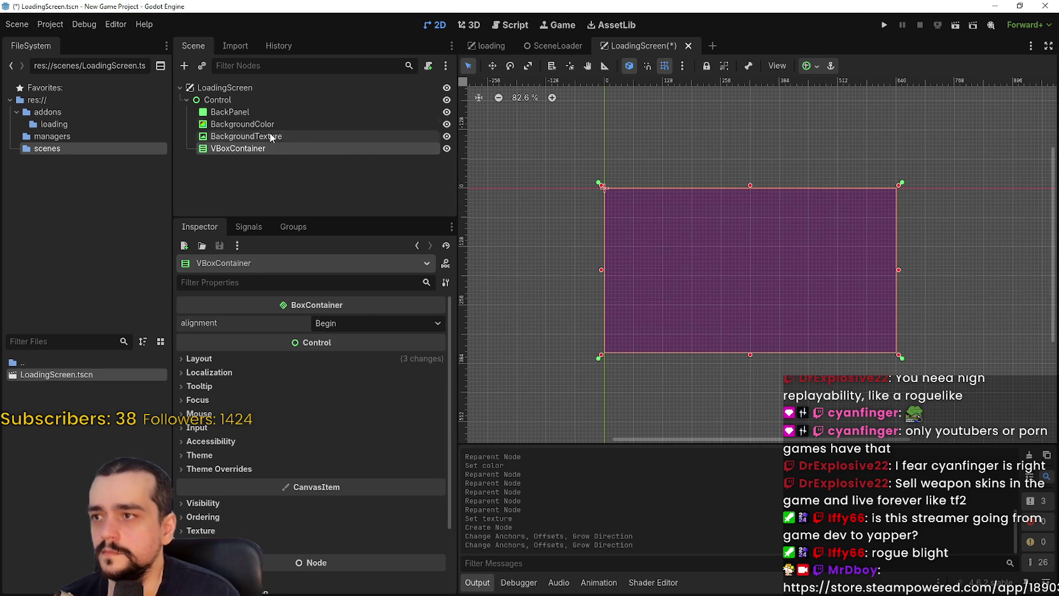
# - Set BackgroundColor to white with zero alpha, making it fully transparent
pyautogui.click(268, 124)
pyautogui.click(351, 326)
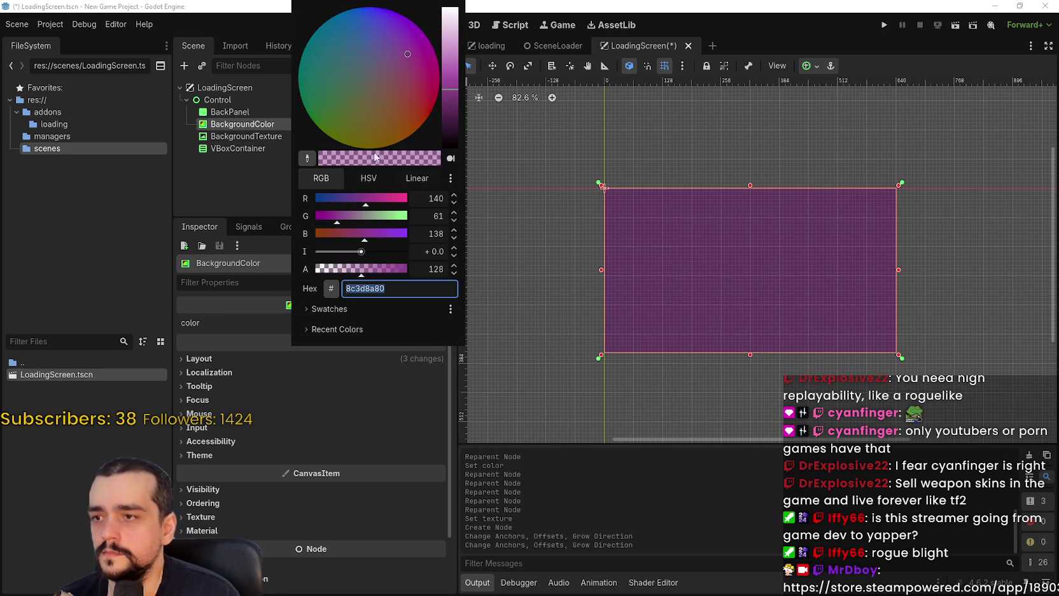
pyautogui.click(436, 80)
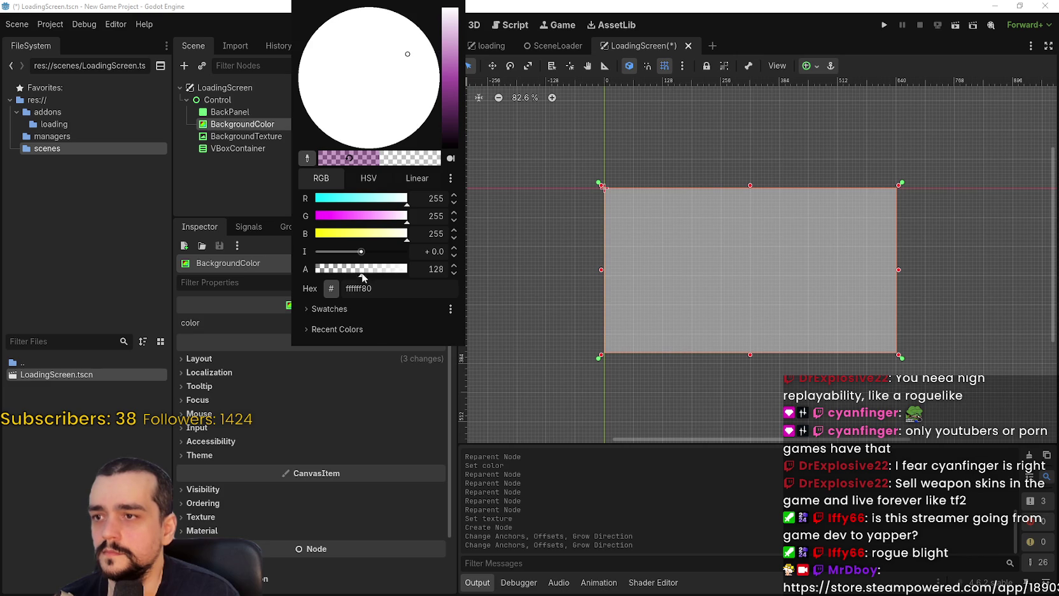
pyautogui.moveTo(361, 273); pyautogui.dragTo(153, 279)
pyautogui.click(152, 279)
# - Start adding a child node to the VBoxContainer
pyautogui.click(258, 149)
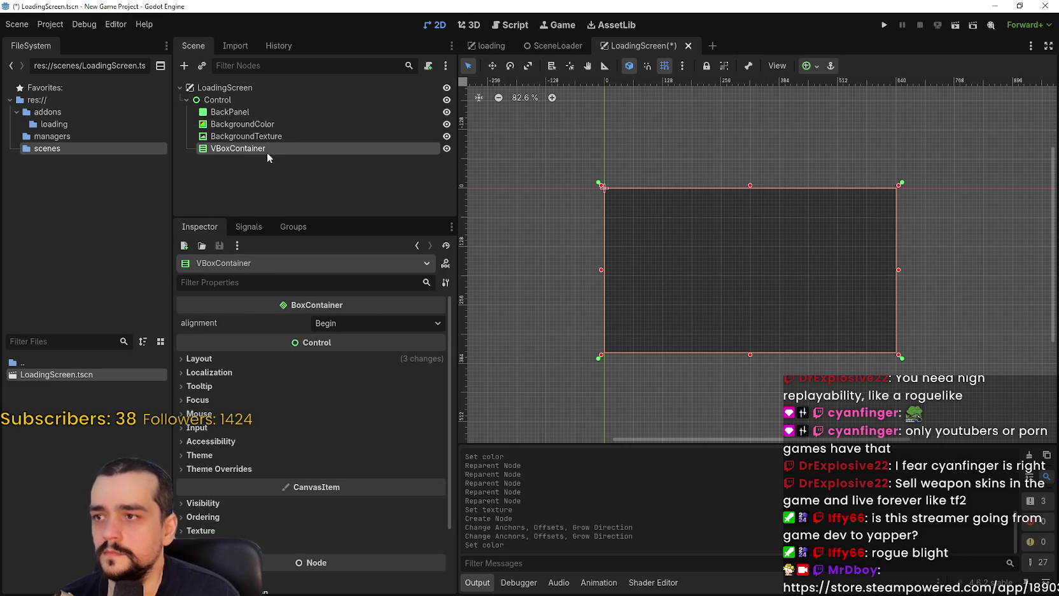
pyautogui.rightClick(265, 147)
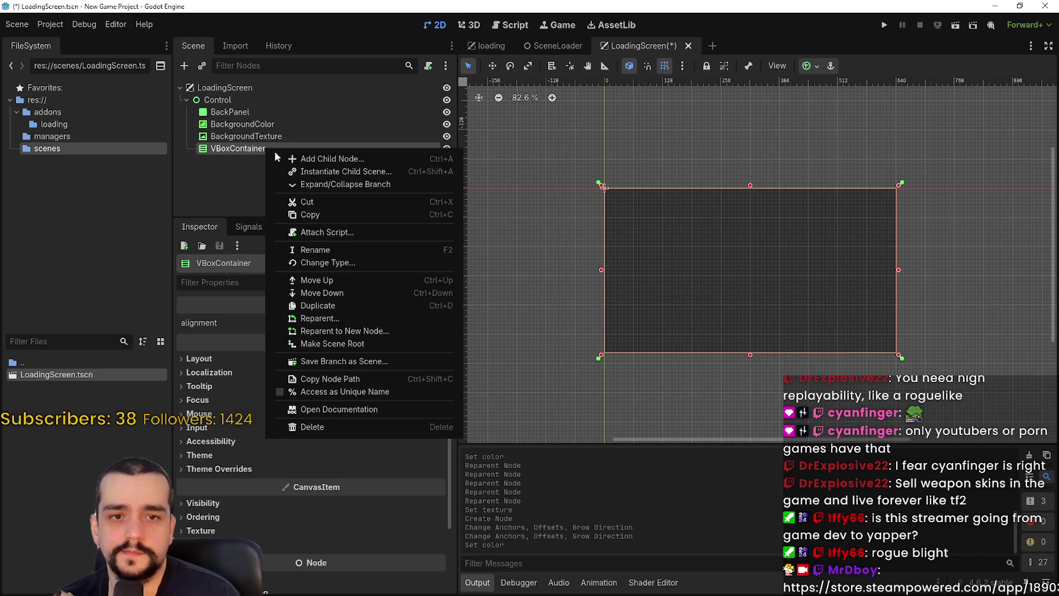
pyautogui.click(306, 162)
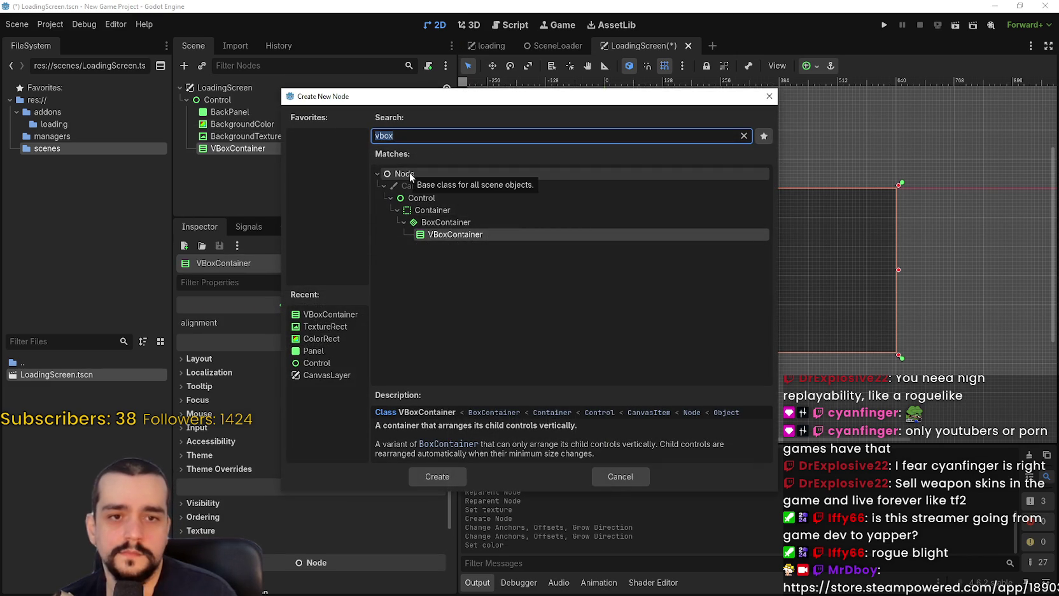
# - Create a Label under VBoxContainer and rename it ProgressLabel
pyautogui.write('label')
pyautogui.press('Return')
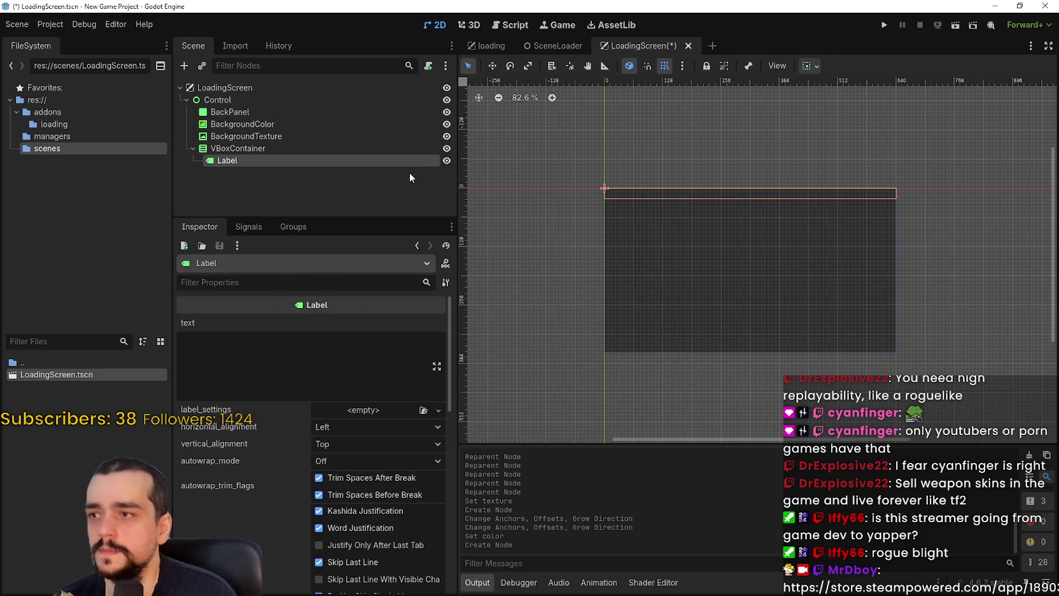
pyautogui.doubleClick(319, 160)
pyautogui.write('P')
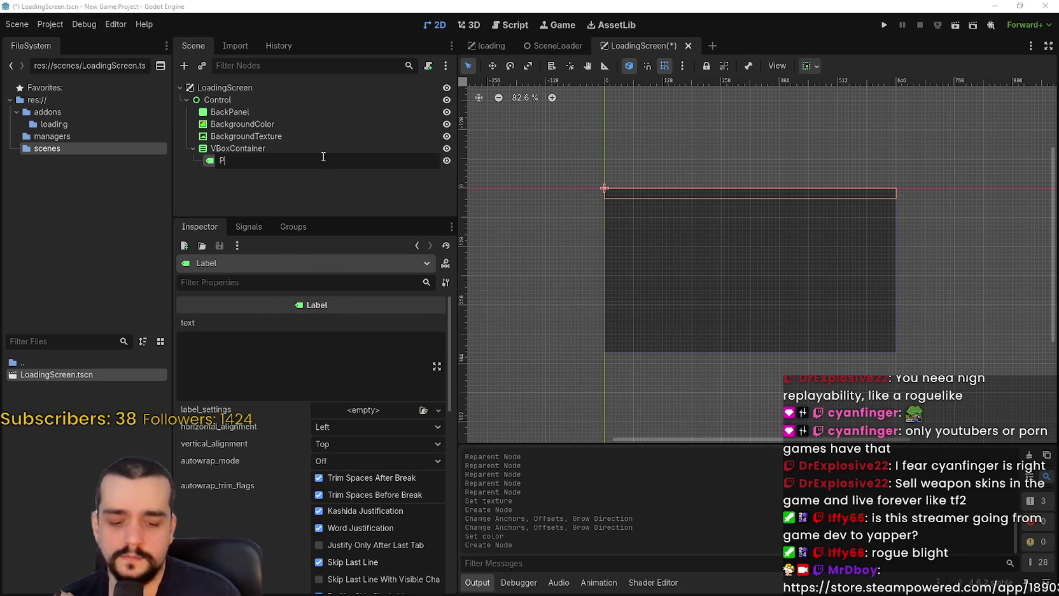
pyautogui.write('rogressLabel')
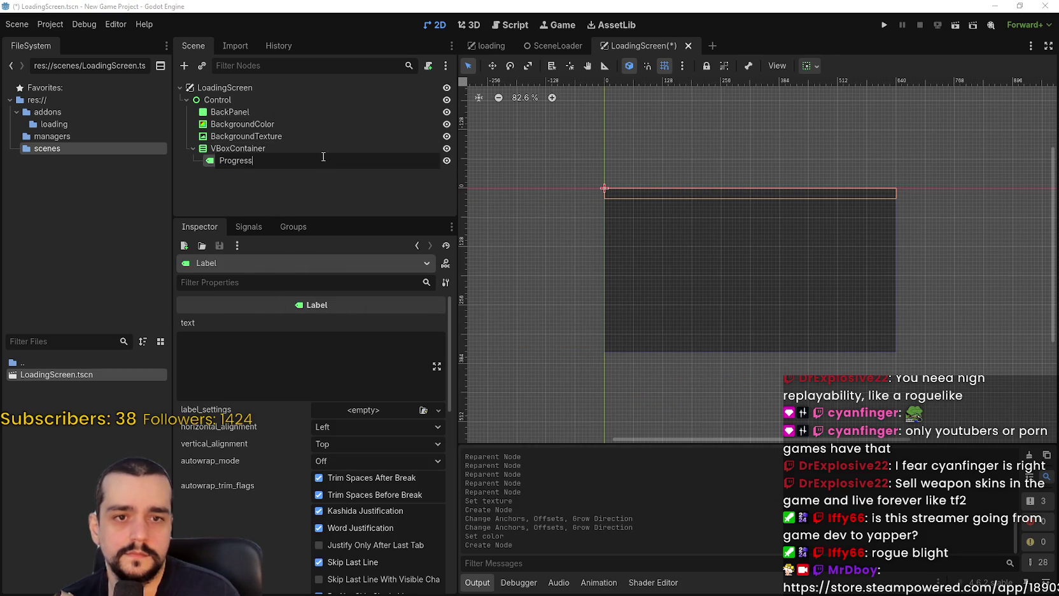
pyautogui.press('Return')
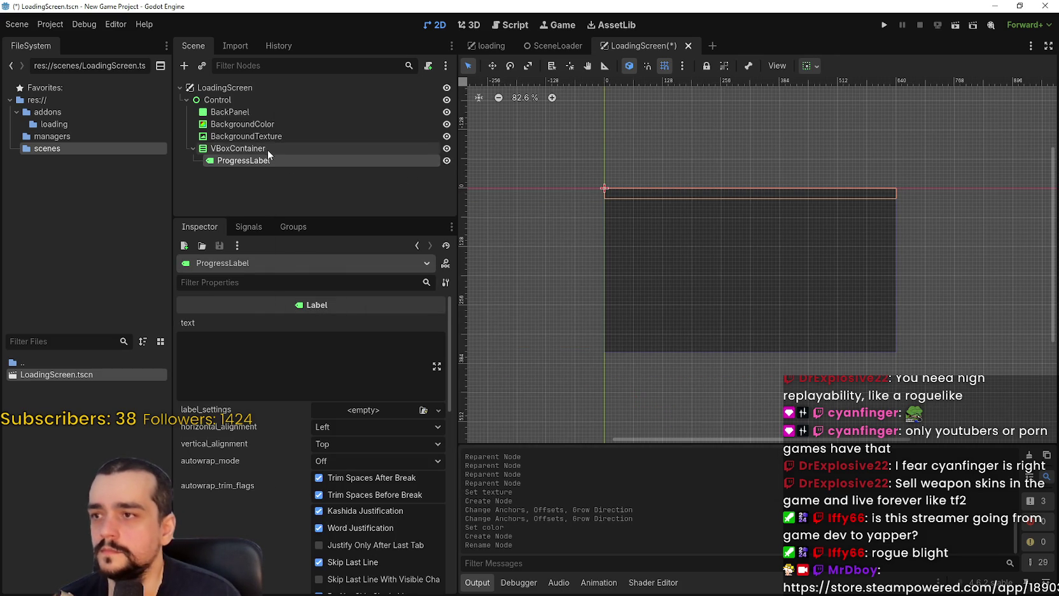
# - Add a ProgressBar to the VBoxContainer beneath ProgressLabel
pyautogui.rightClick(266, 150)
pyautogui.click(325, 160)
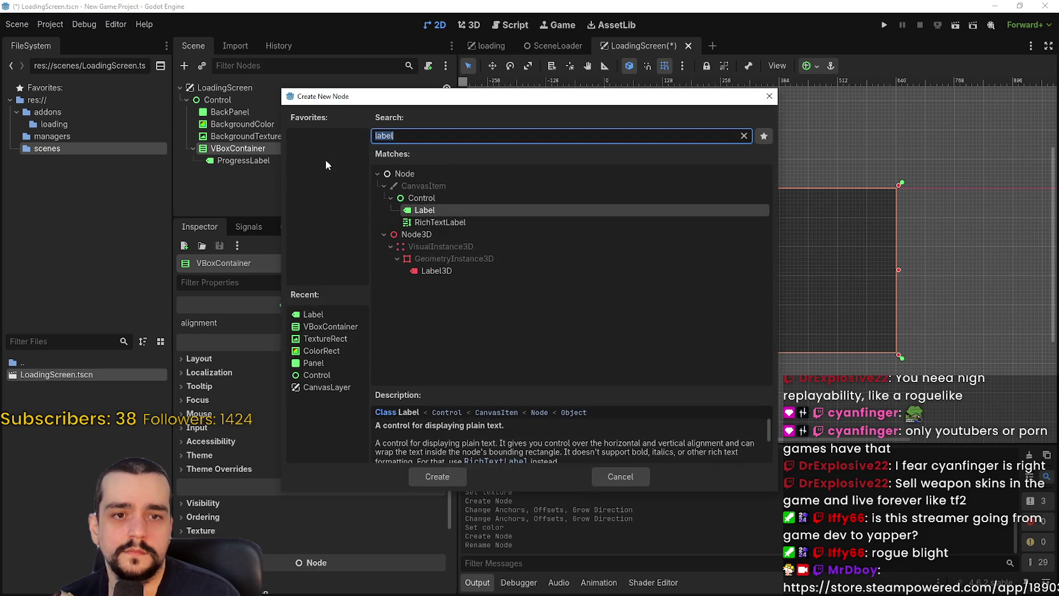
pyautogui.write('bar')
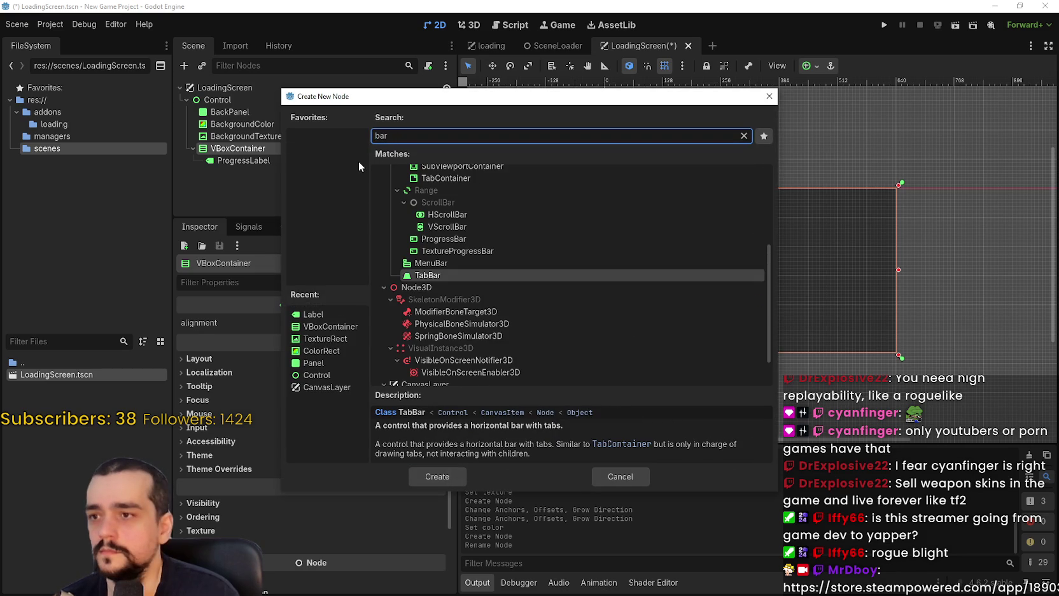
pyautogui.click(449, 240)
pyautogui.click(437, 476)
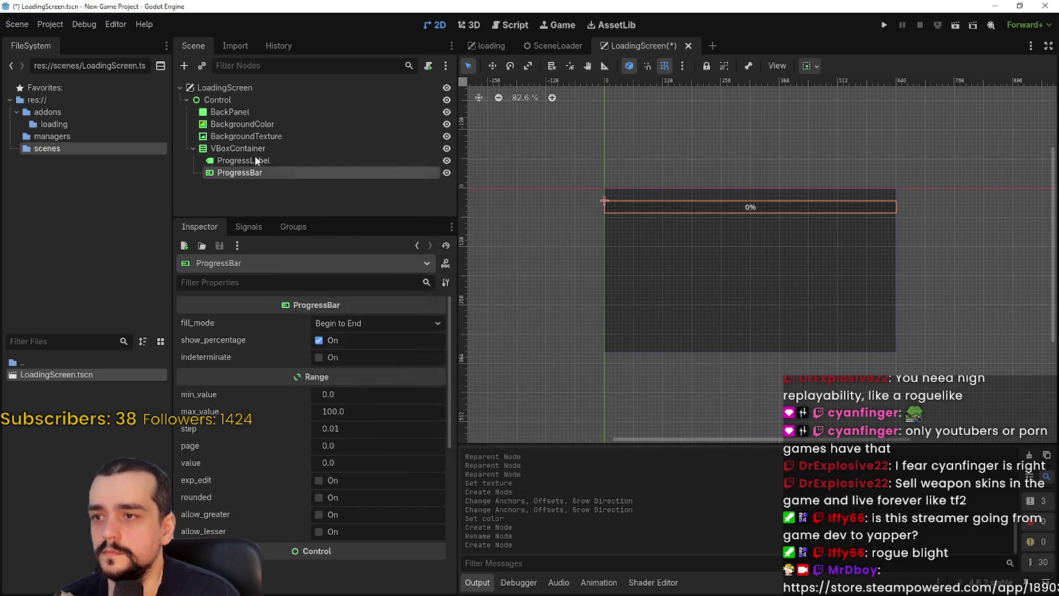
pyautogui.scroll(-1, 724, 207)
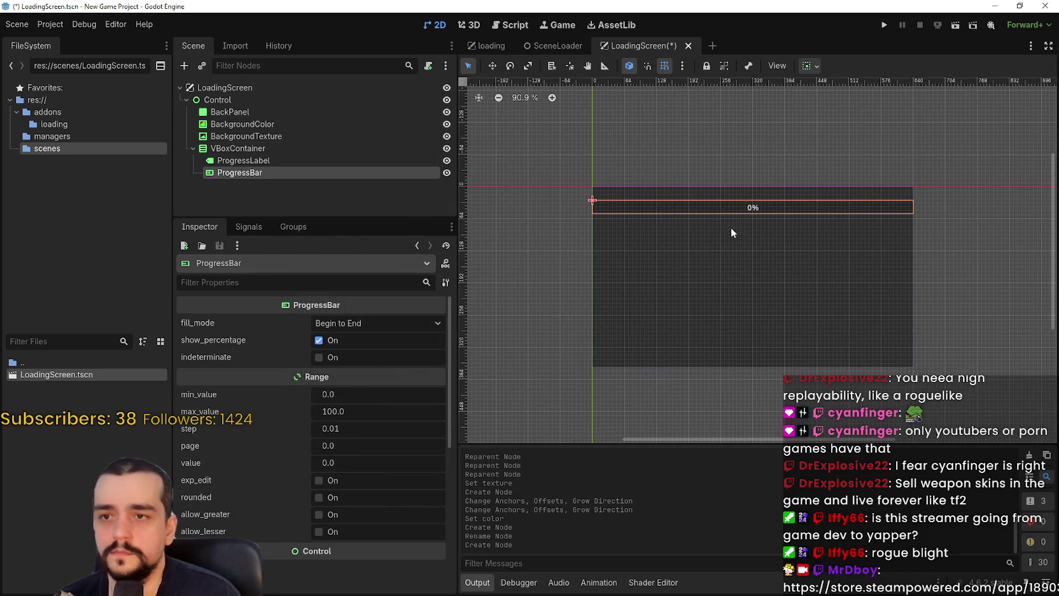
pyautogui.click(278, 161)
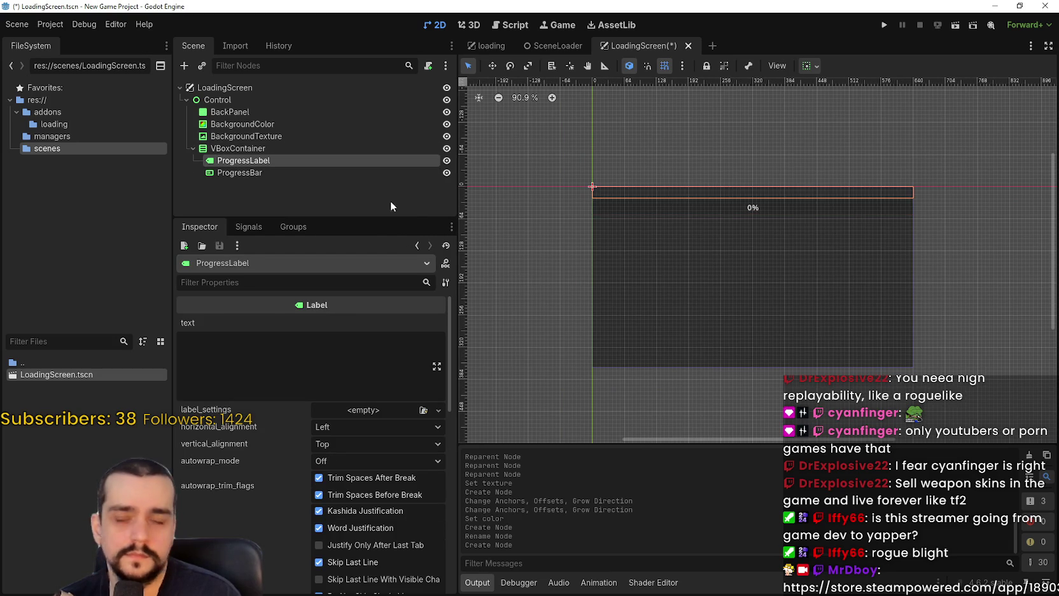
# - Set ProgressLabel's text to 'Loading...' and centre it horizontally
pyautogui.click(276, 333)
pyautogui.write('Loadi')
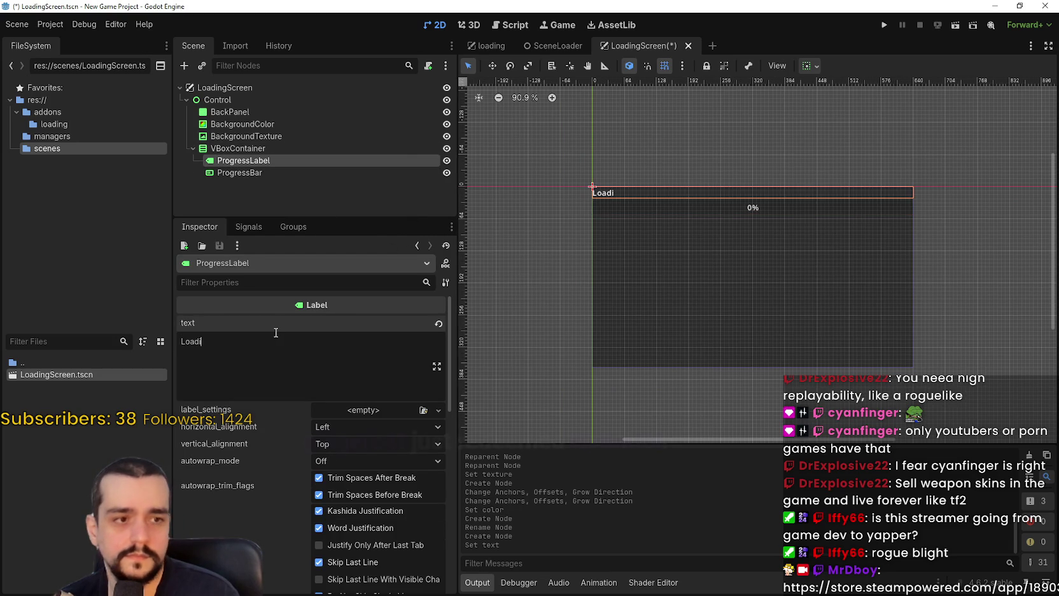
pyautogui.write('ng...')
pyautogui.scroll(1, 636, 140)
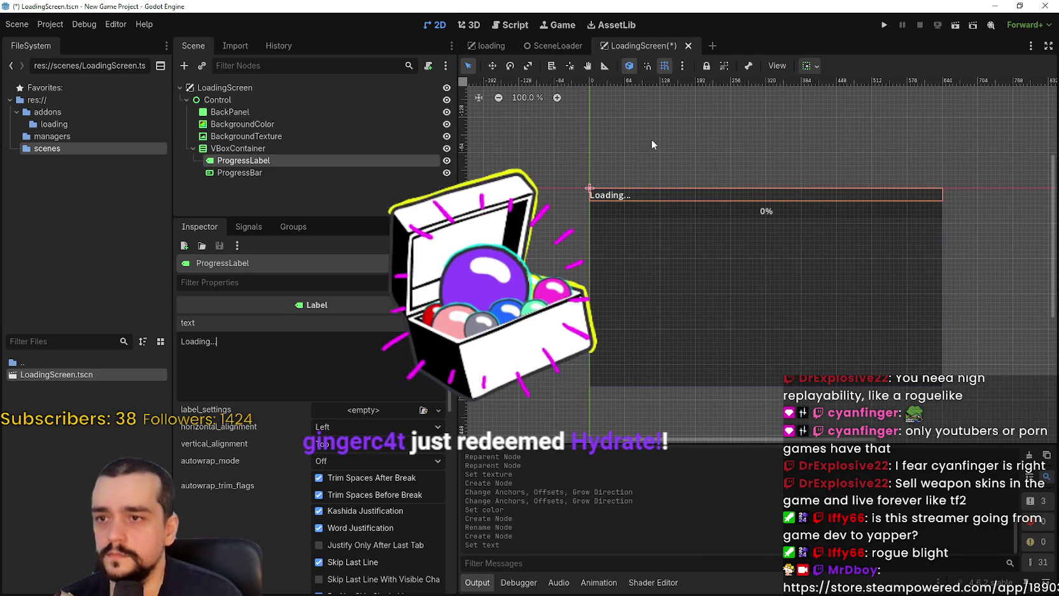
pyautogui.click(807, 65)
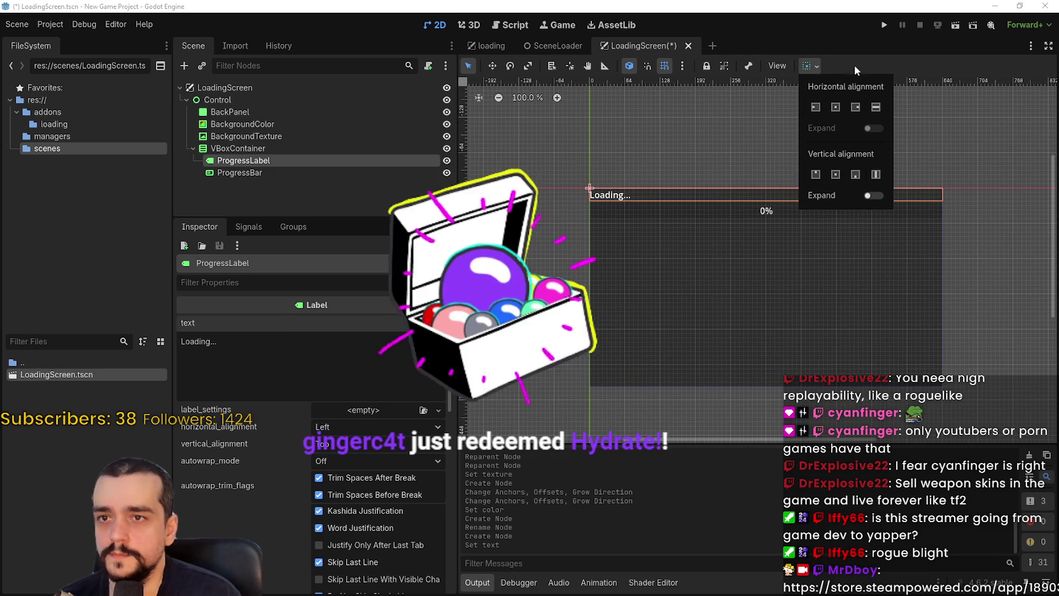
pyautogui.click(385, 427)
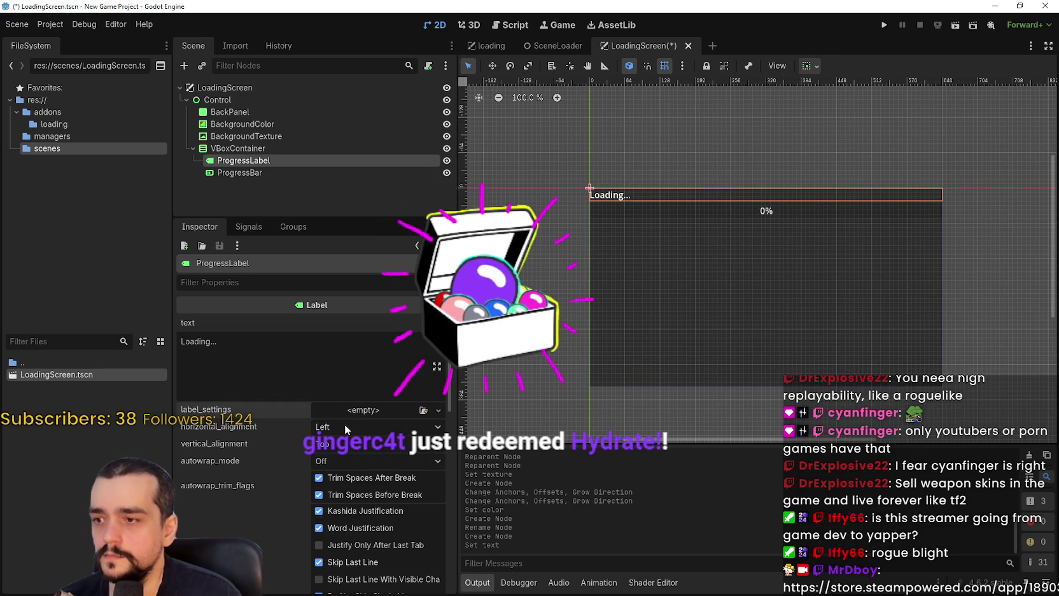
pyautogui.click(360, 458)
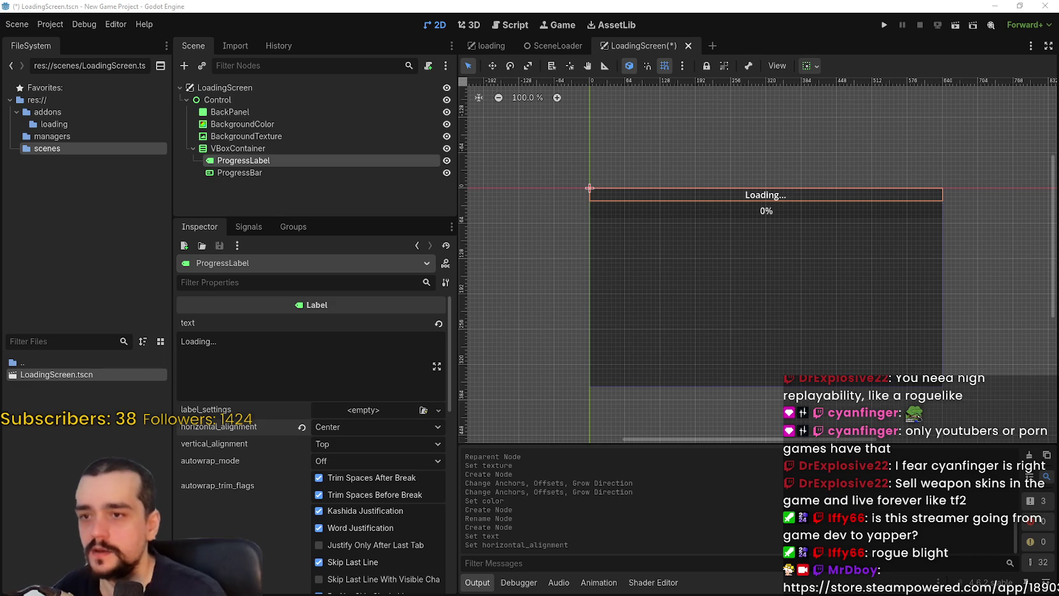
# - Bottom-align the label vertically, save, and switch to the Game Template loading screen window
pyautogui.click(343, 444)
pyautogui.click(332, 488)
pyautogui.hotkey('ctrl', 's')
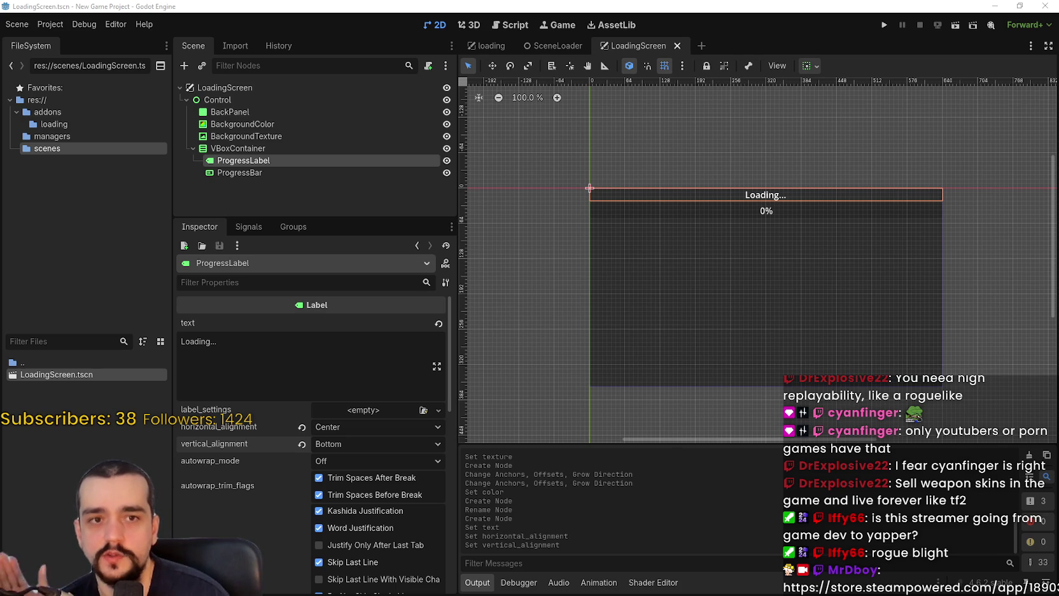
pyautogui.hotkey('alt', 'Tab')
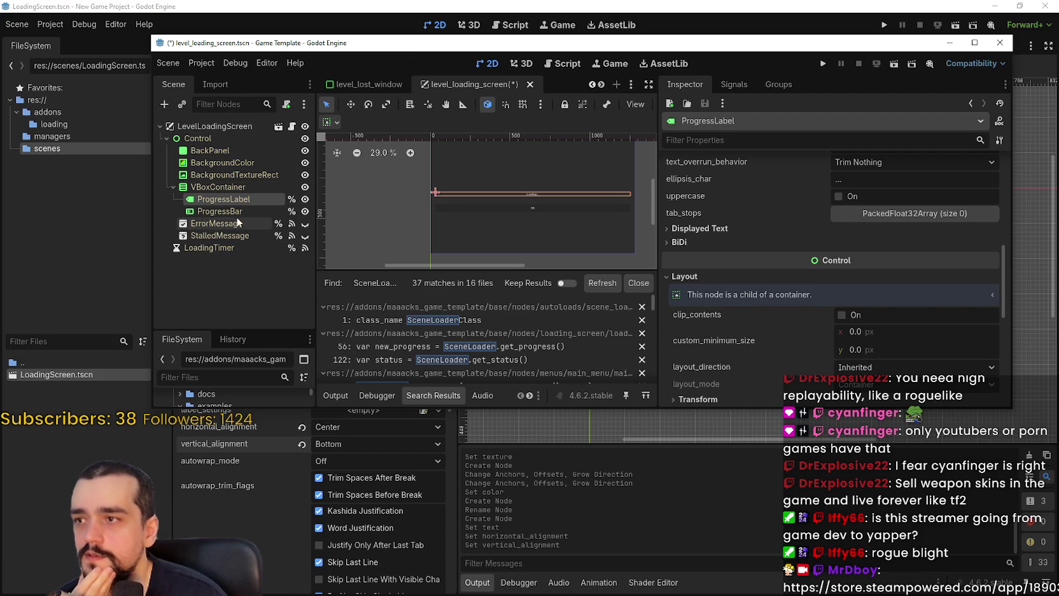
# - Drag the level_loading_screen reference window off to the right to reveal LoadingScreen
pyautogui.moveTo(264, 42); pyautogui.dragTo(1058, 35)
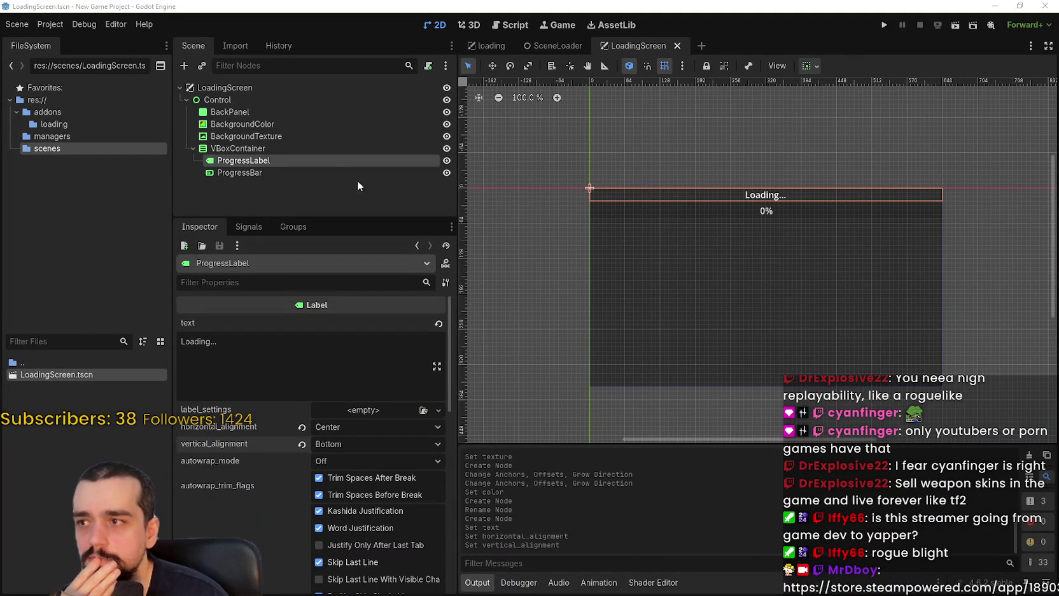
pyautogui.click(294, 147)
pyautogui.click(287, 135)
pyautogui.click(283, 115)
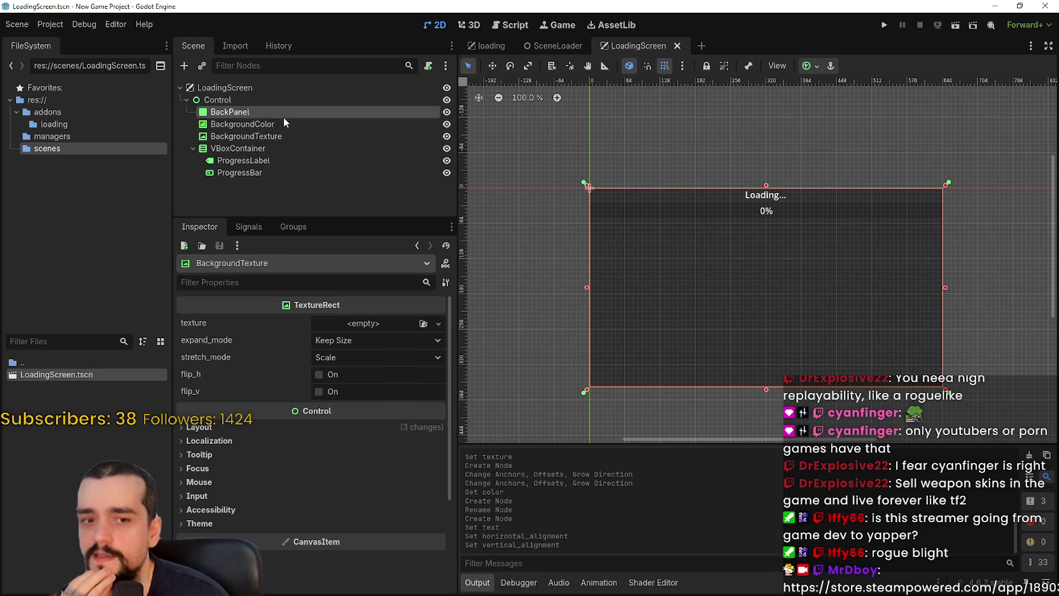
pyautogui.click(283, 123)
pyautogui.click(283, 136)
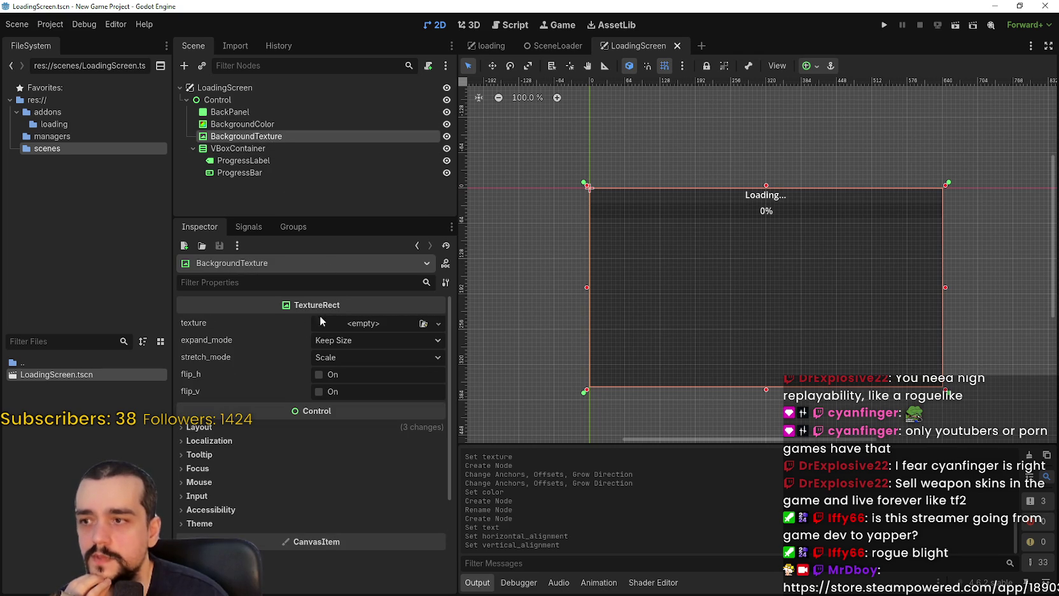
pyautogui.click(253, 123)
pyautogui.press('Up')
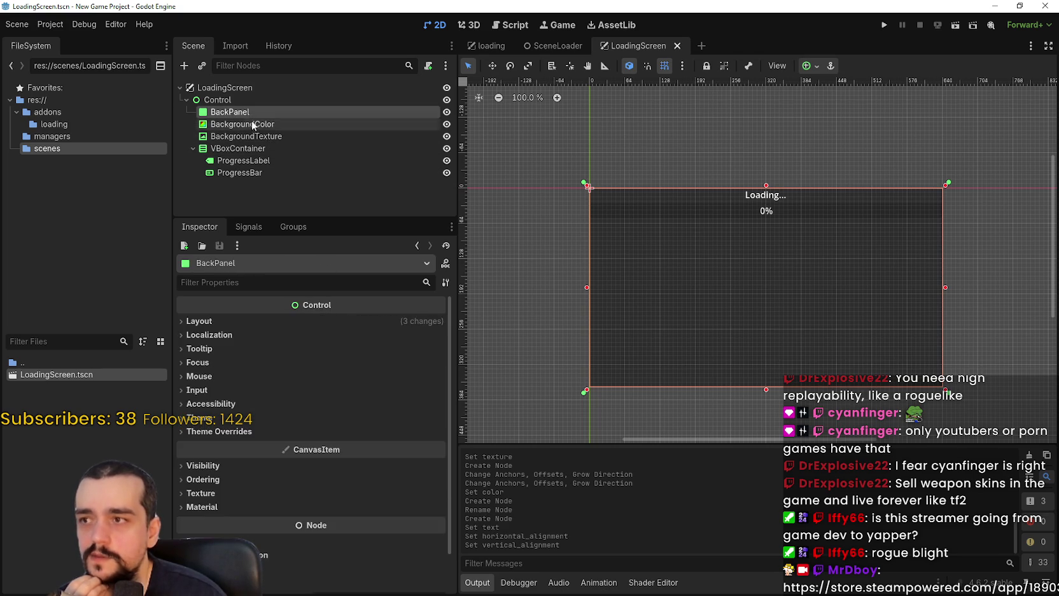
pyautogui.click(253, 124)
pyautogui.click(252, 137)
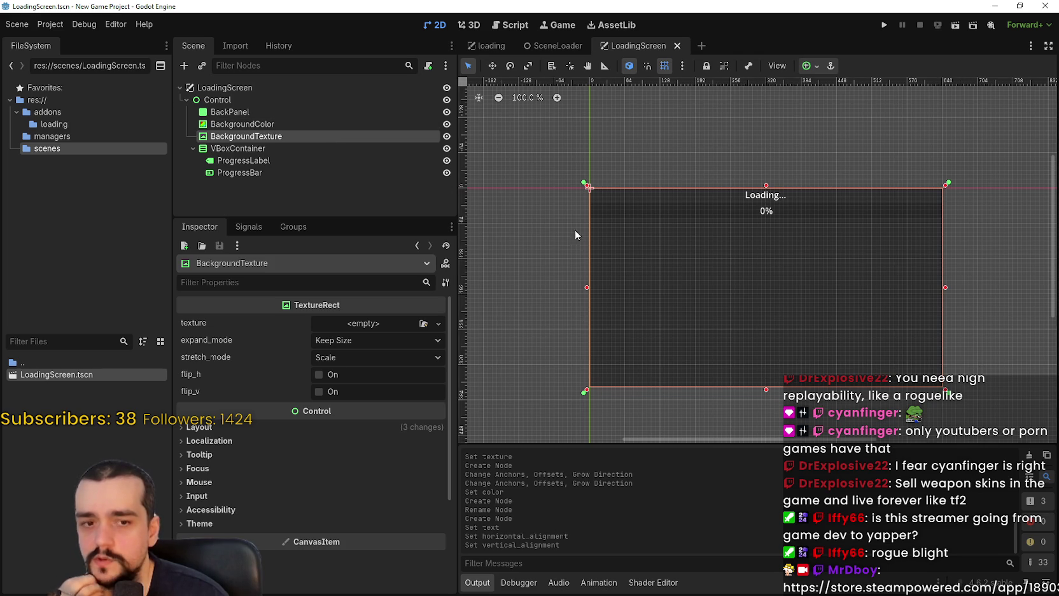
pyautogui.scroll(1, 714, 275)
pyautogui.scroll(-3, 714, 275)
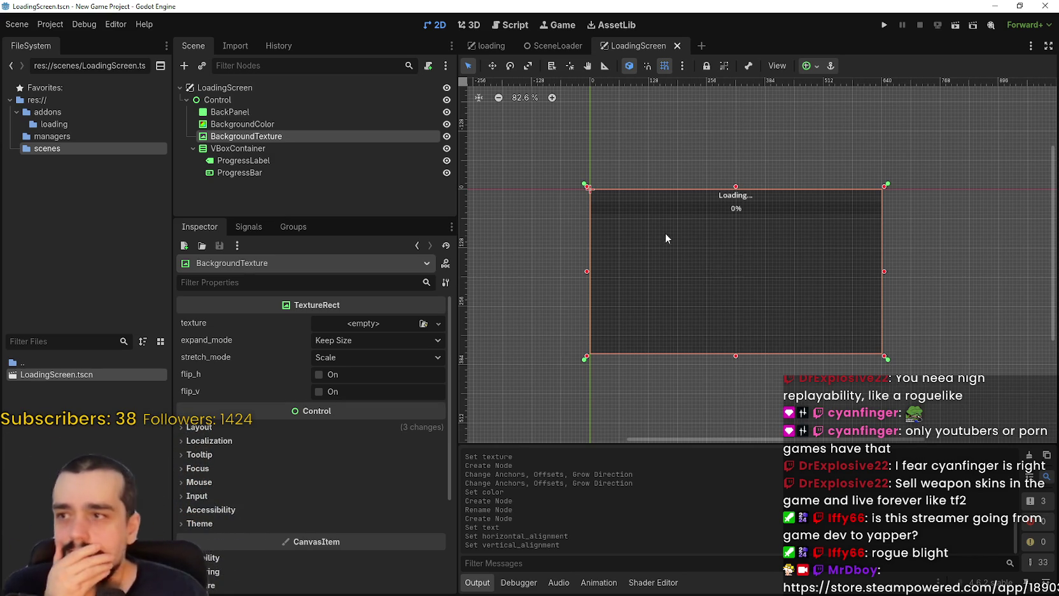
pyautogui.click(268, 82)
pyautogui.scroll(1, 715, 257)
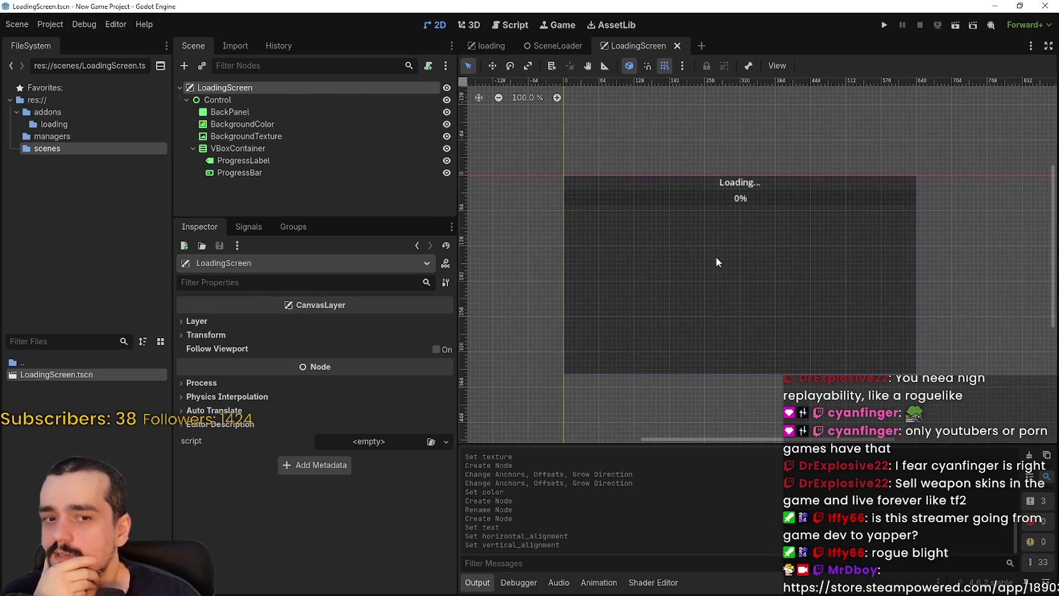
pyautogui.scroll(-3, 715, 262)
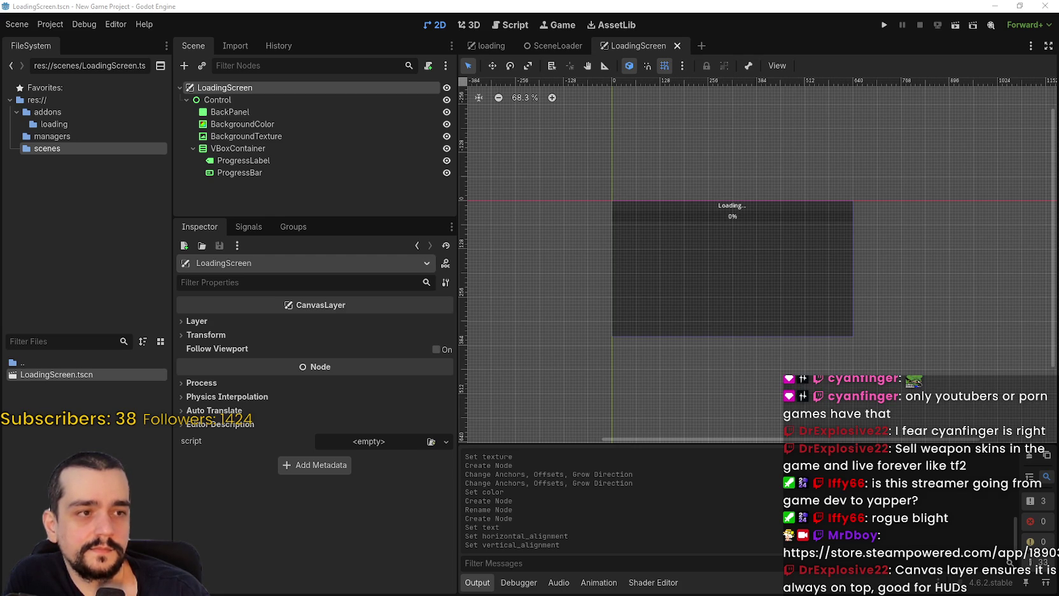
# - Make ProgressLabel accessible as a unique name and begin attaching a script to LoadingScreen
pyautogui.click(245, 161)
pyautogui.rightClick(248, 160)
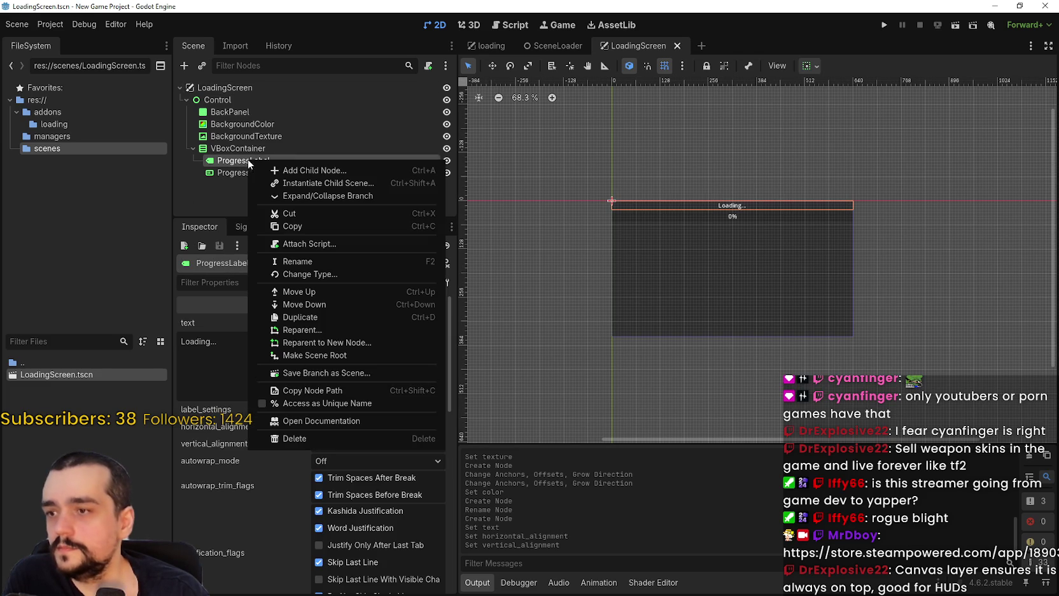
pyautogui.click(317, 403)
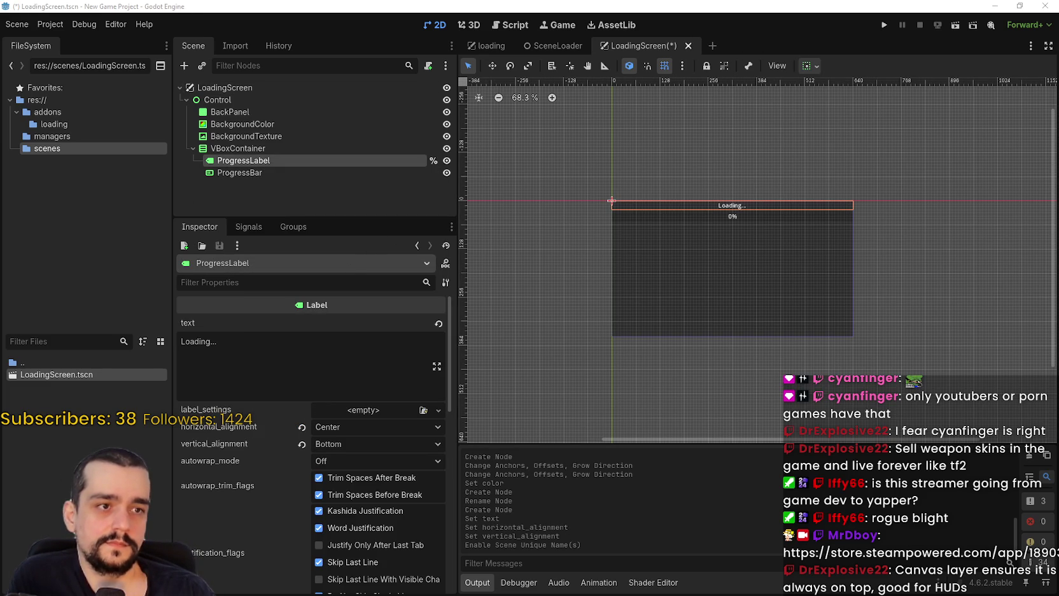
pyautogui.rightClick(261, 86)
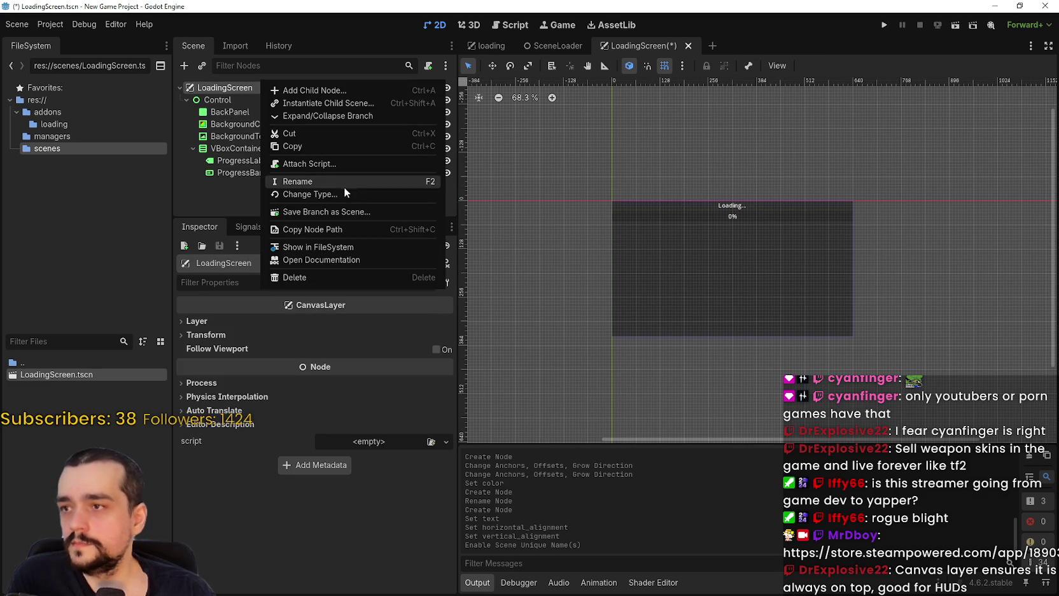
pyautogui.click(329, 162)
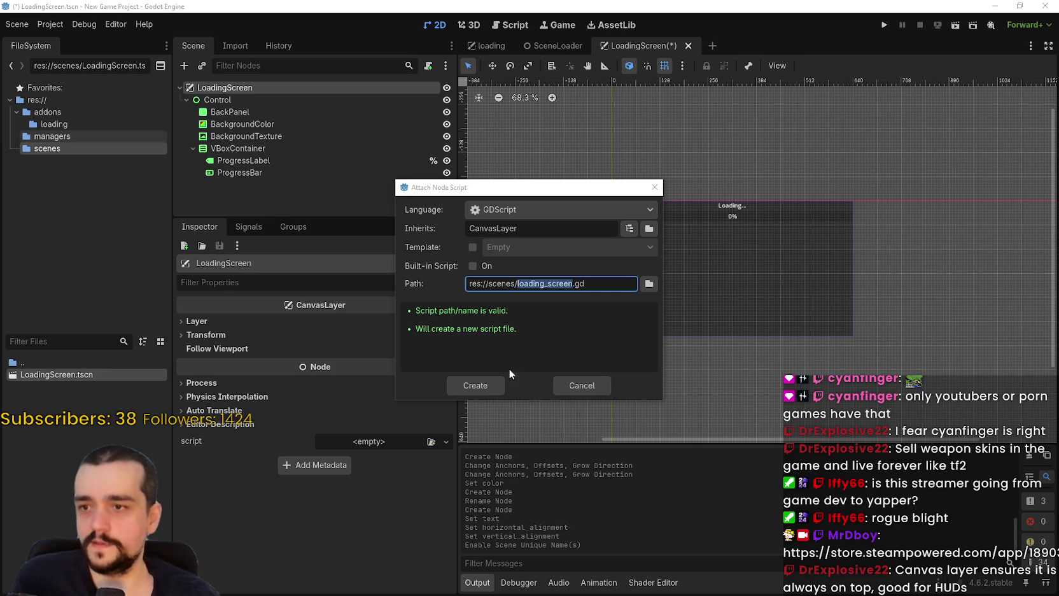
# - Create loading_screen.gd with 'class_name LoadingScreen' above extends CanvasLayer, and save
pyautogui.click(492, 385)
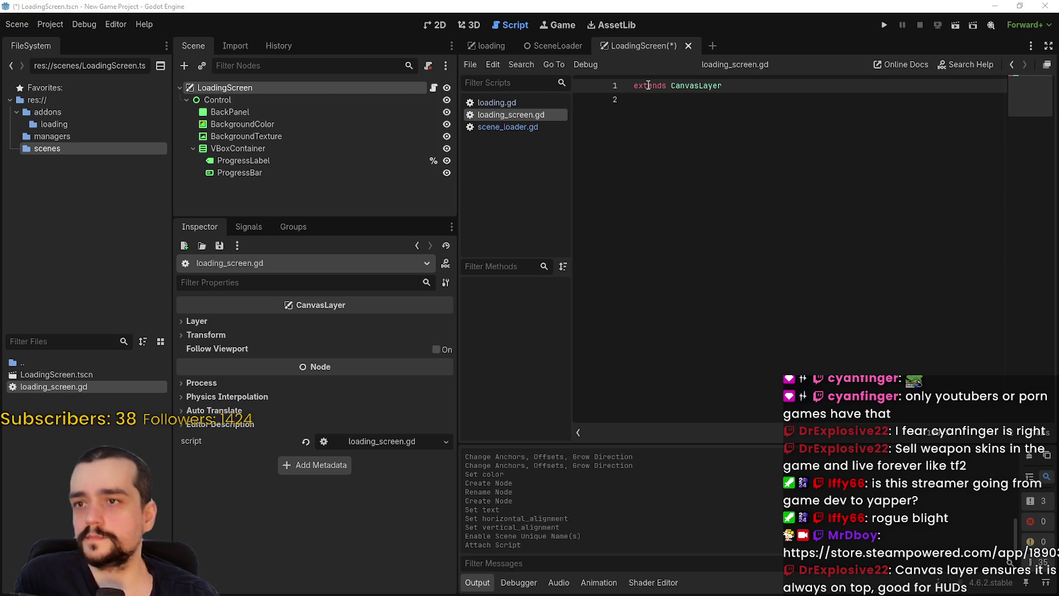
pyautogui.press('Return')
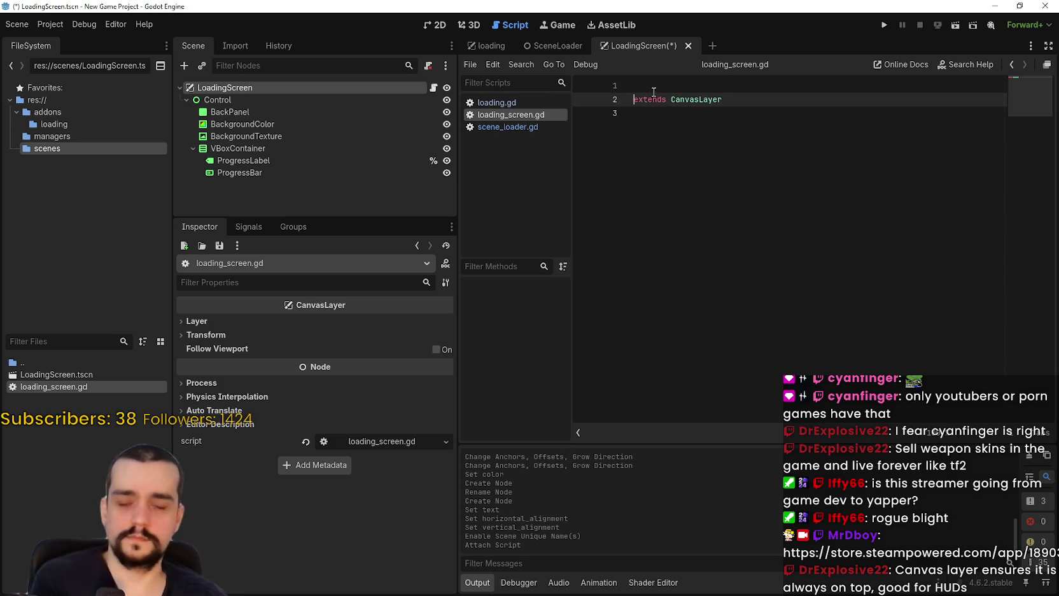
pyautogui.press('Up')
pyautogui.write('class')
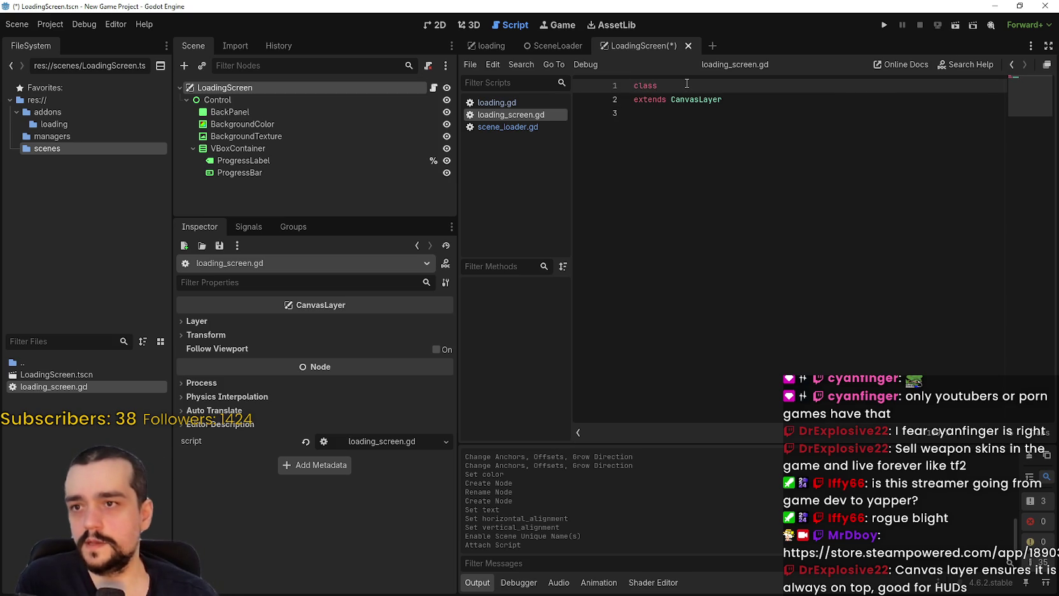
pyautogui.write('_name ')
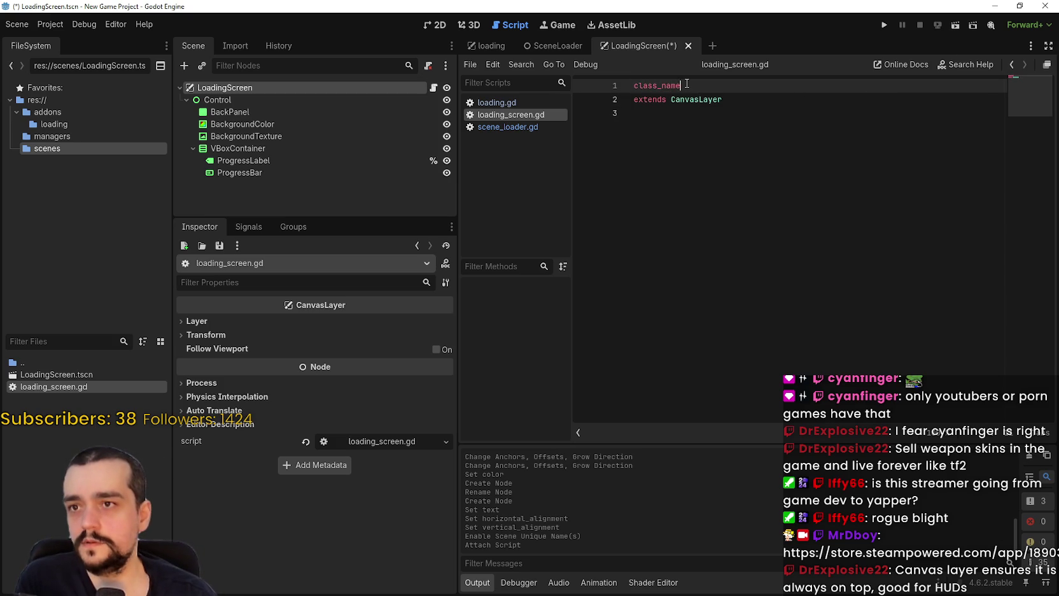
pyautogui.write('Loadin')
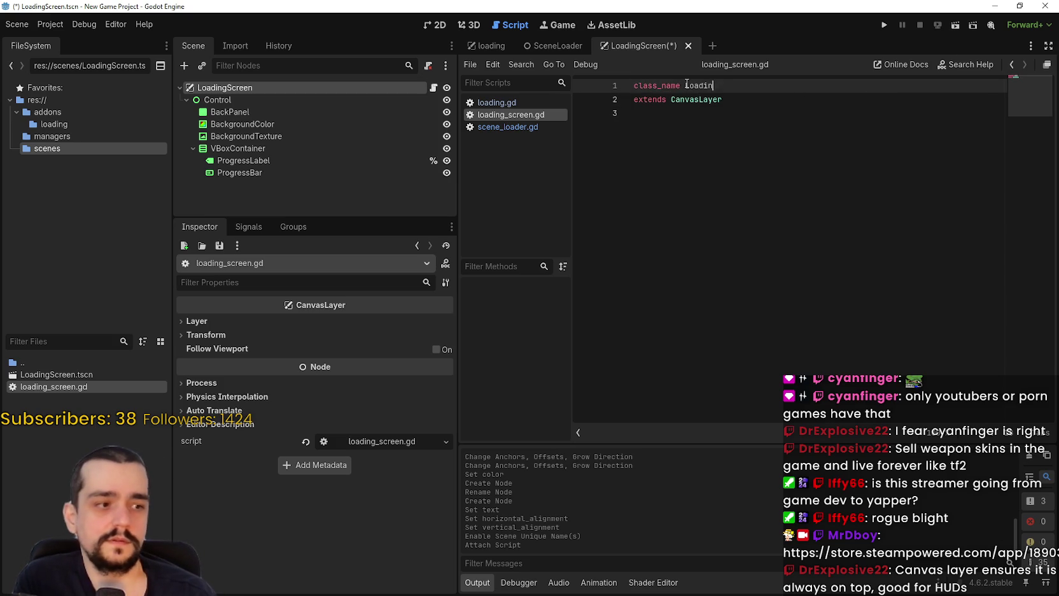
pyautogui.write('gScreen')
pyautogui.hotkey('ctrl', 's')
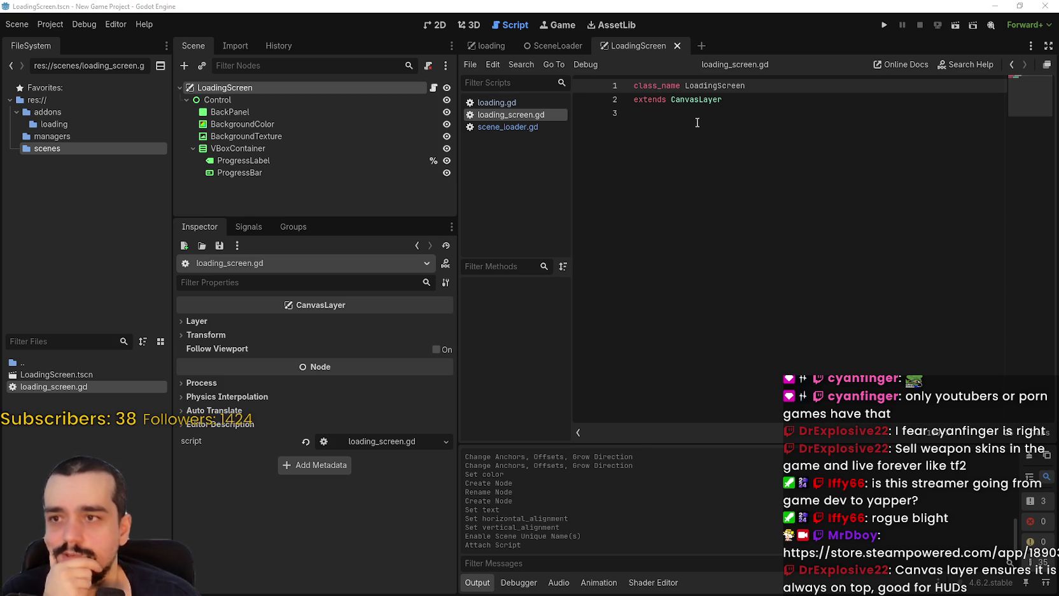
pyautogui.click(712, 109)
pyautogui.click(747, 101)
pyautogui.click(730, 110)
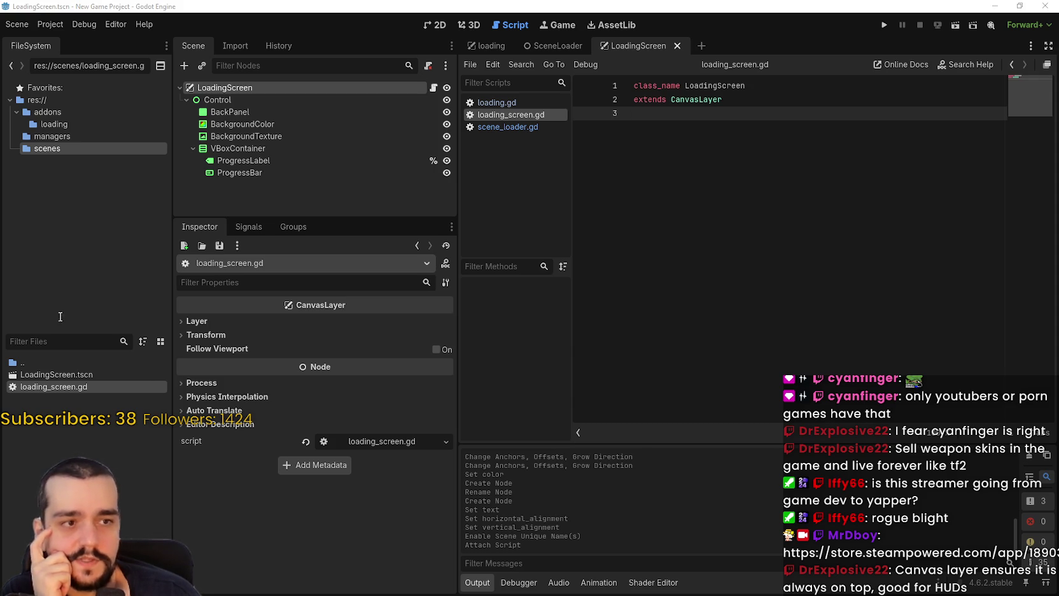
# - Set the loading screen's canvas layer to 20 and save the LoadingScreen scene
pyautogui.click(236, 321)
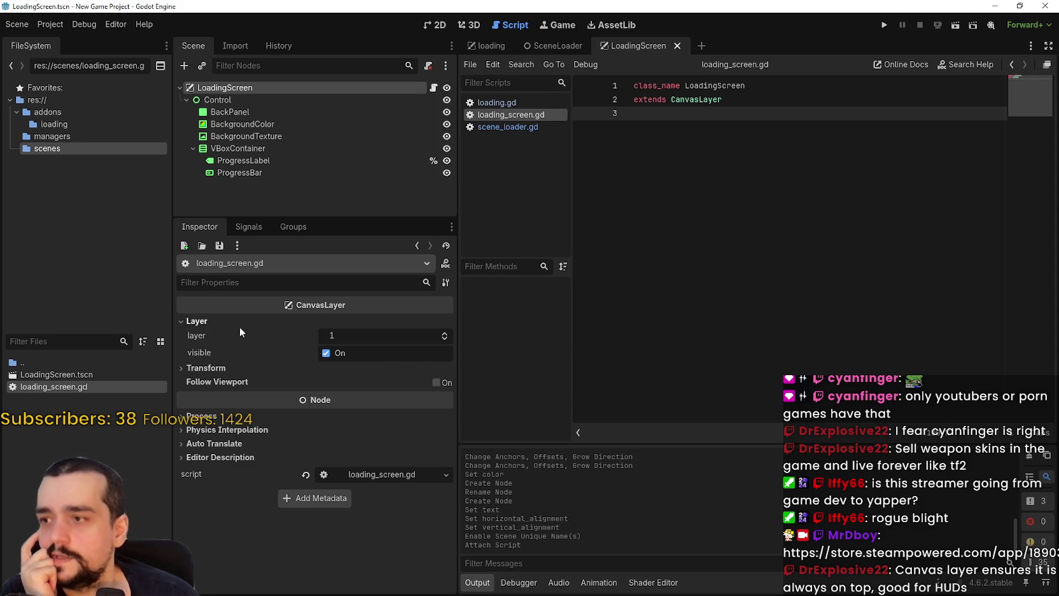
pyautogui.click(383, 331)
pyautogui.write('2')
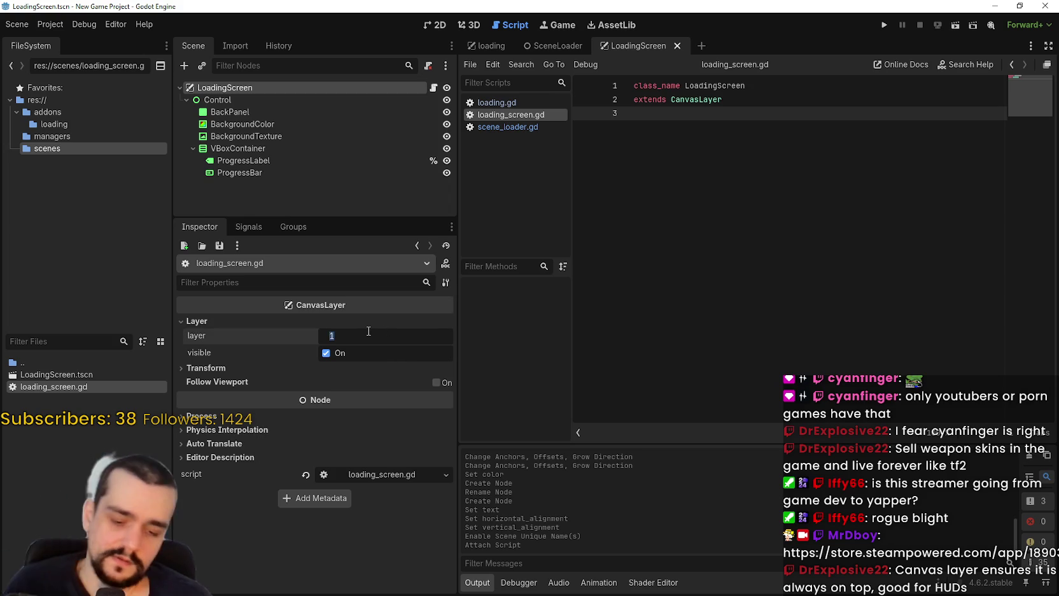
pyautogui.write('0')
pyautogui.press('Return')
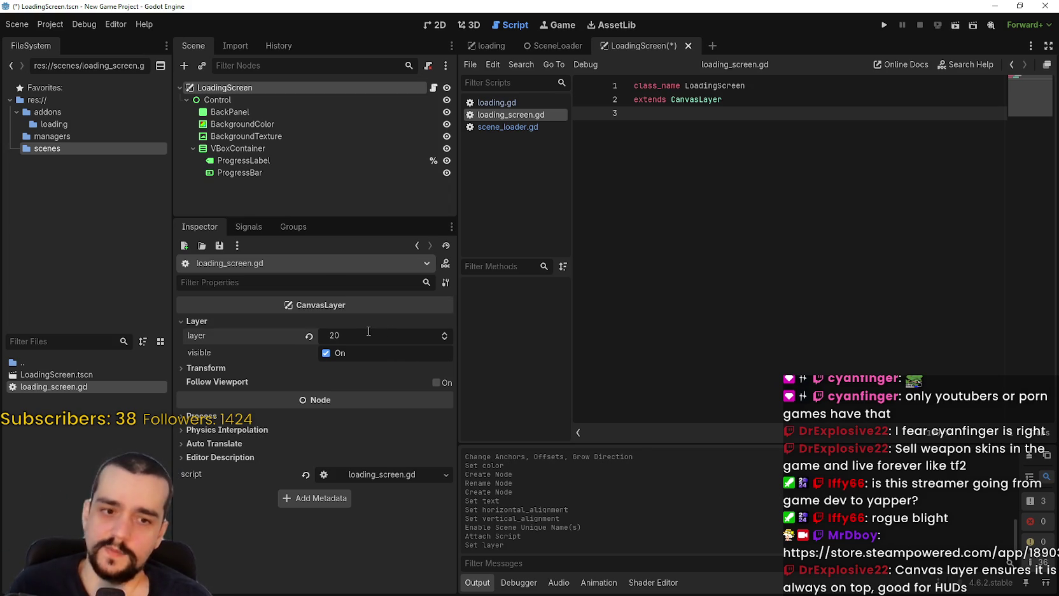
pyautogui.hotkey('ctrl', 's')
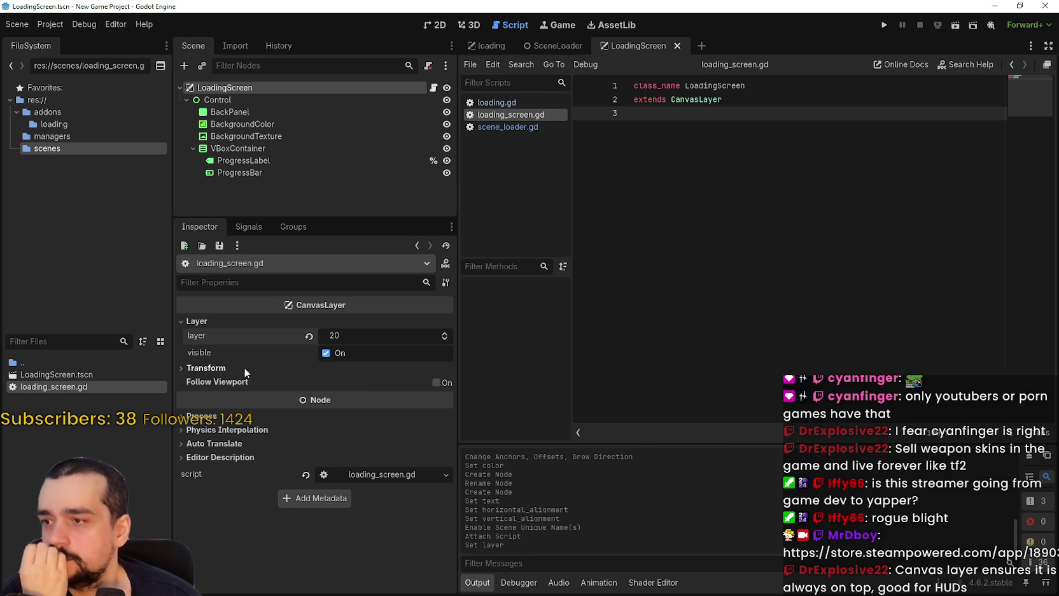
# - Set the root's process mode to Always so it runs while paused, and save
pyautogui.click(201, 416)
pyautogui.click(385, 431)
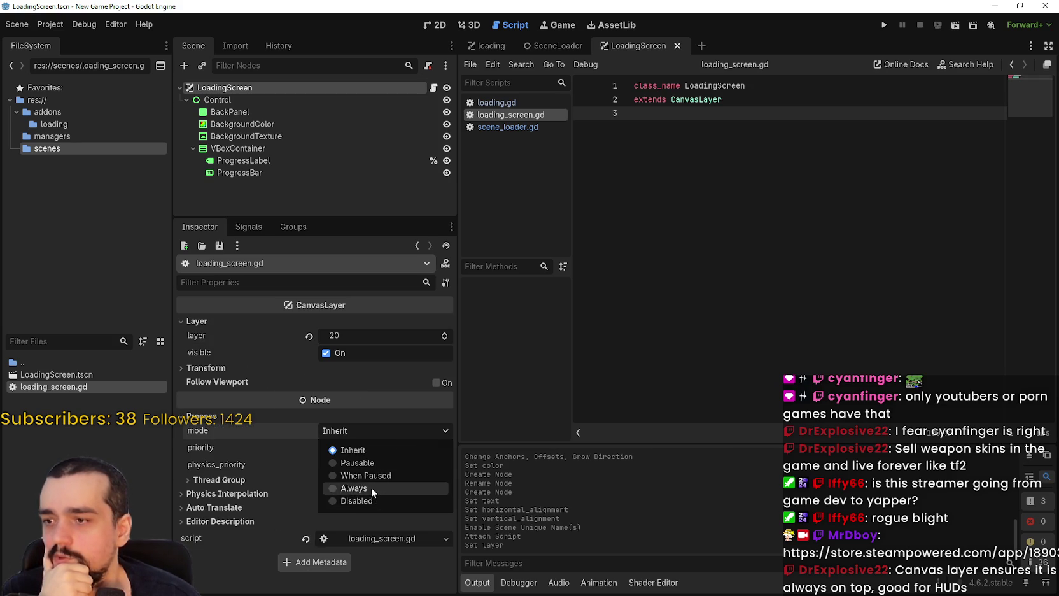
pyautogui.click(371, 488)
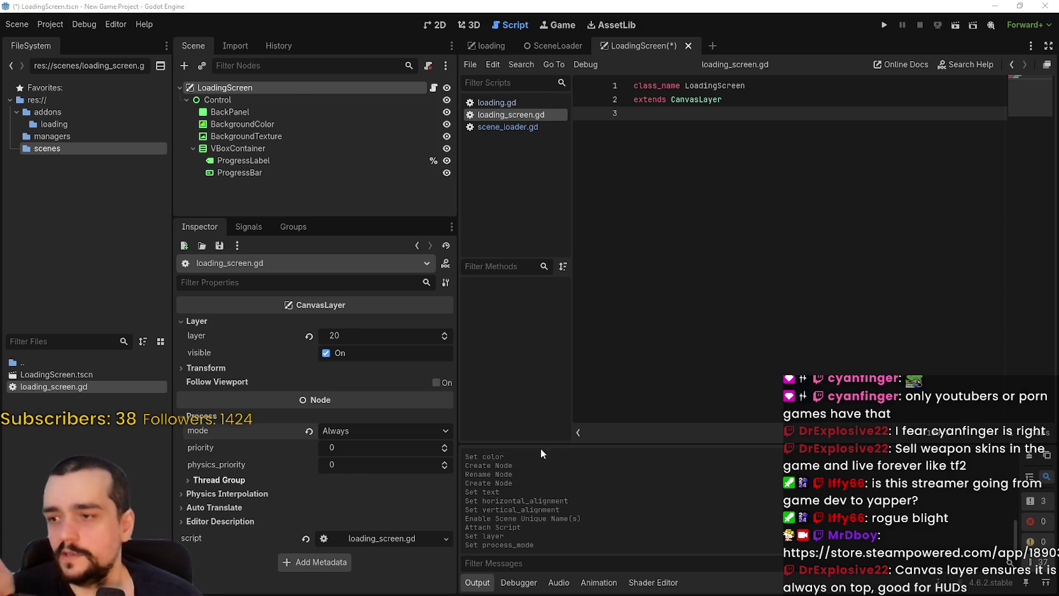
pyautogui.click(691, 293)
pyautogui.hotkey('ctrl', 's')
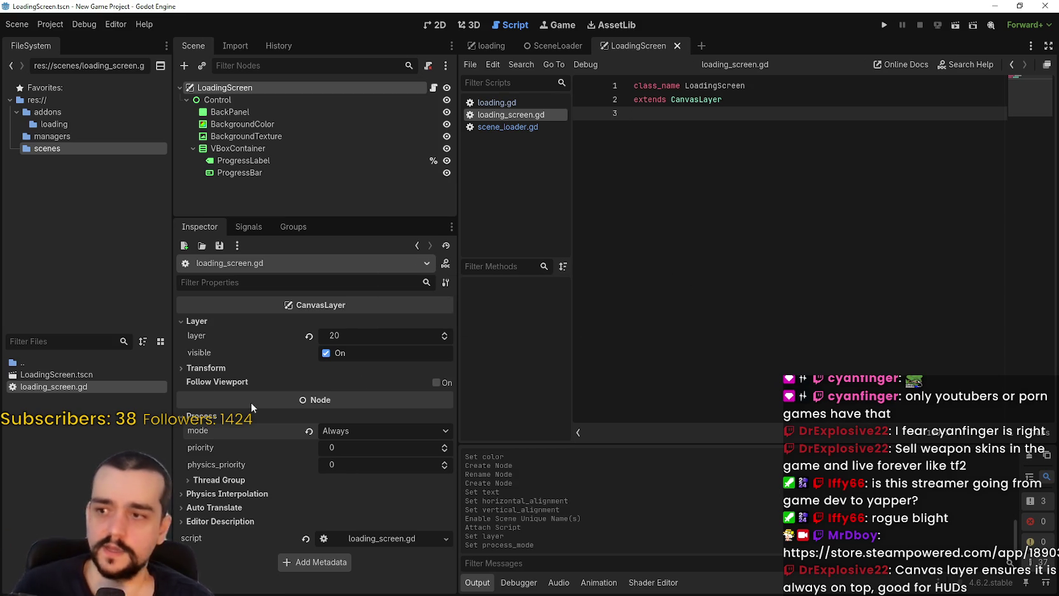
# - Select the BackgroundTexture node and return to the 2D workspace
pyautogui.moveTo(279, 430)
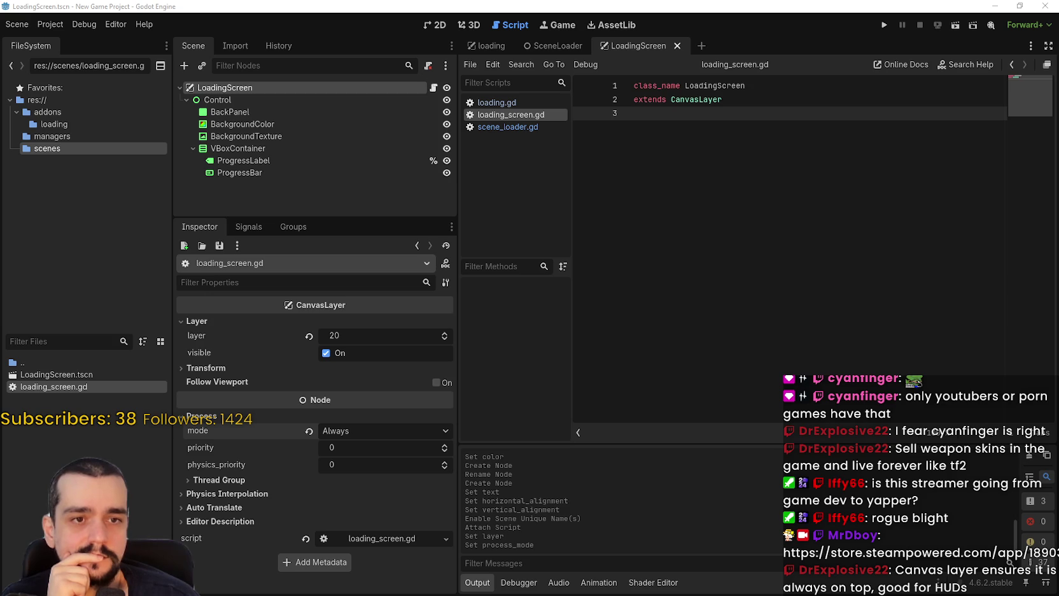
pyautogui.click(277, 138)
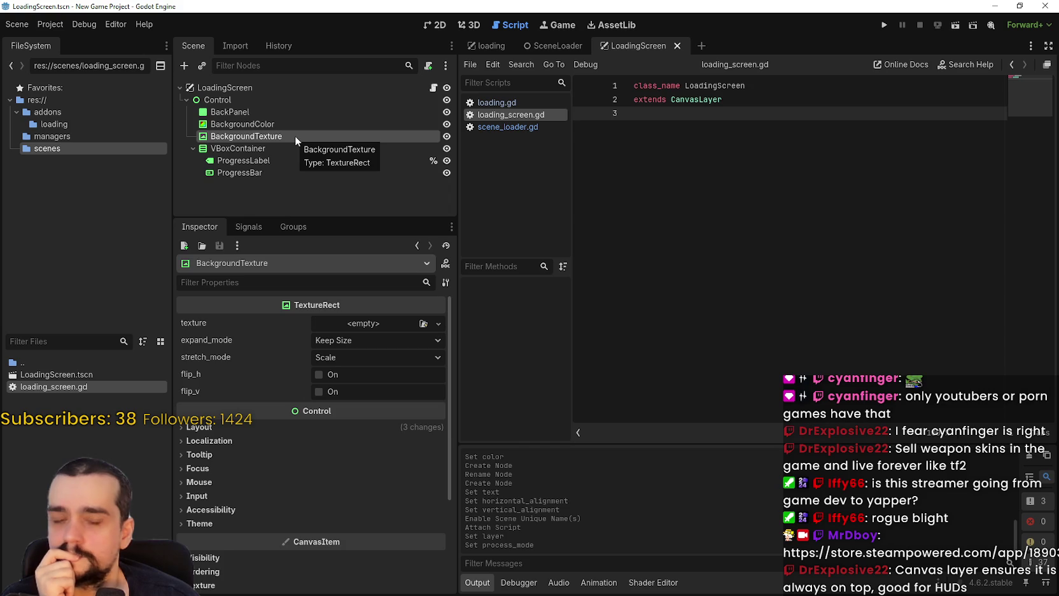
pyautogui.click(437, 27)
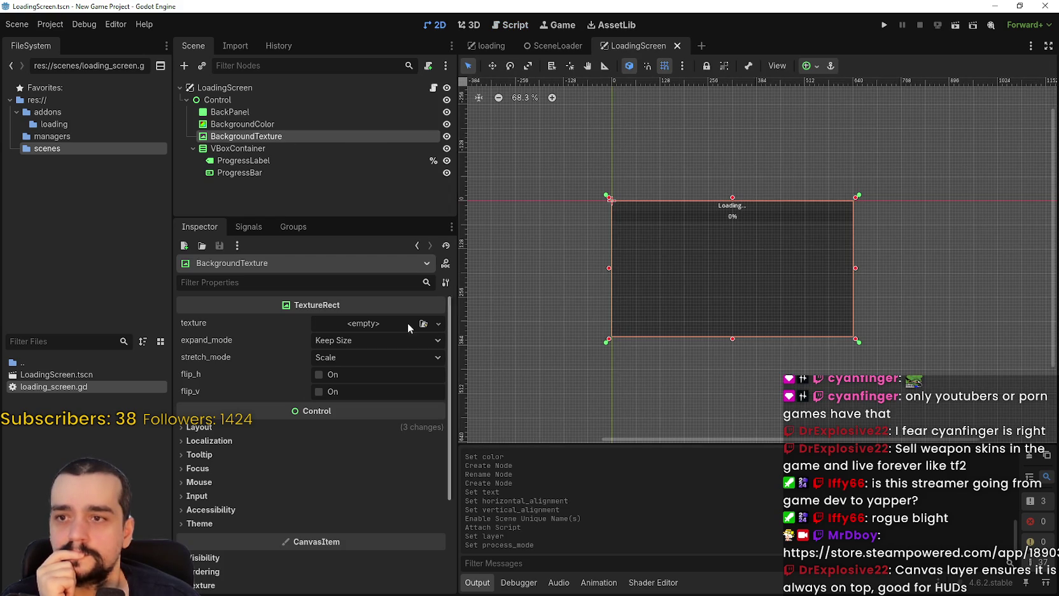
# - Set BackgroundTexture to Ignore Size expand mode and Keep Aspect Centered stretch mode, then save
pyautogui.click(365, 339)
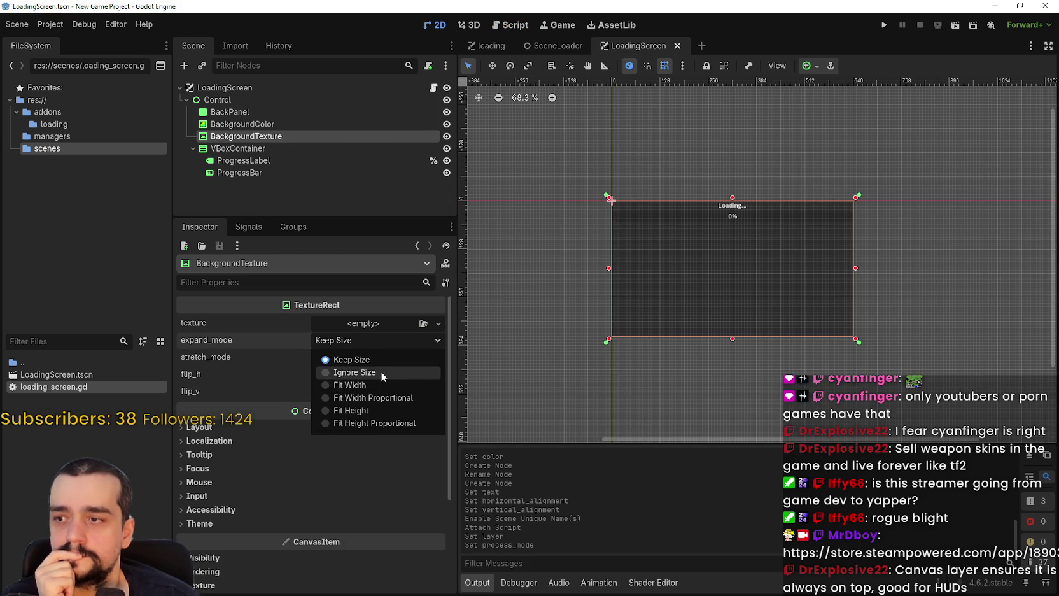
pyautogui.click(381, 373)
pyautogui.click(374, 356)
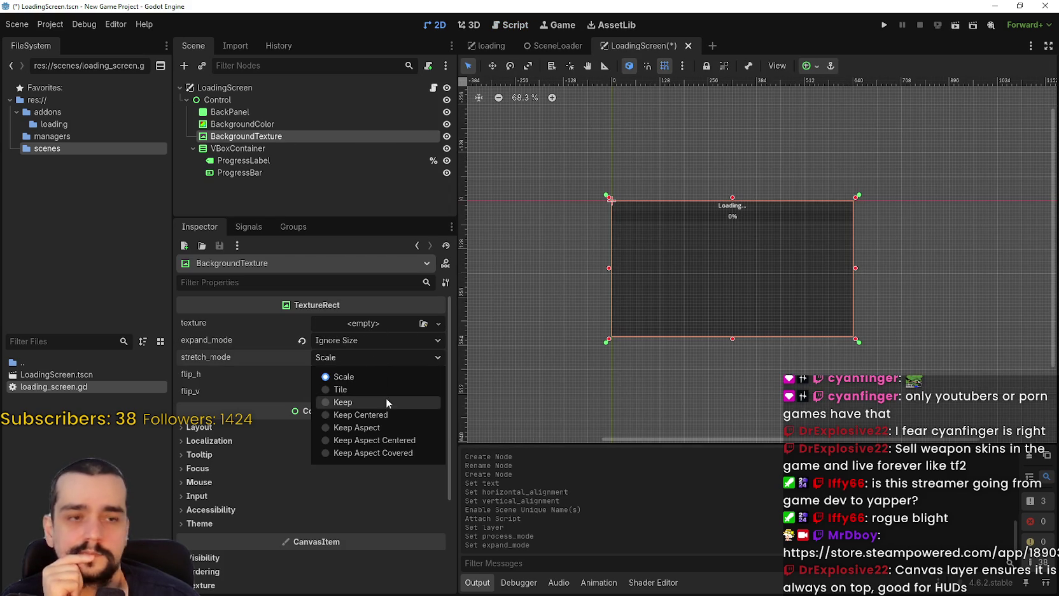
pyautogui.click(397, 439)
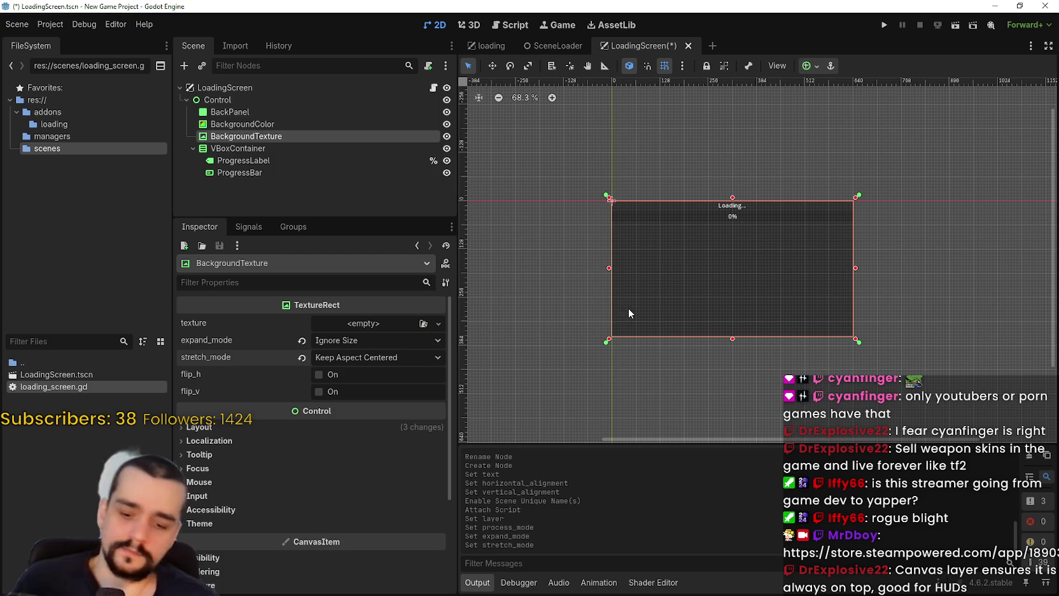
pyautogui.hotkey('ctrl', 's')
# - Set the VBoxContainer alignment to Center and save the scene
pyautogui.click(321, 161)
pyautogui.click(309, 147)
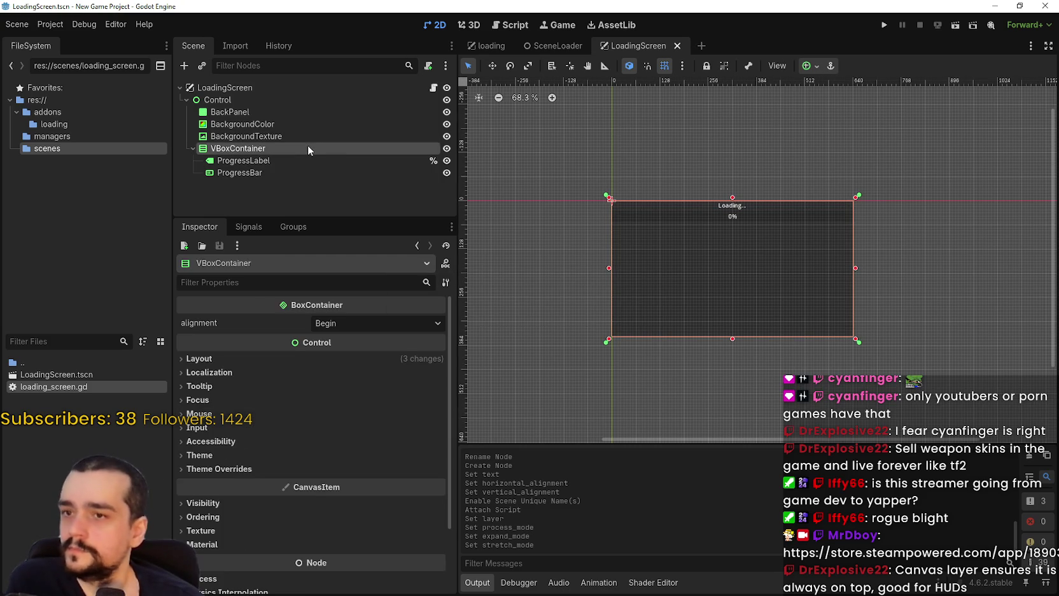
pyautogui.click(360, 323)
pyautogui.click(361, 351)
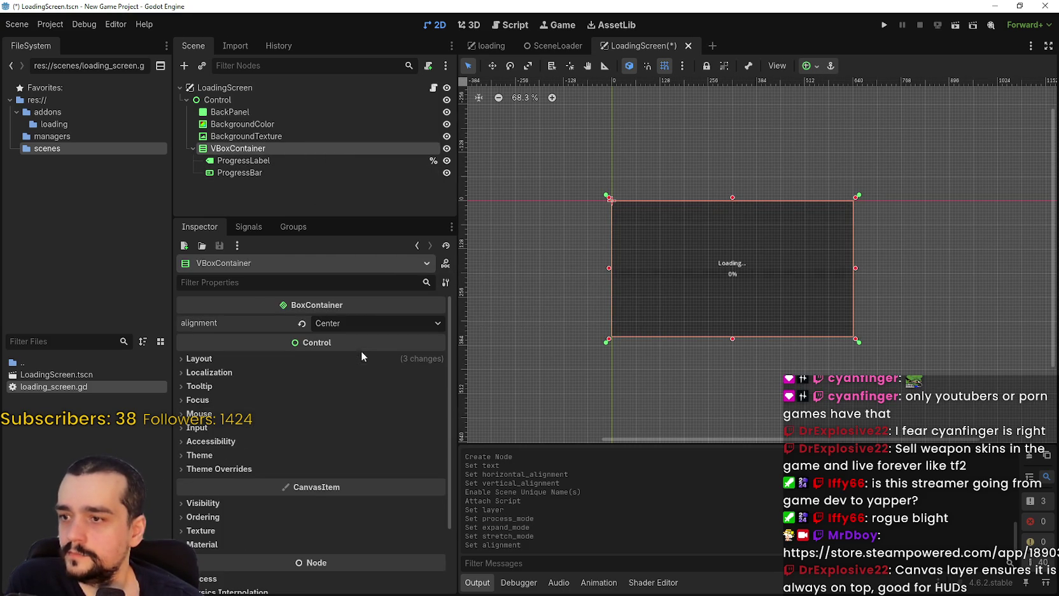
pyautogui.scroll(4, 835, 254)
pyautogui.hotkey('ctrl', 's')
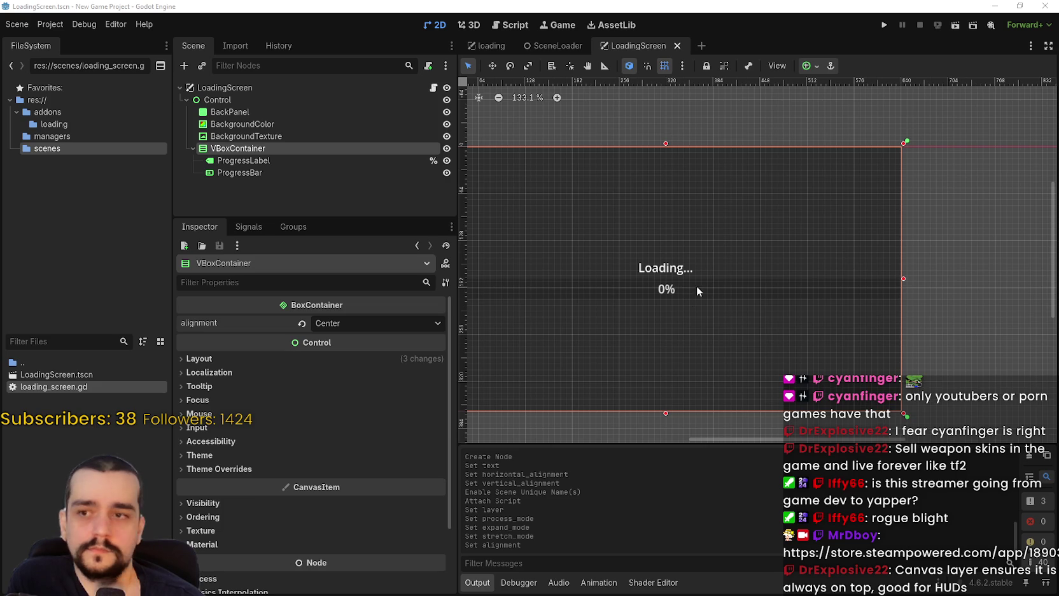
pyautogui.scroll(4, 732, 290)
pyautogui.hotkey('ctrl', 's')
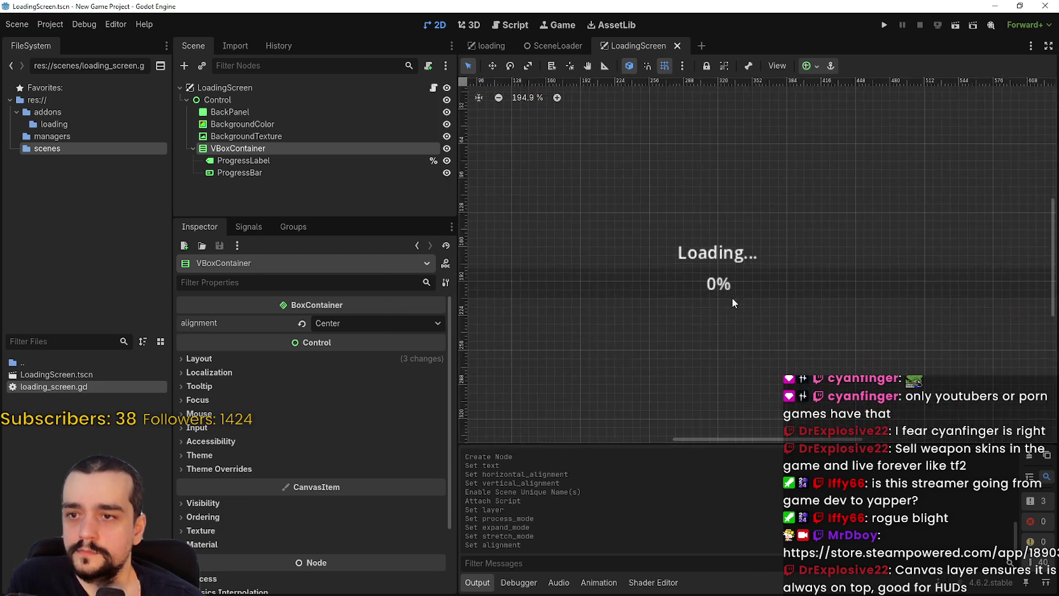
pyautogui.scroll(-6, 734, 299)
# - Mark ProgressBar with Access as Unique Name and save the LoadingScreen scene
pyautogui.click(319, 161)
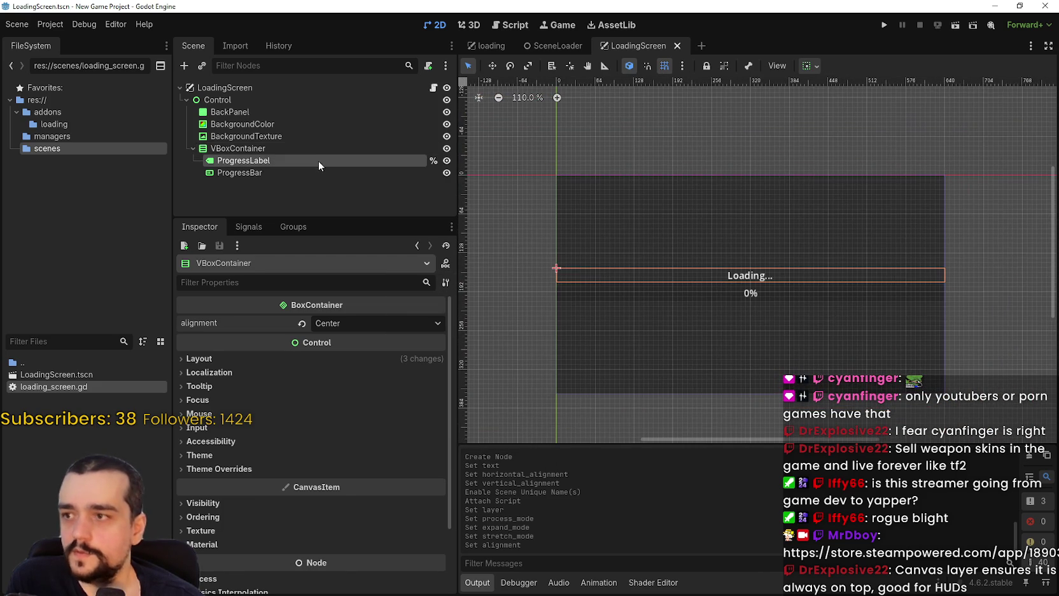
pyautogui.click(312, 168)
pyautogui.rightClick(255, 173)
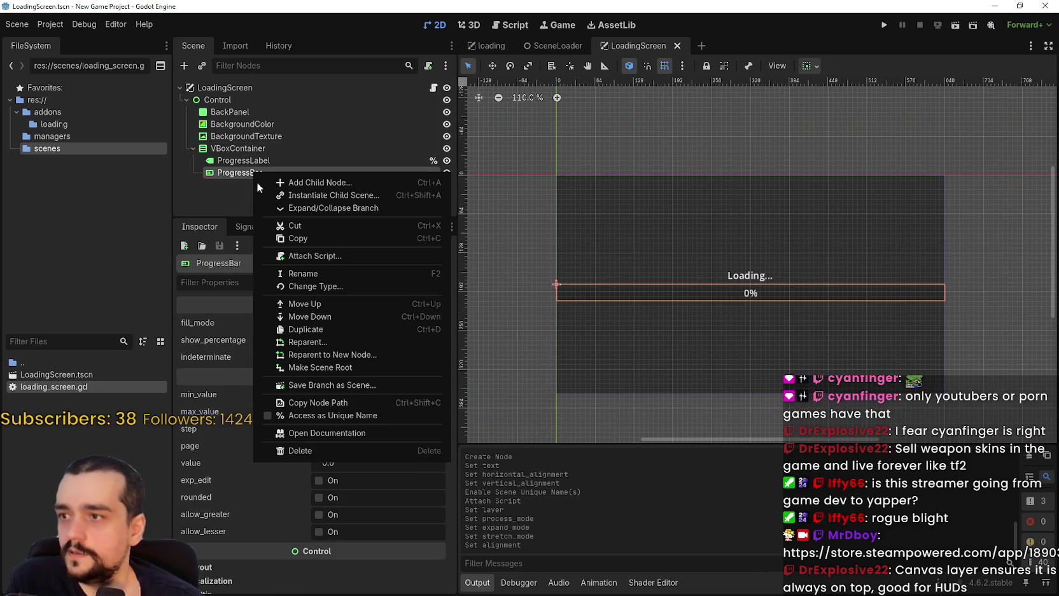
pyautogui.click(326, 414)
pyautogui.hotkey('ctrl', 's')
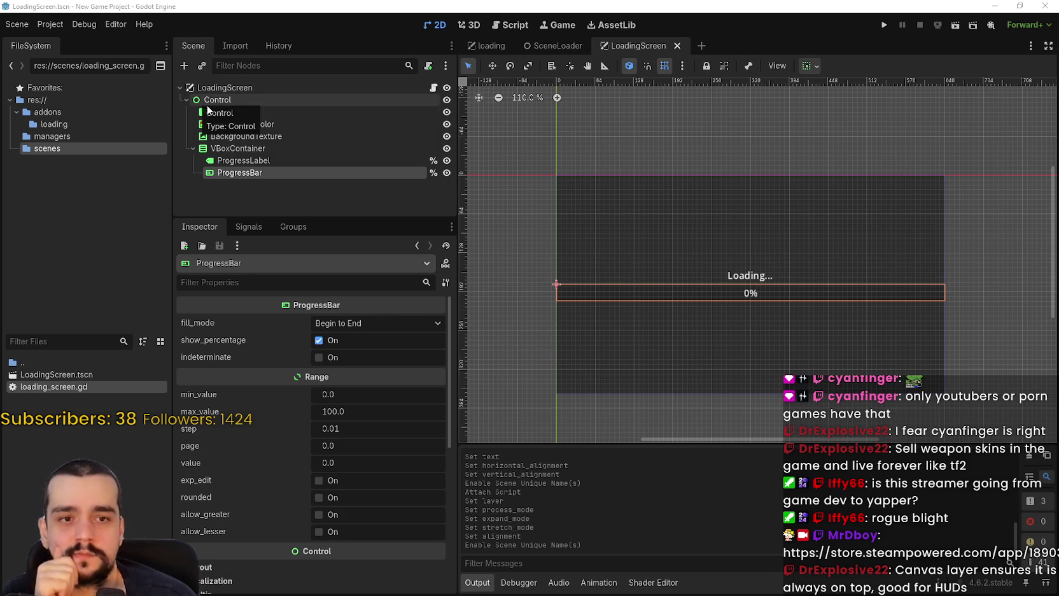
# - Add a Timer child under LoadingScreen and rename it LoadingTimer
pyautogui.rightClick(229, 89)
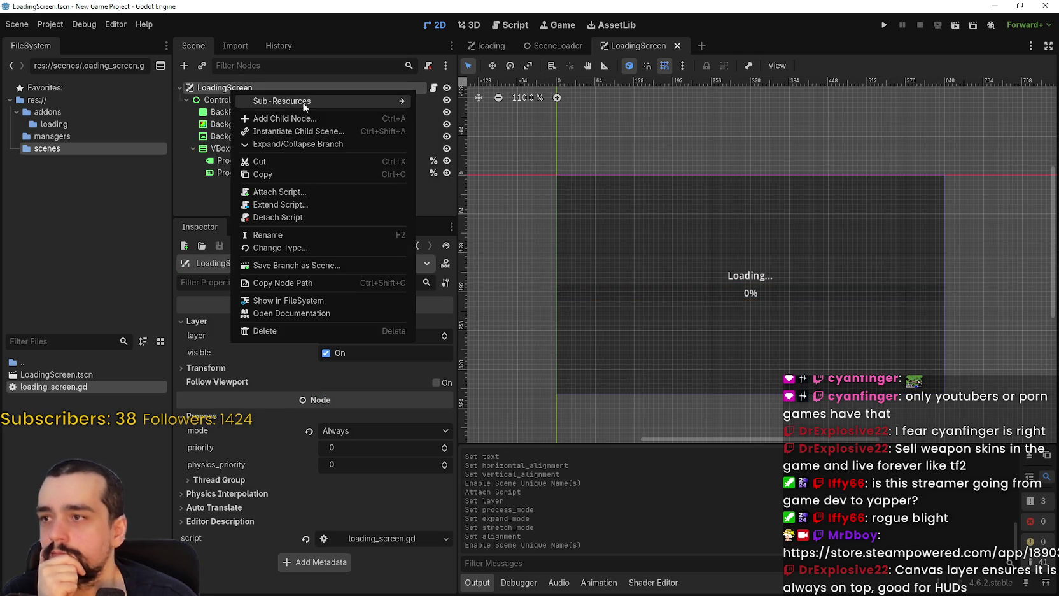
pyautogui.click(302, 119)
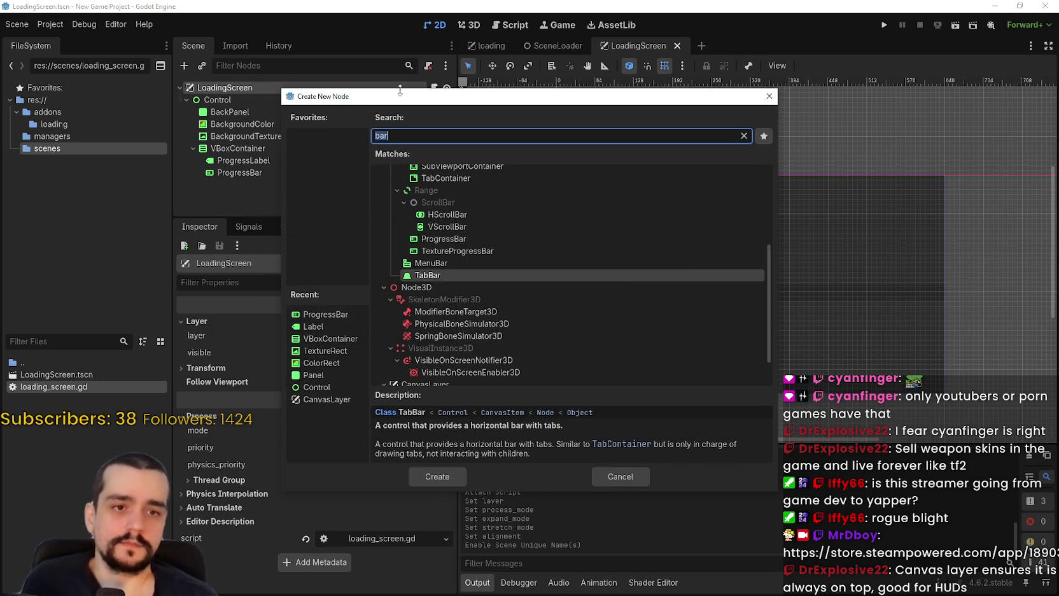
pyautogui.write('timer')
pyautogui.press('Return')
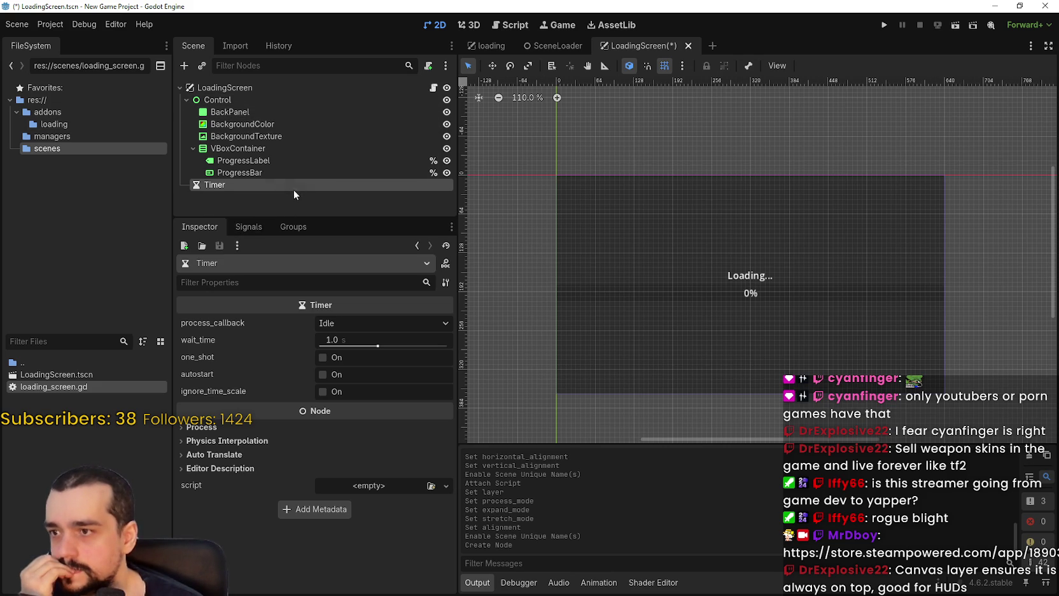
pyautogui.click(249, 192)
pyautogui.click(227, 183)
pyautogui.click(226, 184)
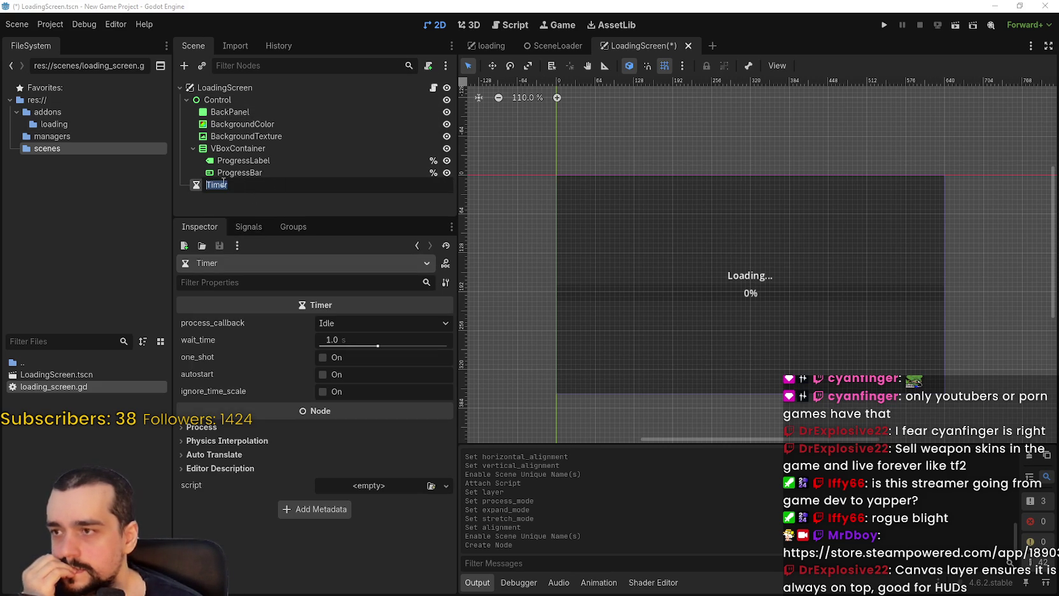
pyautogui.write('Loading')
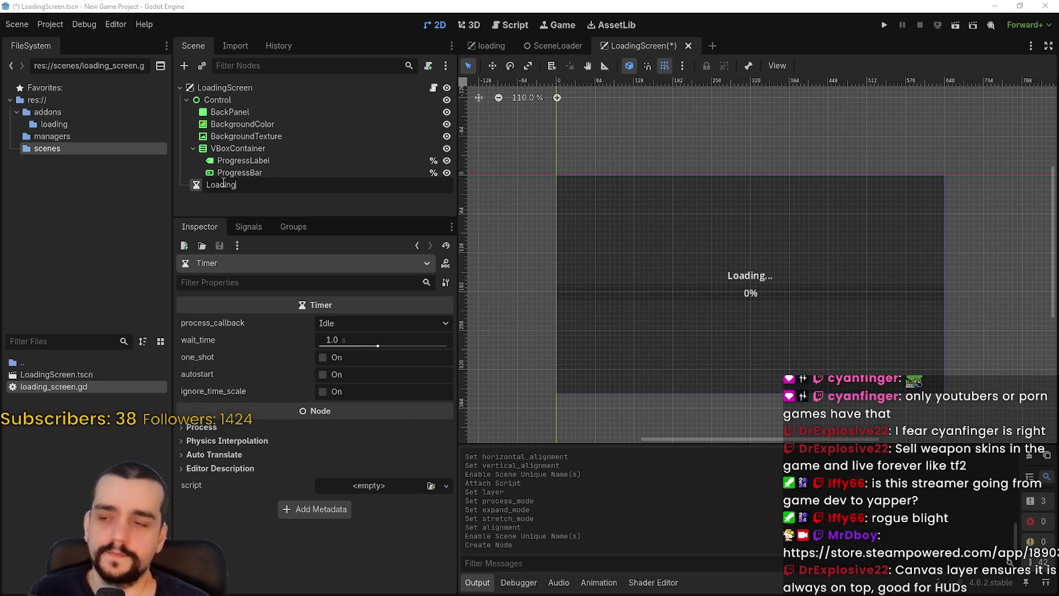
pyautogui.write('Timer')
pyautogui.press('Return')
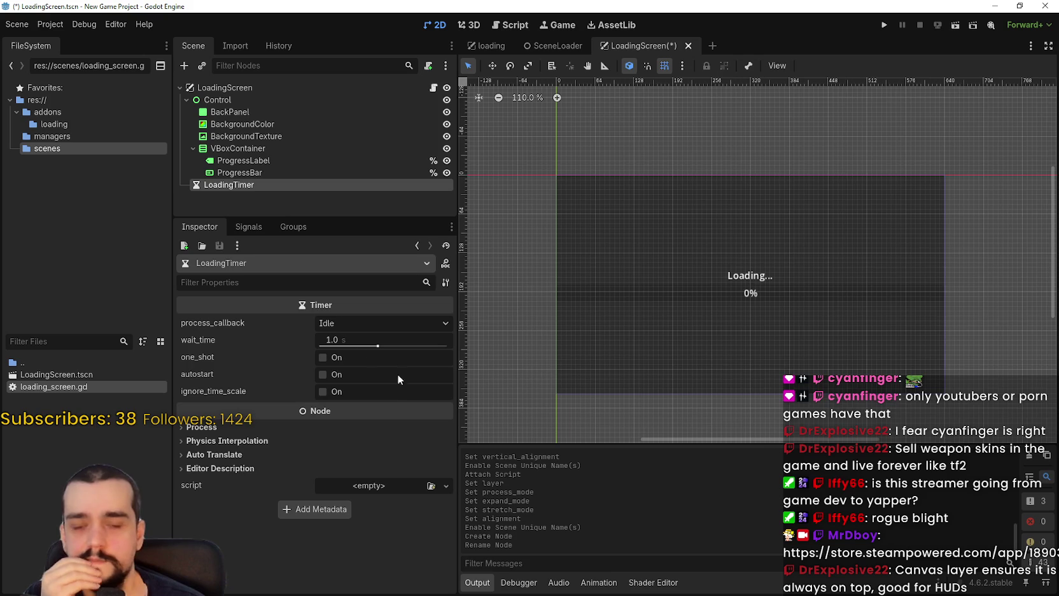
# - Turn on one_shot and autostart for LoadingTimer and save the scene
pyautogui.click(359, 357)
pyautogui.click(362, 375)
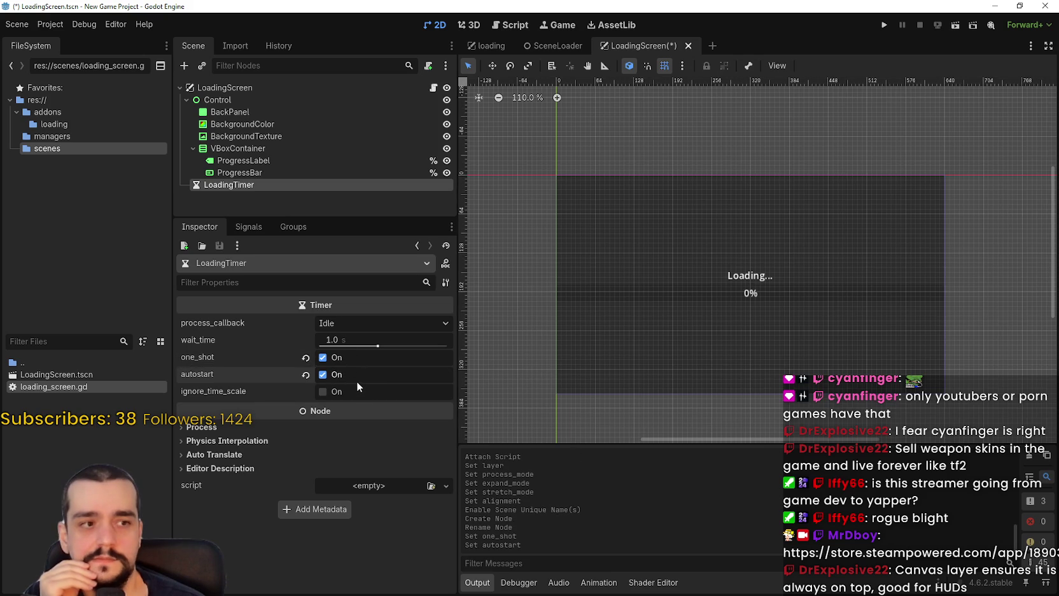
pyautogui.hotkey('ctrl', 's')
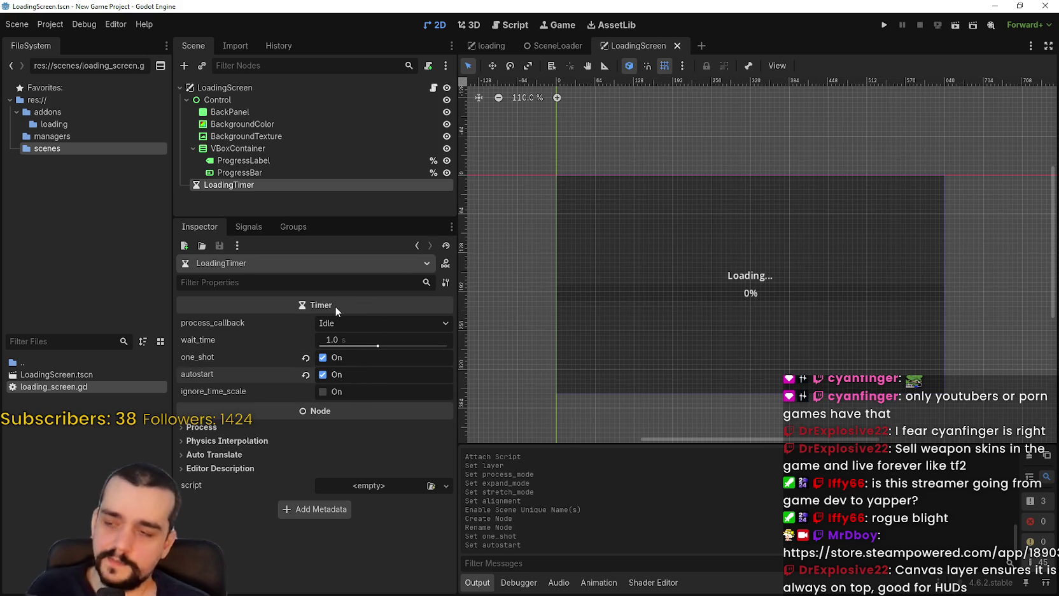
pyautogui.moveTo(335, 307)
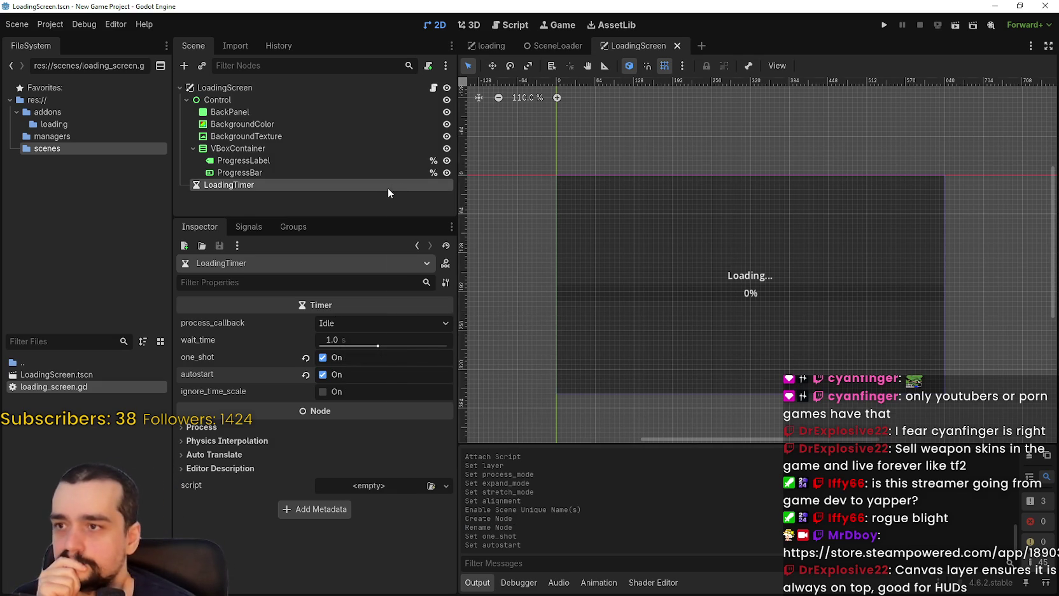
pyautogui.rightClick(387, 186)
# - Give LoadingTimer a scene-unique name via Access as Unique Name
pyautogui.click(449, 430)
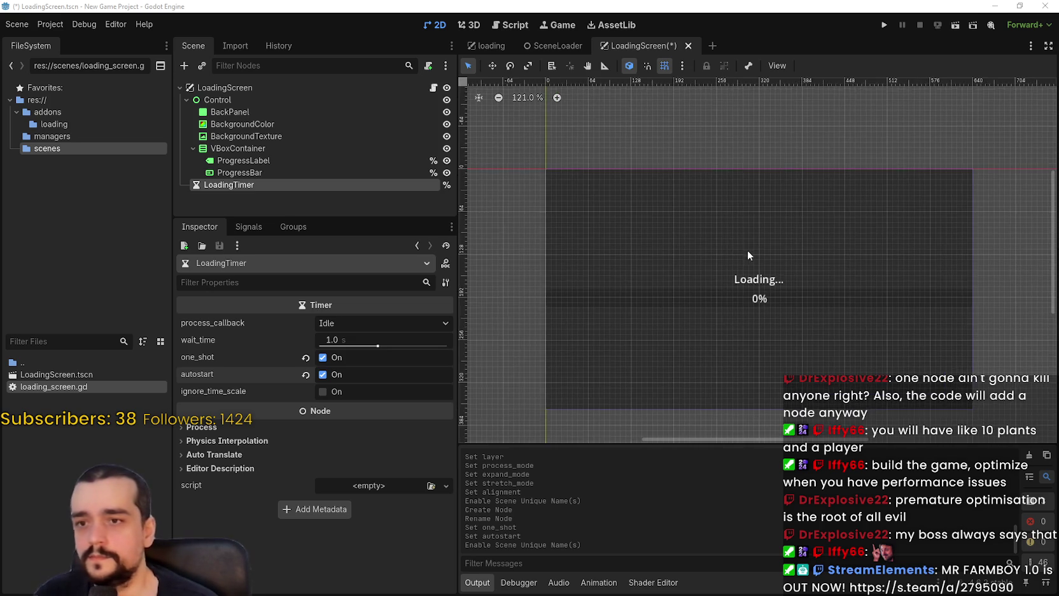
pyautogui.scroll(1, 747, 250)
pyautogui.scroll(-2, 692, 258)
pyautogui.scroll(2, 738, 271)
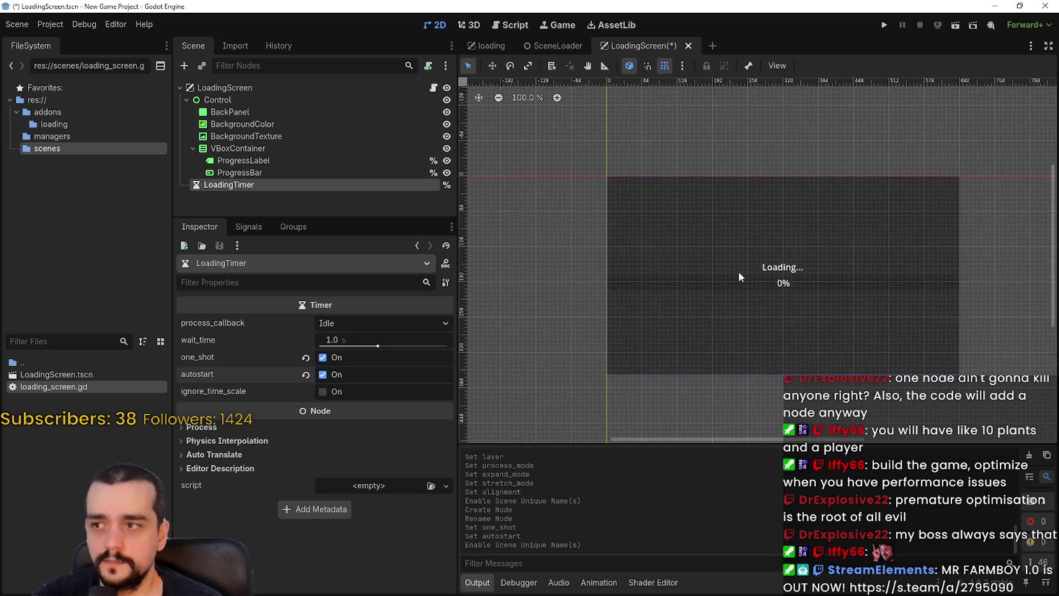
pyautogui.scroll(-1, 781, 268)
pyautogui.scroll(3, 781, 268)
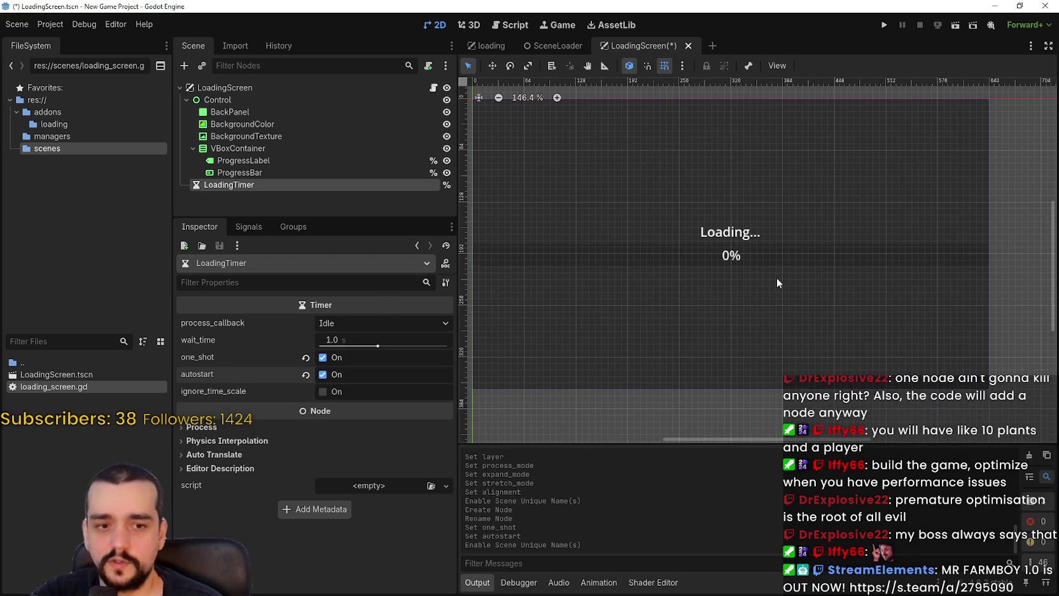
pyautogui.hotkey('ctrl', 's')
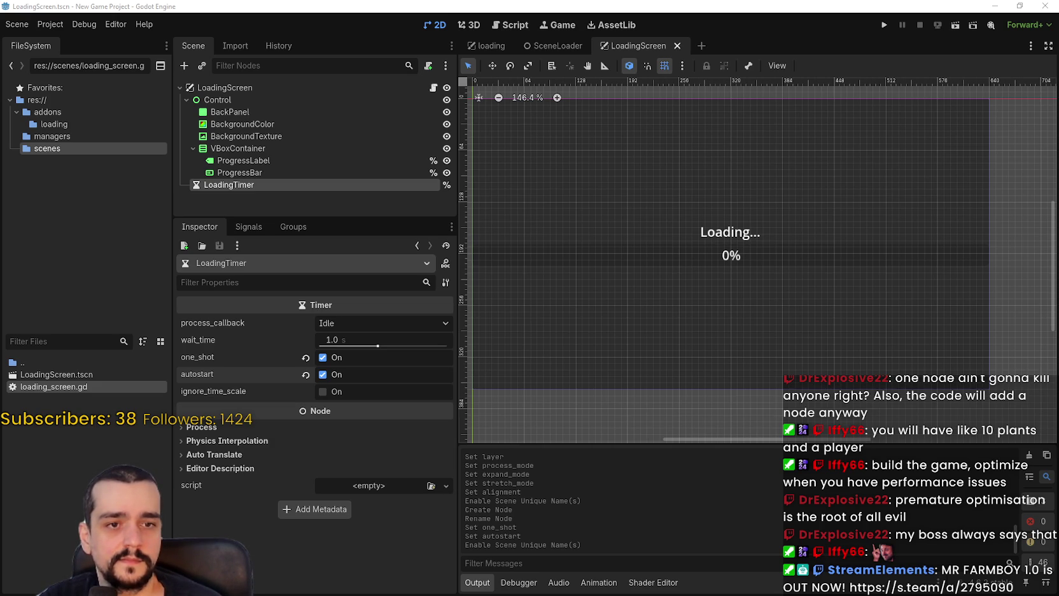
pyautogui.scroll(-1, 667, 232)
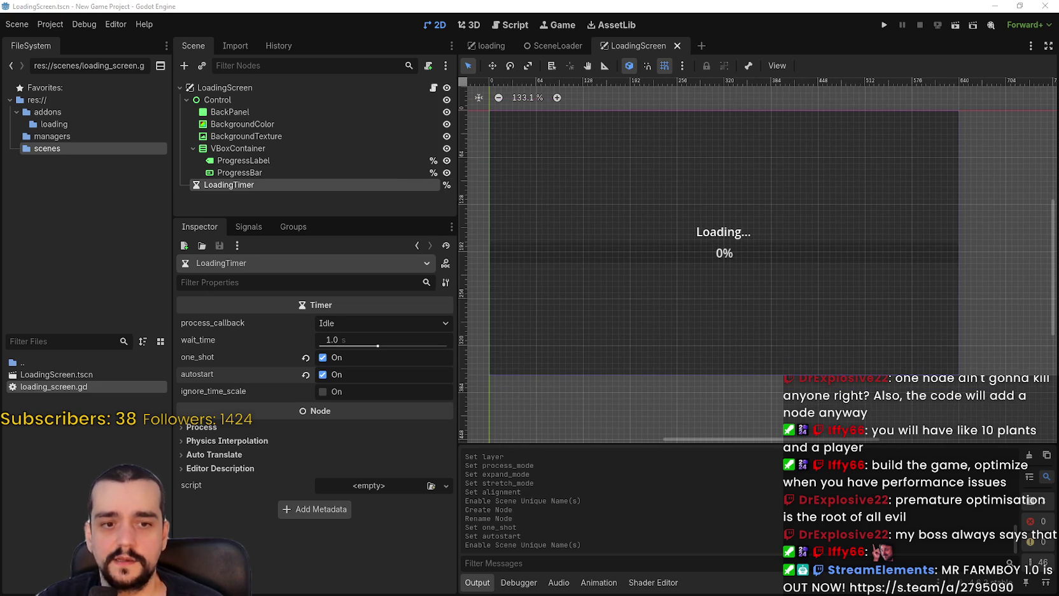
pyautogui.scroll(2, 805, 234)
pyautogui.scroll(-1, 804, 234)
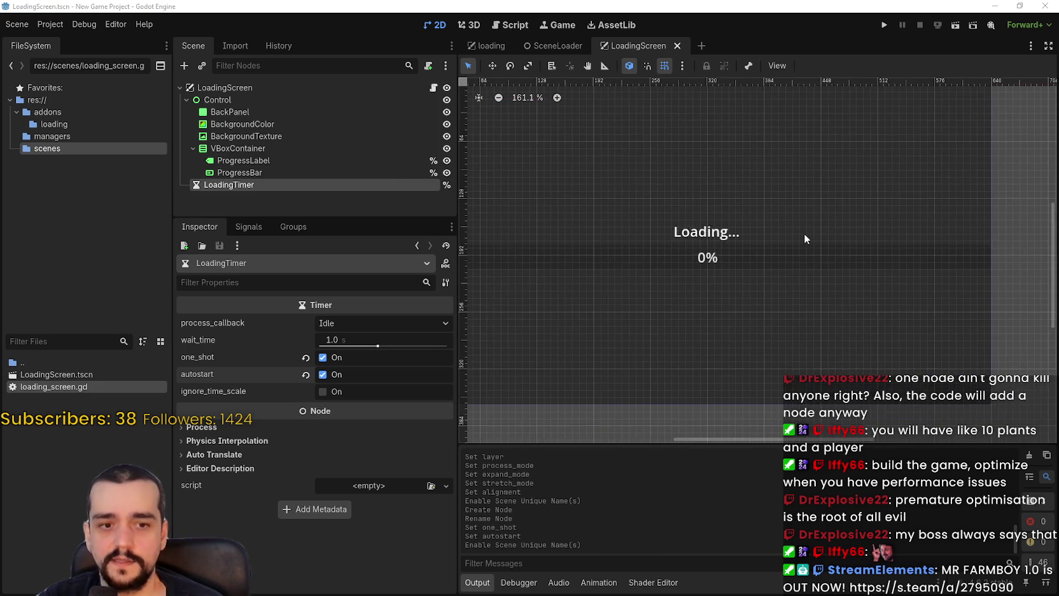
pyautogui.scroll(-1, 805, 233)
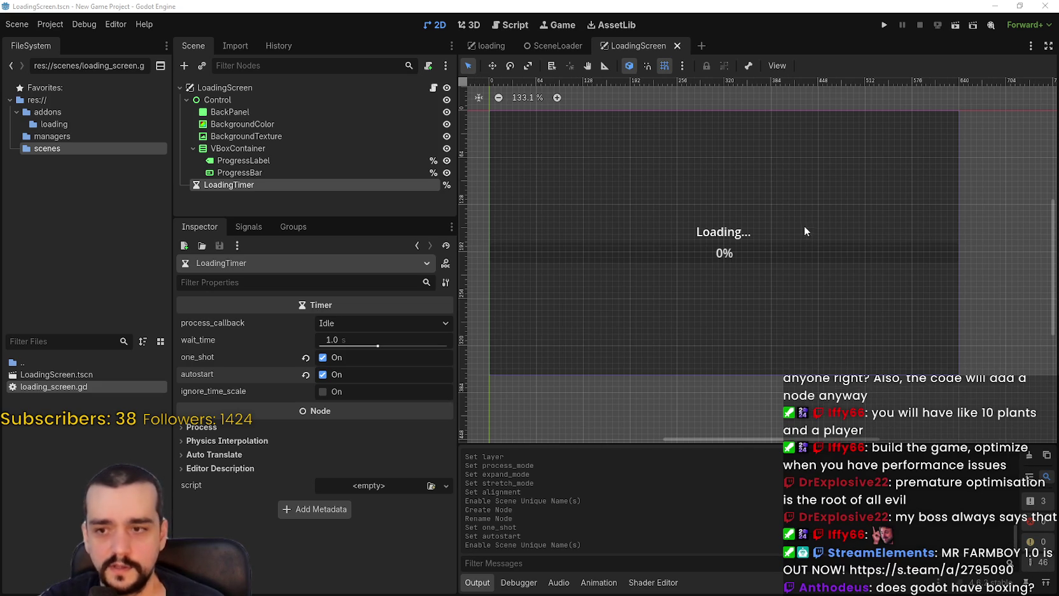
pyautogui.moveTo(803, 227); pyautogui.dragTo(825, 240)
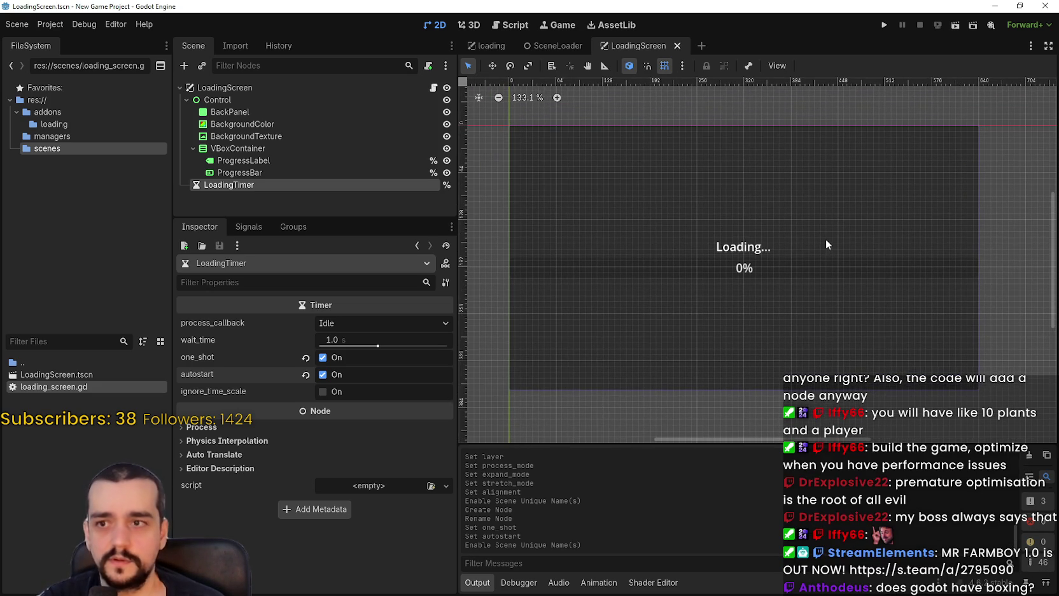
pyautogui.scroll(-1, 819, 232)
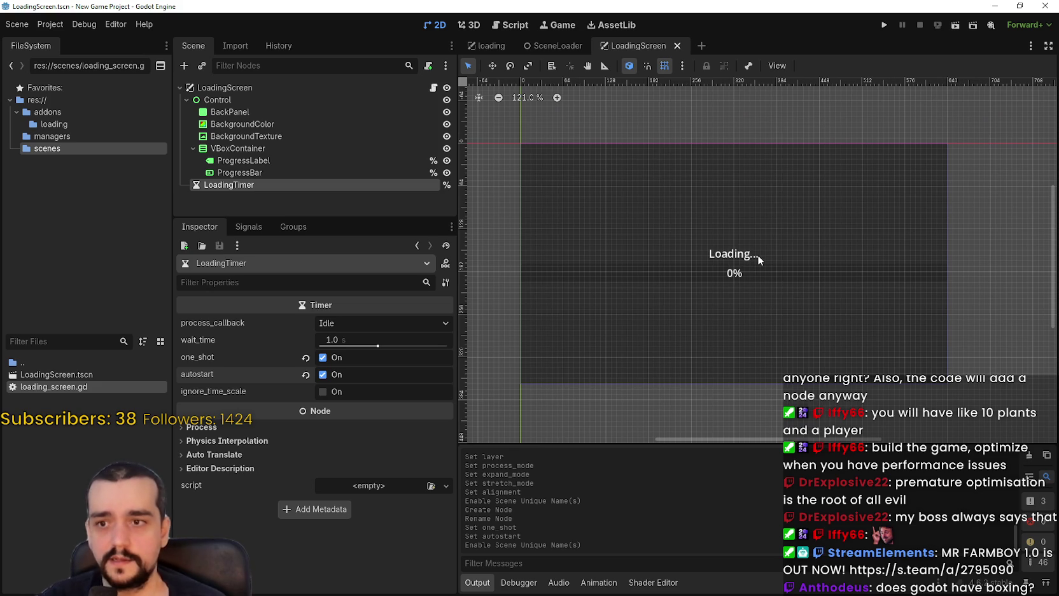
pyautogui.scroll(3, 757, 255)
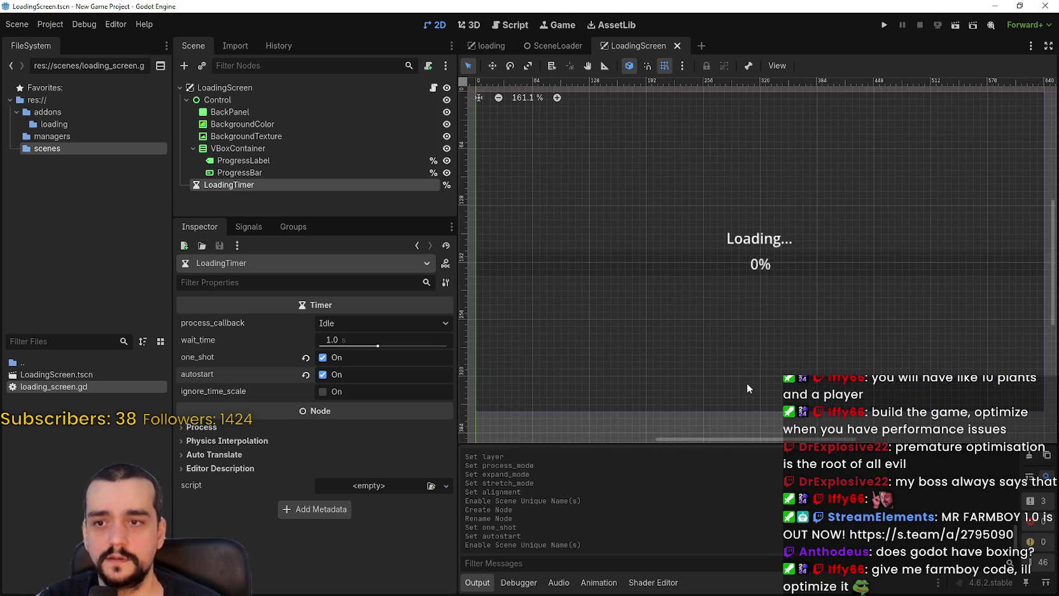
pyautogui.scroll(-3, 756, 375)
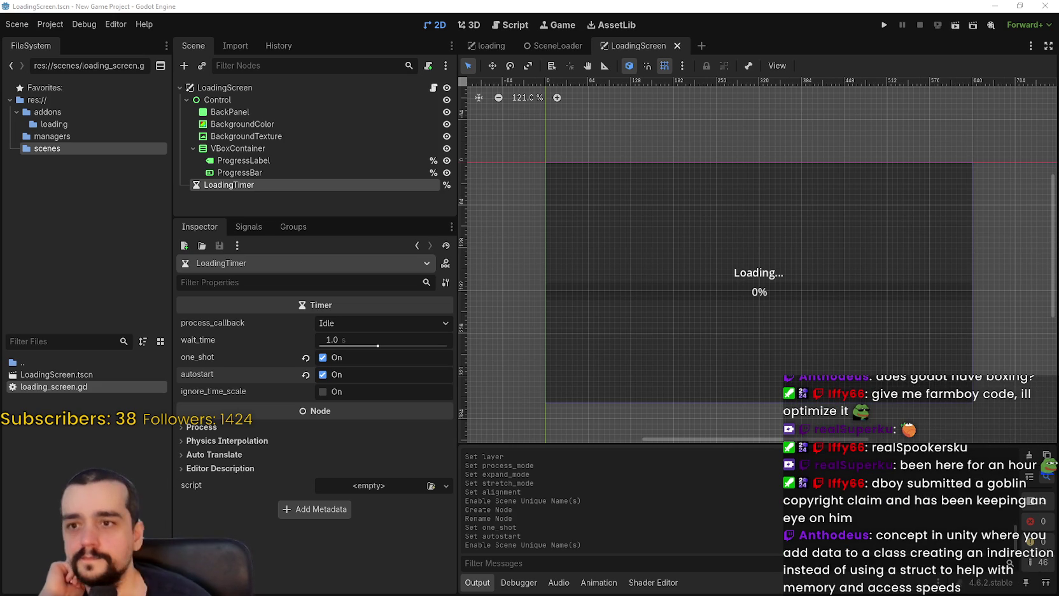
pyautogui.scroll(-1, 798, 294)
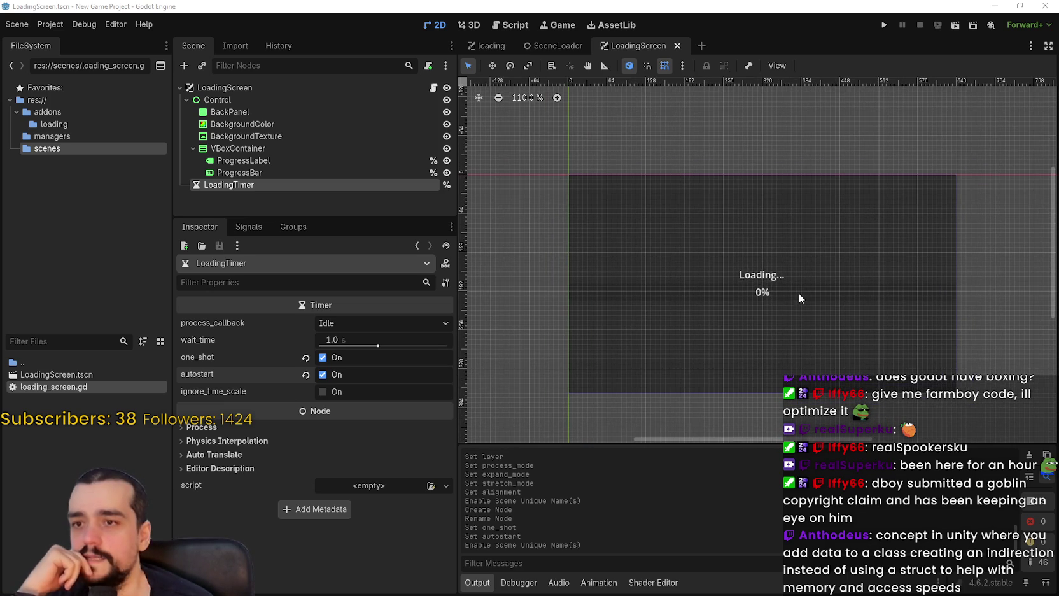
pyautogui.click(886, 184)
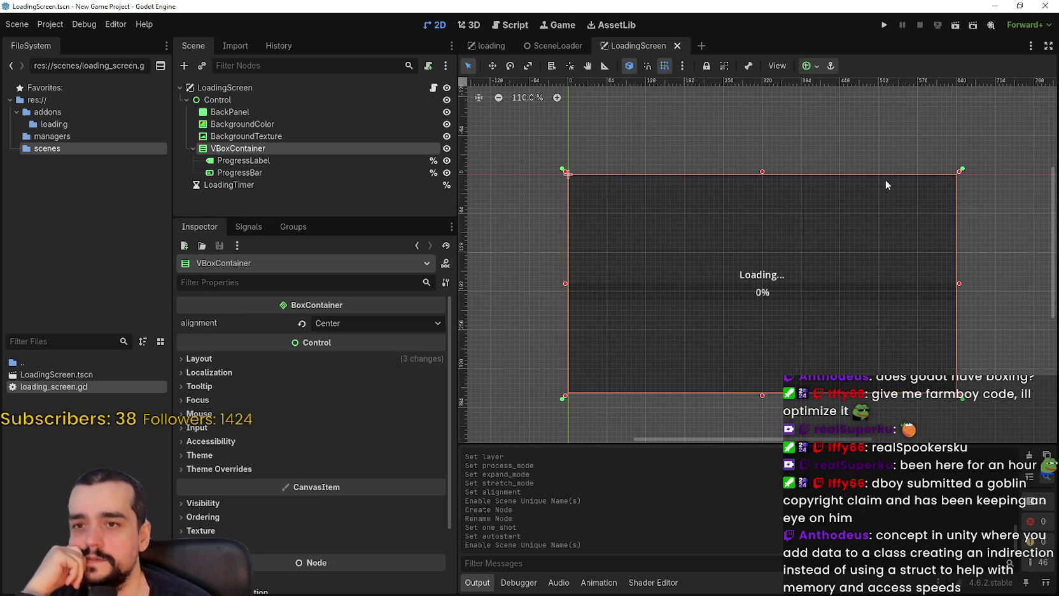
pyautogui.scroll(-2, 636, 274)
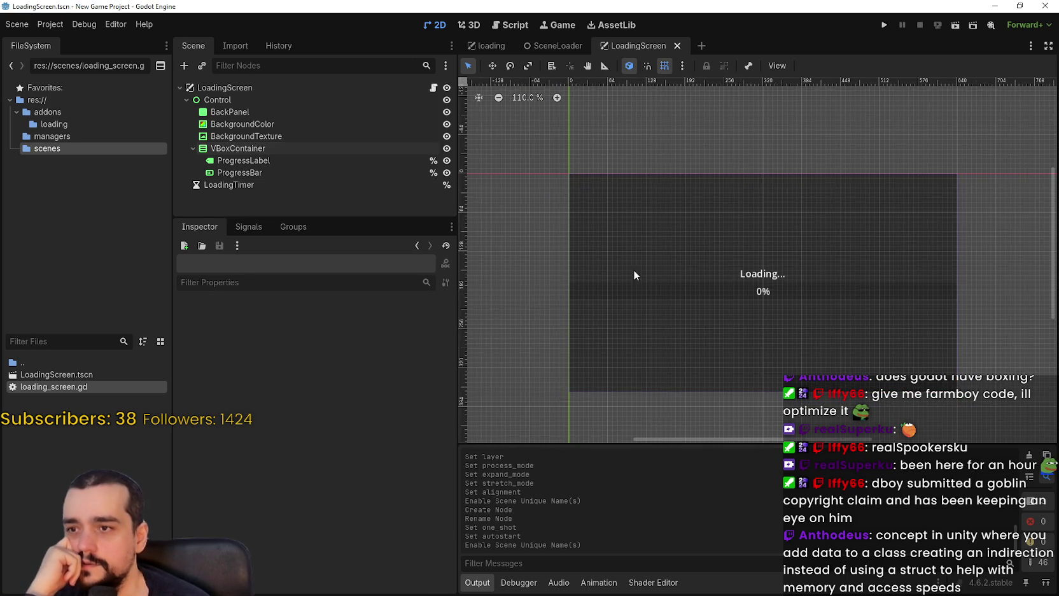
pyautogui.click(681, 287)
pyautogui.click(735, 271)
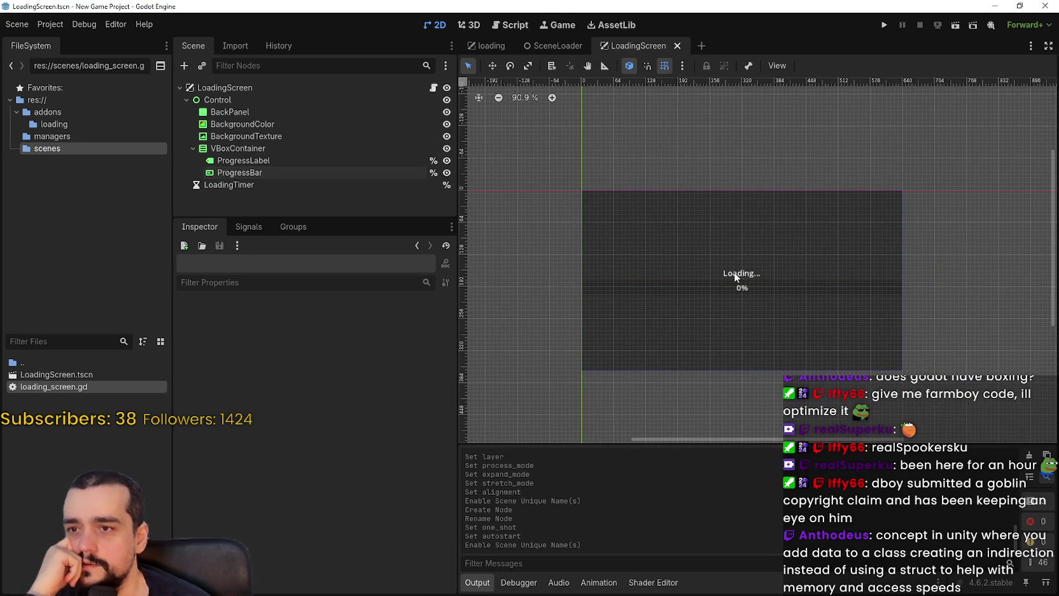
pyautogui.scroll(5, 688, 233)
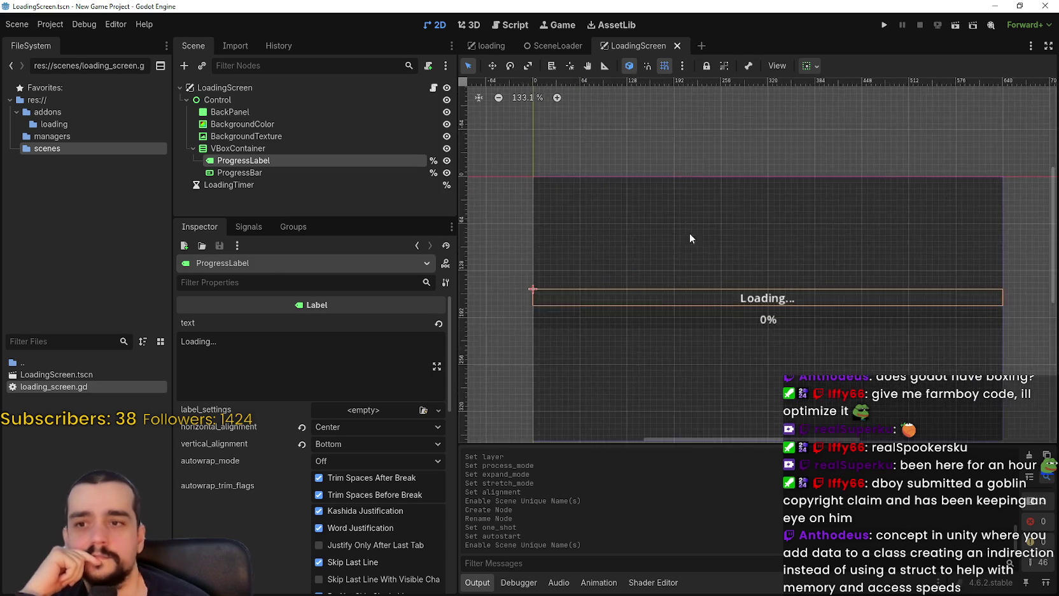
pyautogui.scroll(-2, 768, 310)
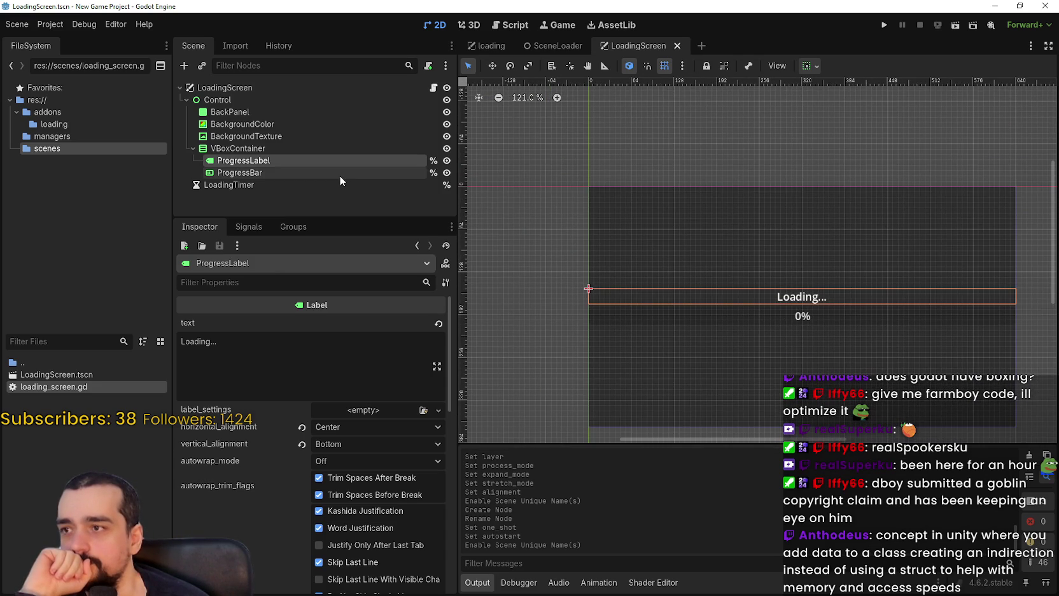
pyautogui.click(339, 173)
pyautogui.click(342, 160)
pyautogui.click(346, 151)
# - Scroll the LoadingScreen canvas to view the centred "Loading..." label and 0% ProgressBar
pyautogui.scroll(-2, 857, 245)
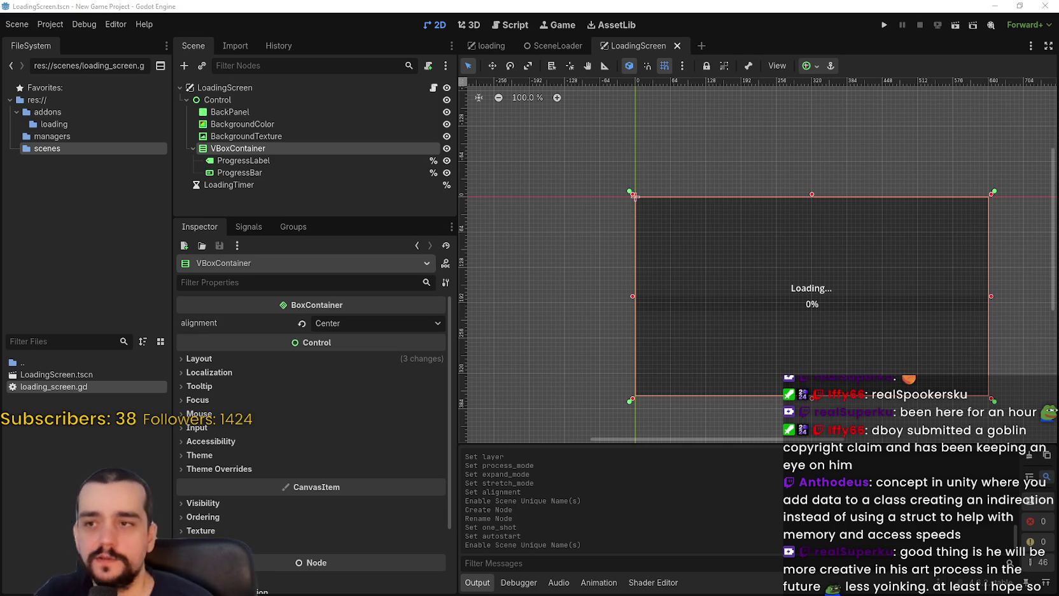
pyautogui.hscroll(-1, 687, 252)
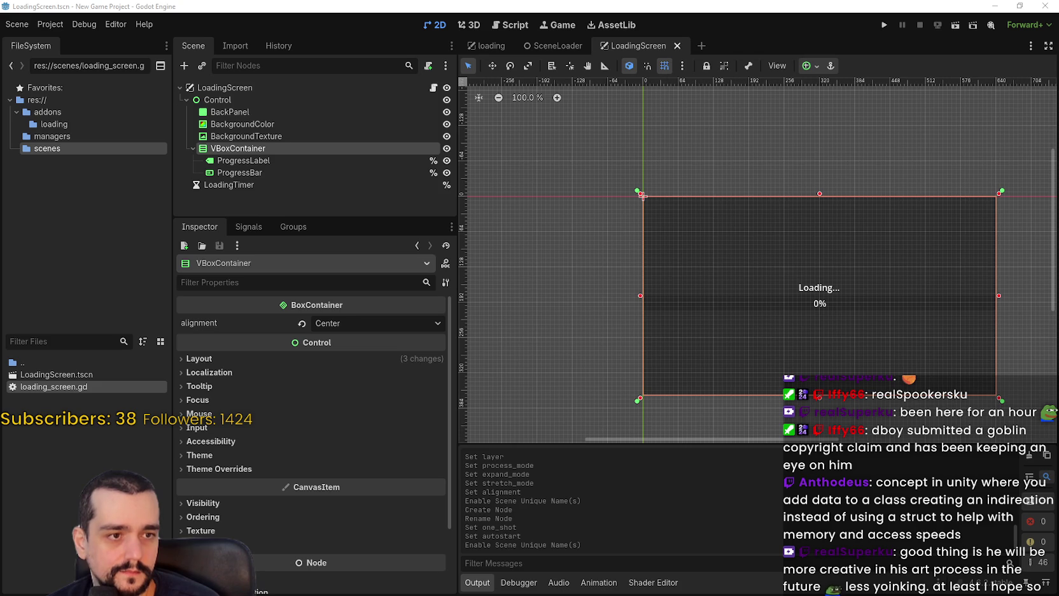
# - Switch to the SceneLoader scene, open scene_loader.gd, and expand the Debug properties
pyautogui.click(558, 45)
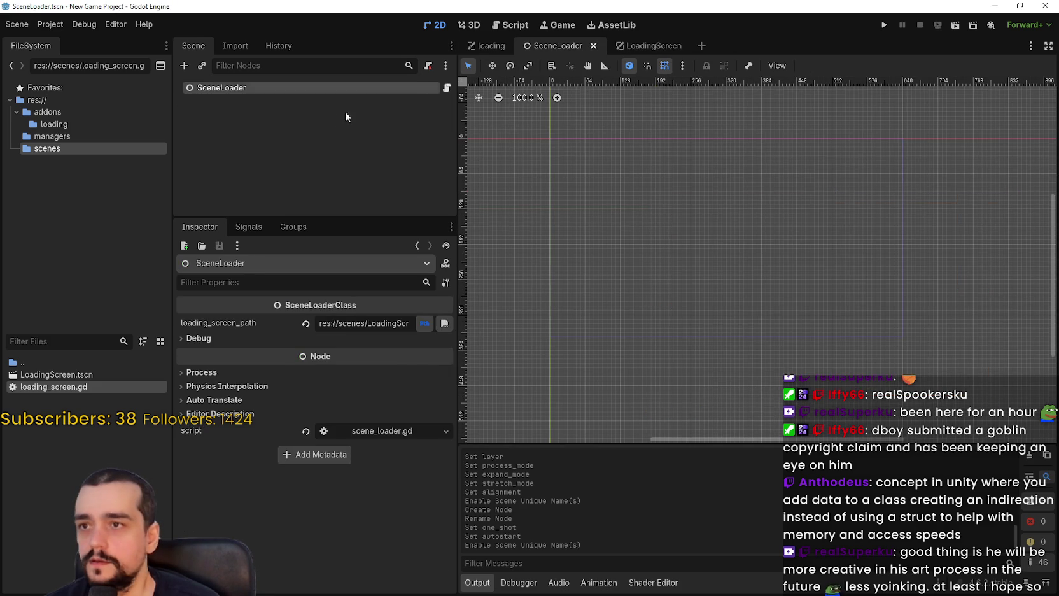
pyautogui.click(446, 88)
pyautogui.moveTo(382, 323); pyautogui.dragTo(348, 323)
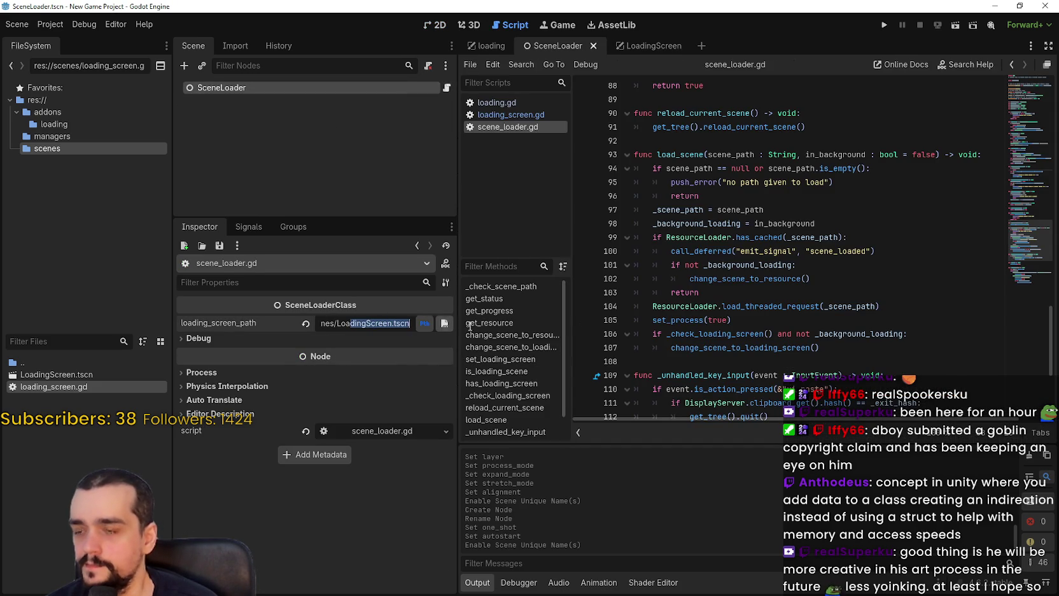
pyautogui.click(374, 338)
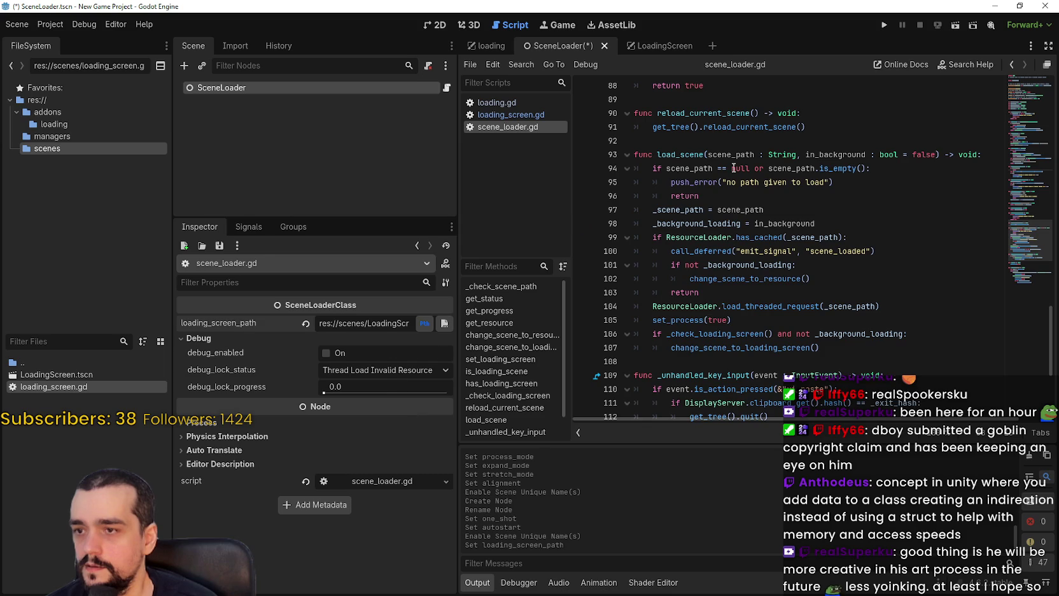
pyautogui.scroll(7, 1031, 186)
pyautogui.moveTo(1031, 185); pyautogui.dragTo(1040, 80)
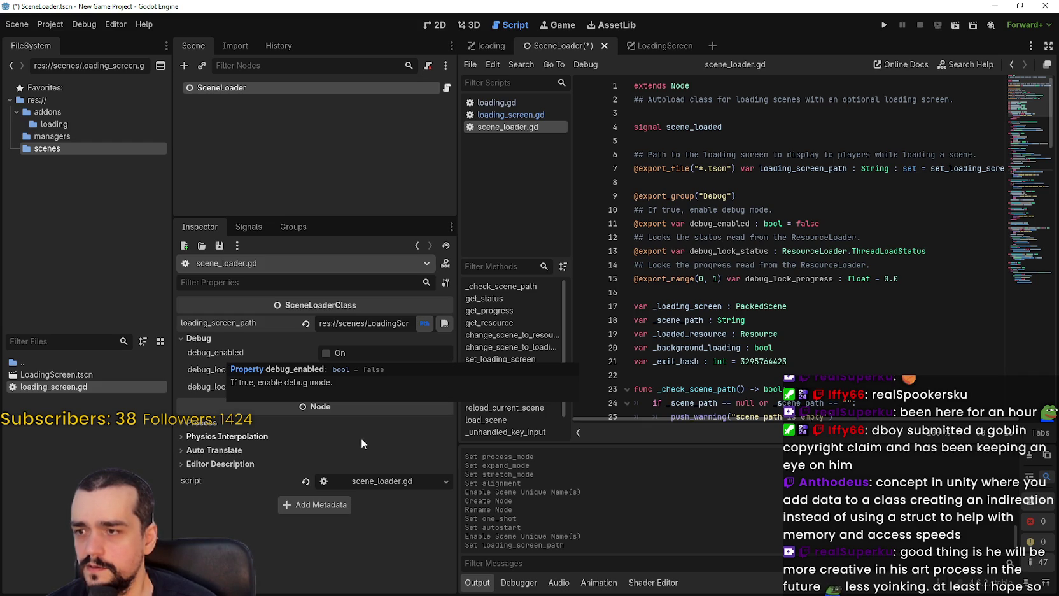
# - Check the debug_lock_status options without changing them and scroll scene_loader.gd to line 1
pyautogui.click(369, 376)
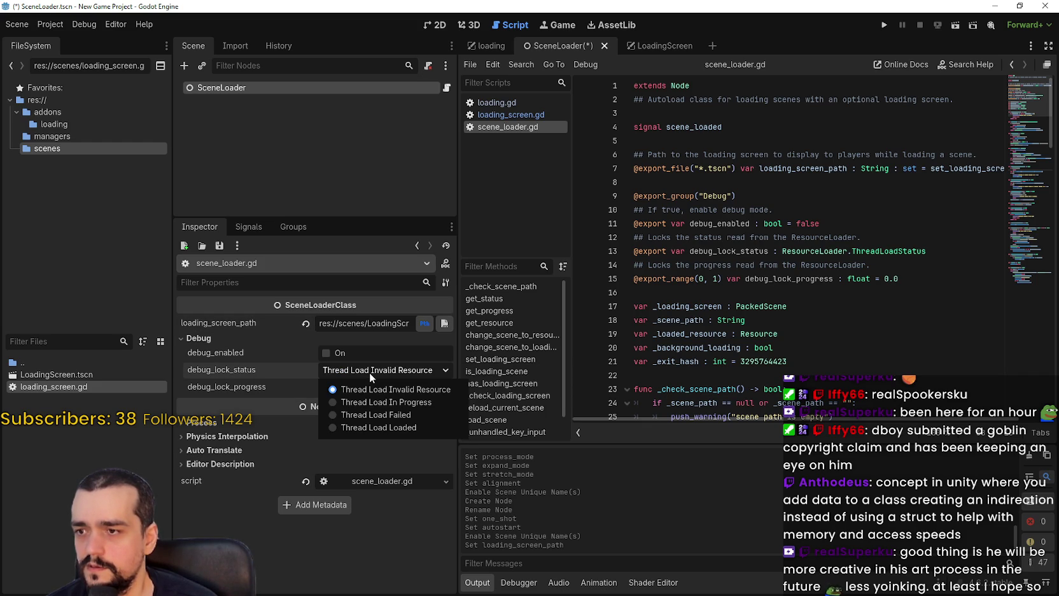
pyautogui.click(368, 375)
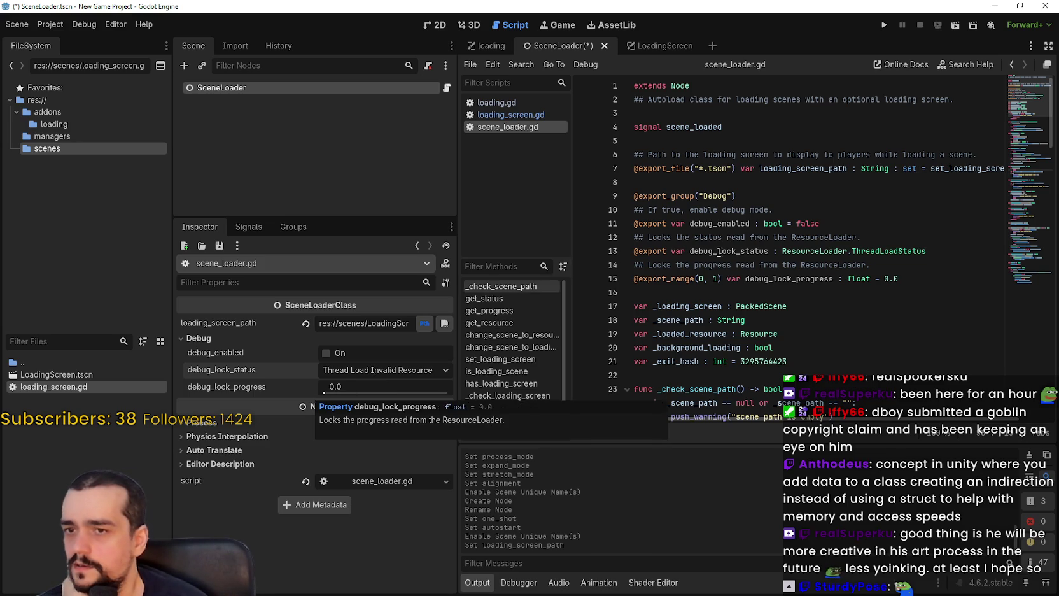
pyautogui.click(719, 290)
pyautogui.scroll(-20, 719, 290)
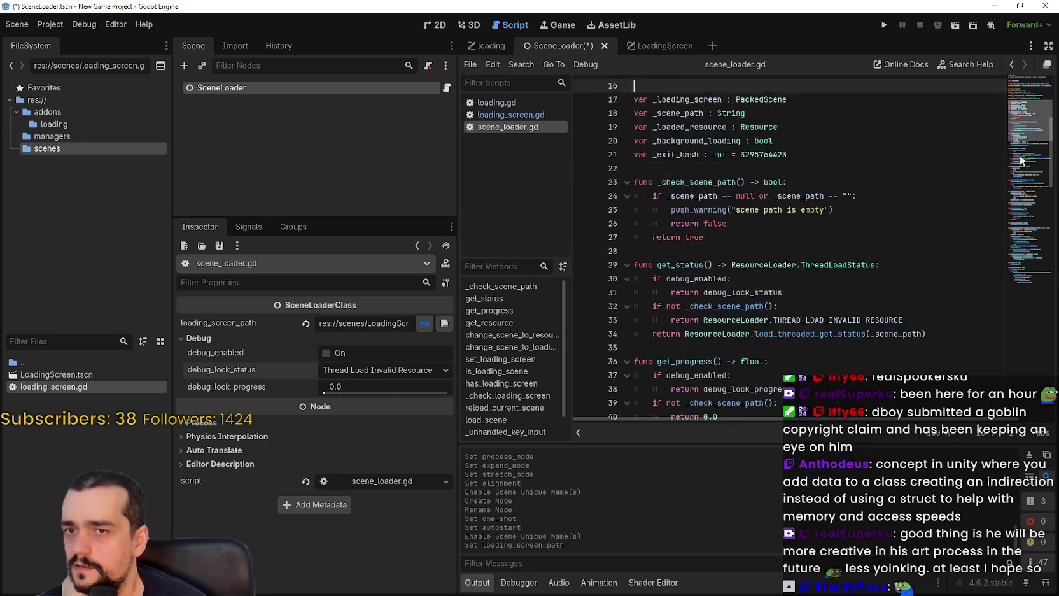
pyautogui.moveTo(1013, 217)
pyautogui.mouseDown()
pyautogui.moveTo(1008, 288)
pyautogui.moveTo(1006, 68)
pyautogui.mouseUp()
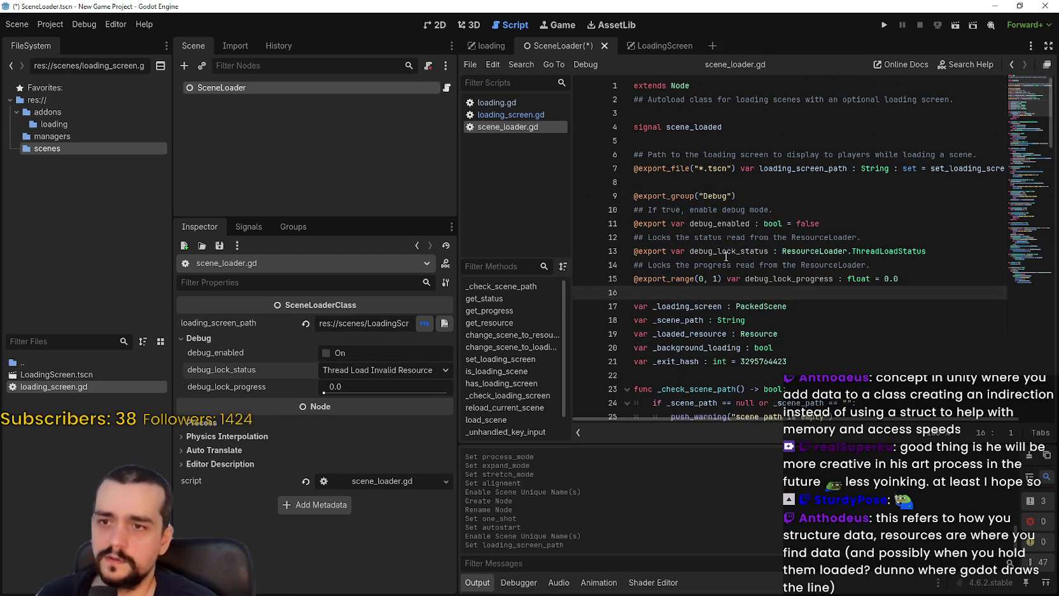
# - Find the uses of debug_lock_status in scene_loader.gd and return to its declaration
pyautogui.doubleClick(751, 251)
pyautogui.hotkey('ctrl', 'f')
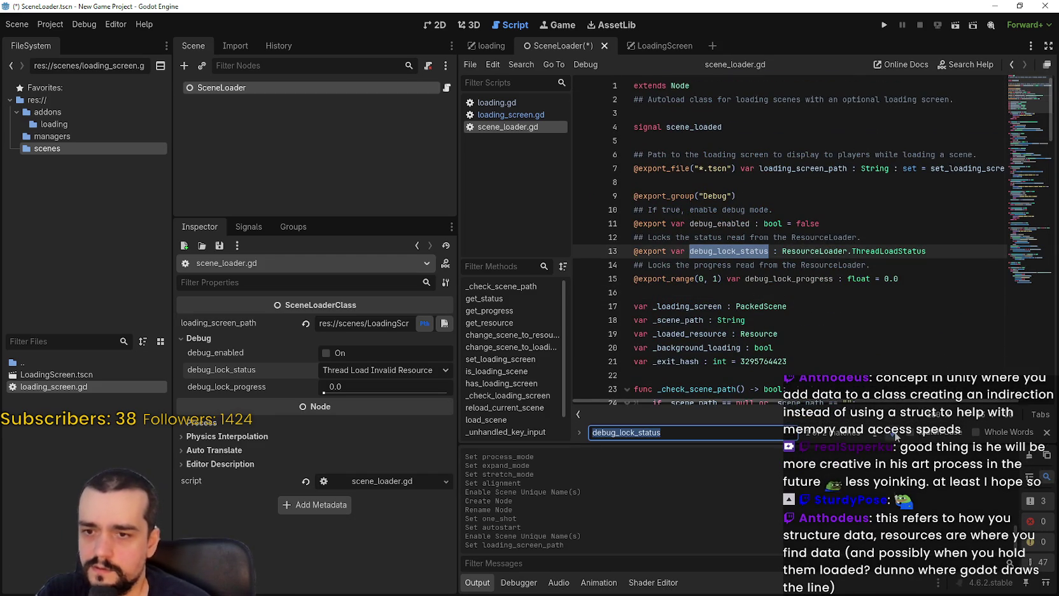
pyautogui.press('Return')
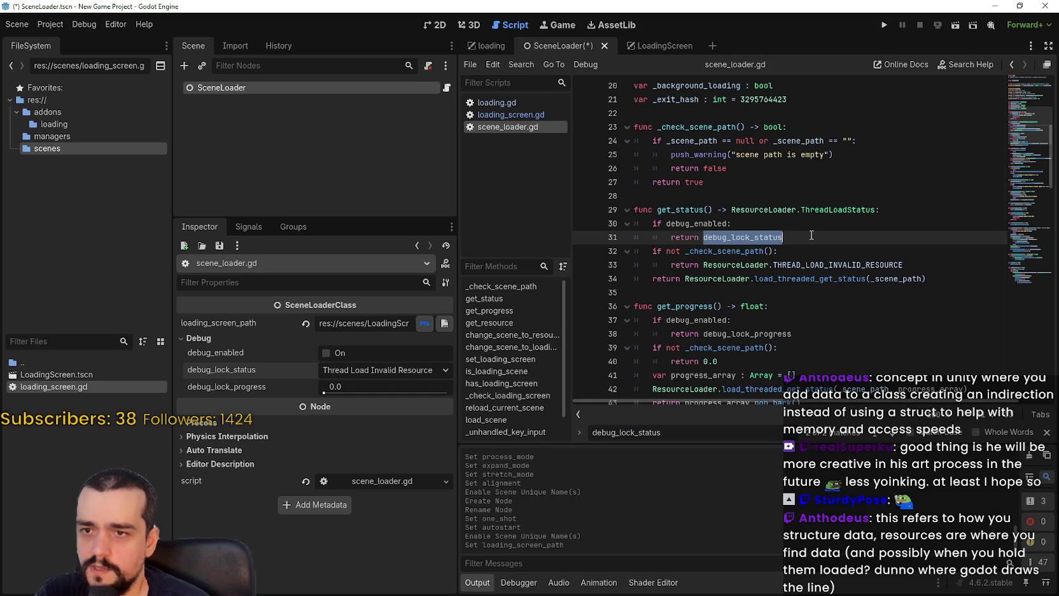
pyautogui.click(761, 228)
pyautogui.press('F3')
pyautogui.press('Return')
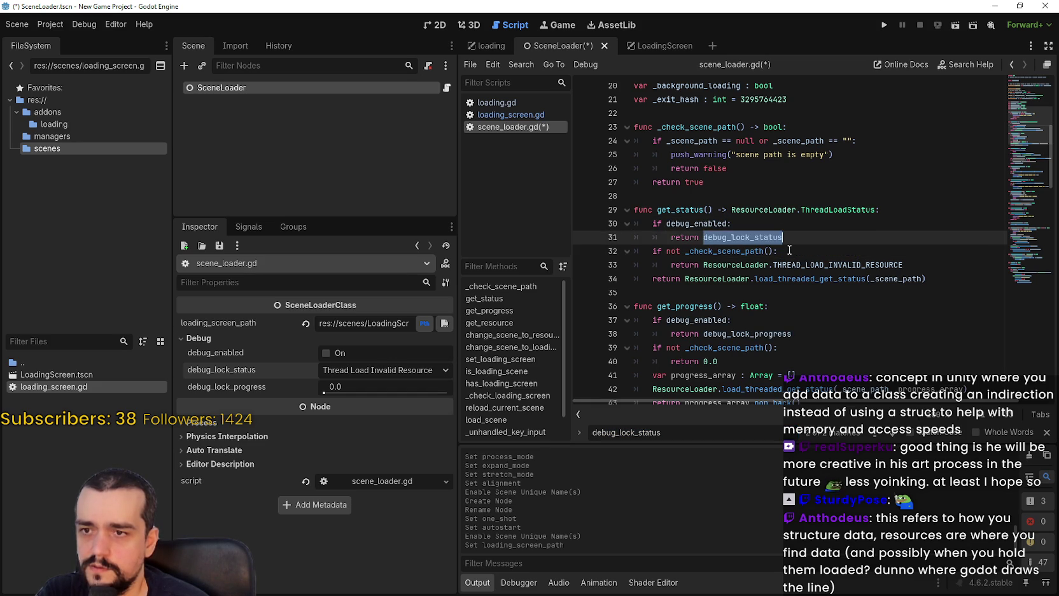
pyautogui.hotkey('shift', 'Up')
pyautogui.hotkey('shift', 'Home')
pyautogui.hotkey('ctrl', 's')
pyautogui.hotkey('shift', 'Home')
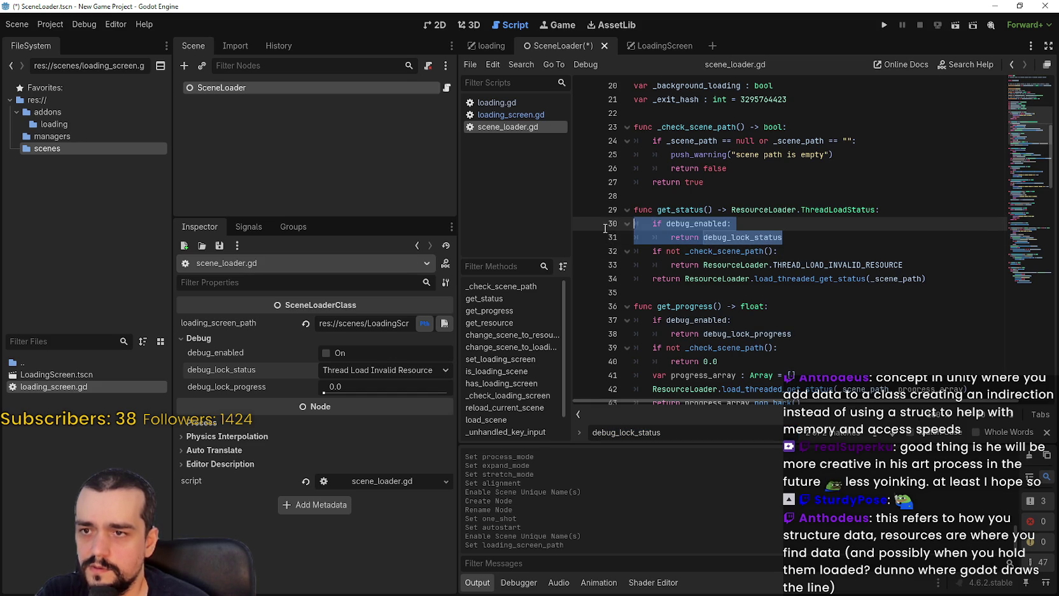
pyautogui.press('F3')
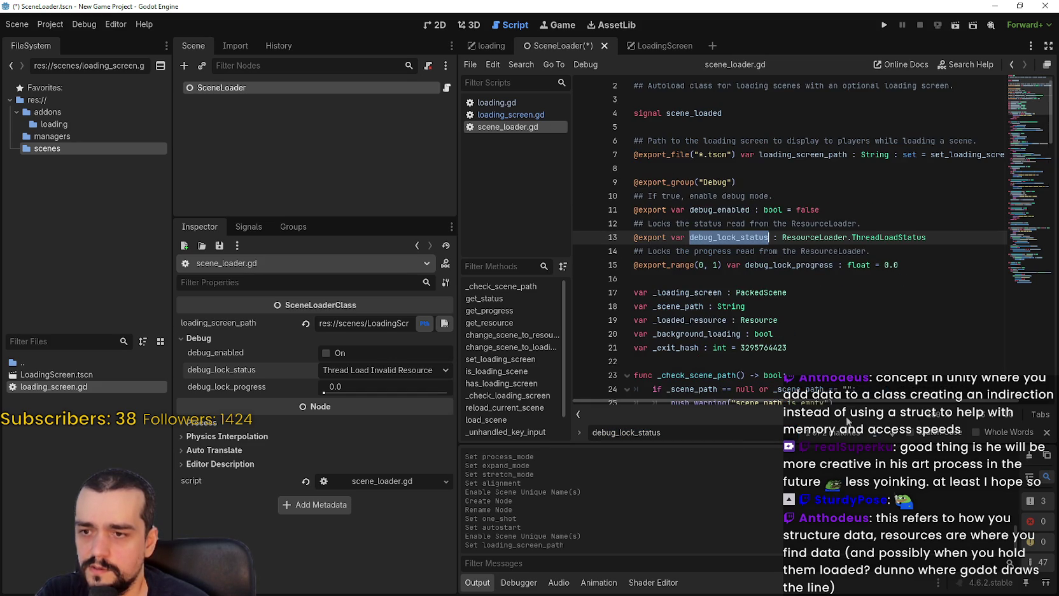
# - Locate the debug_lock_progress use on line 38 and go back to its declaration
pyautogui.doubleClick(809, 270)
pyautogui.hotkey('ctrl', 'f')
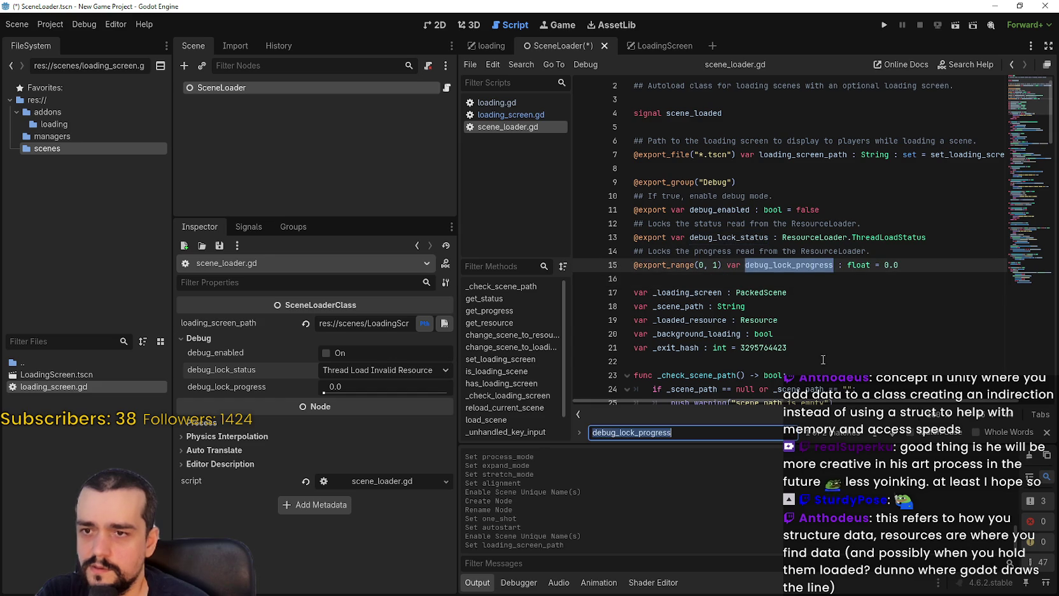
pyautogui.click(882, 433)
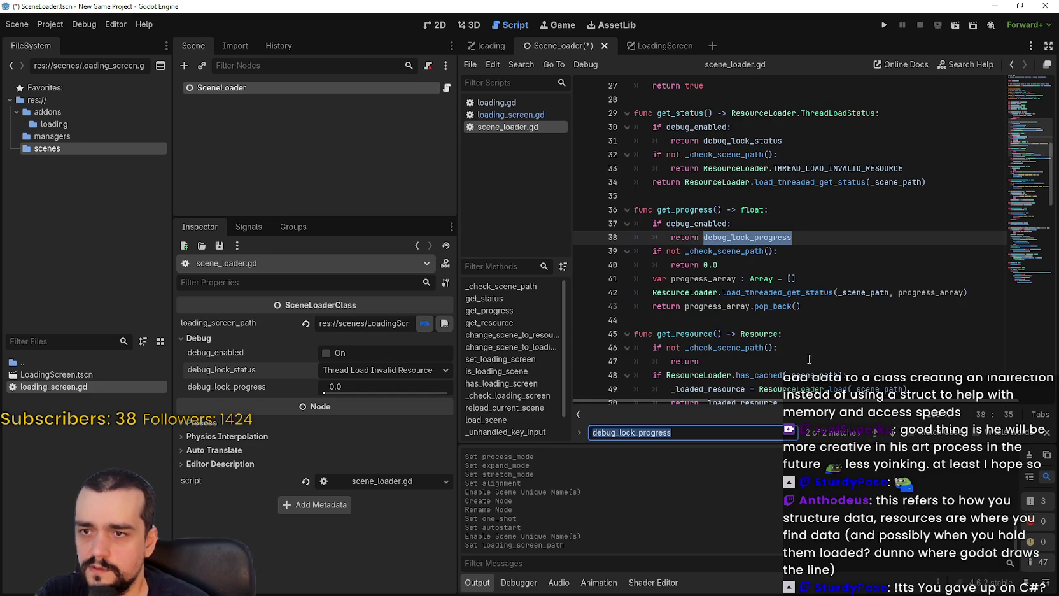
pyautogui.click(883, 432)
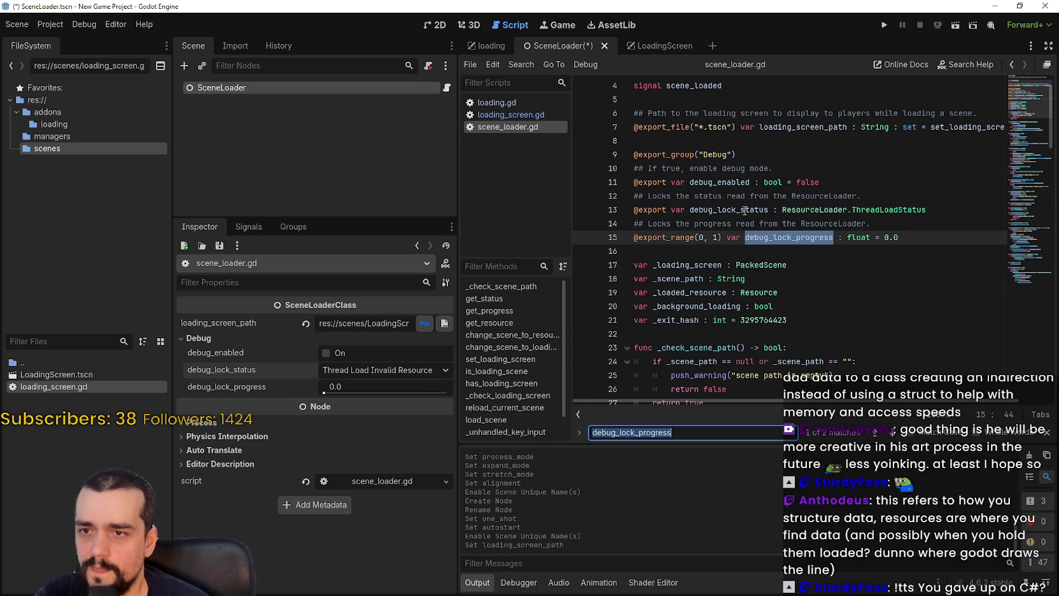
# - Step through every debug_enabled match back to its declaration, then save the scene
pyautogui.doubleClick(719, 183)
pyautogui.hotkey('ctrl', 'f')
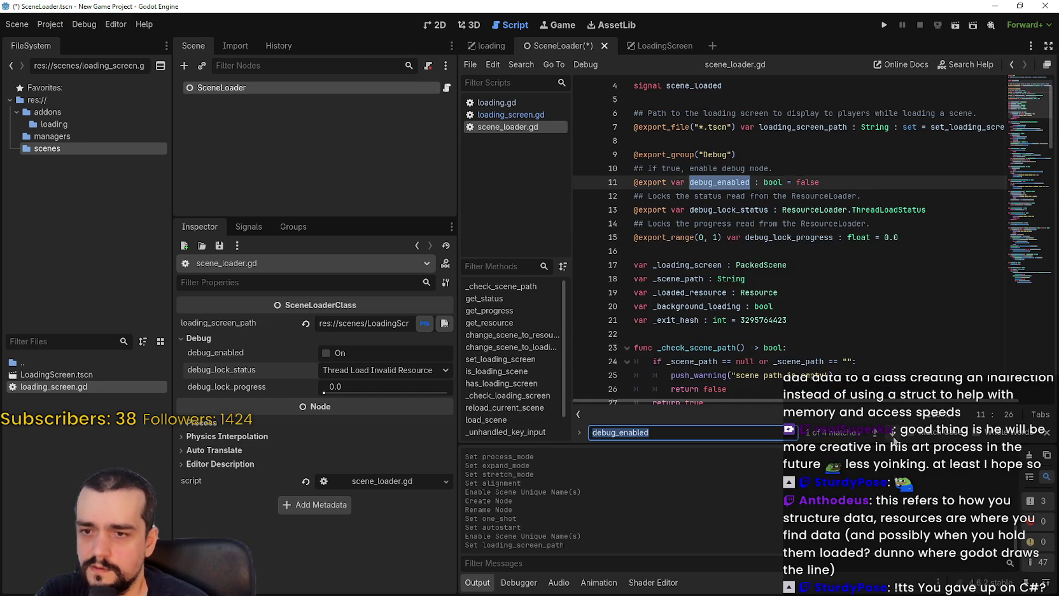
pyautogui.click(893, 433)
pyautogui.click(892, 436)
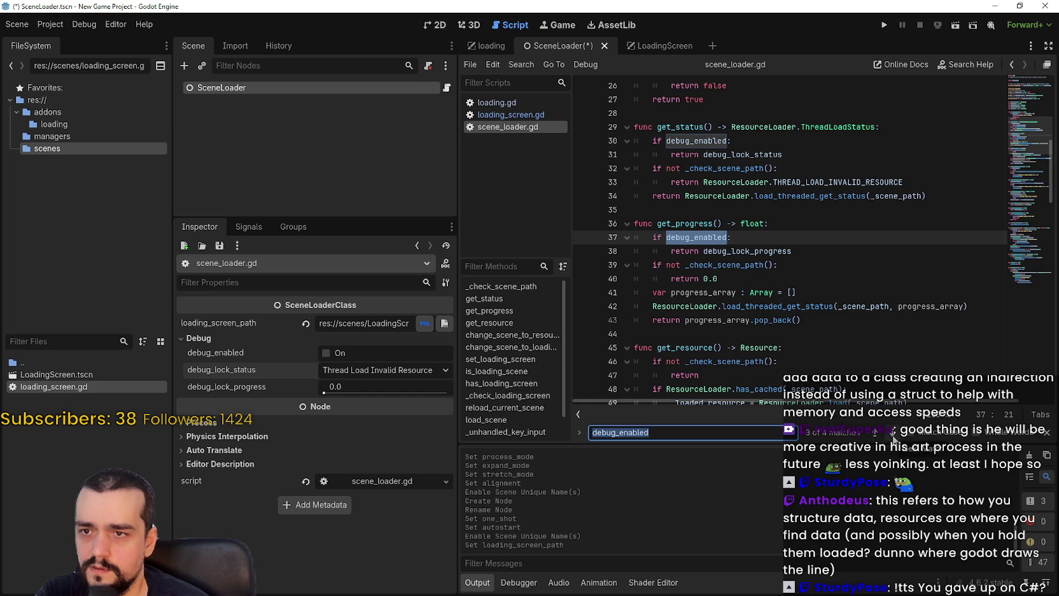
pyautogui.click(893, 435)
pyautogui.click(875, 432)
pyautogui.click(875, 432)
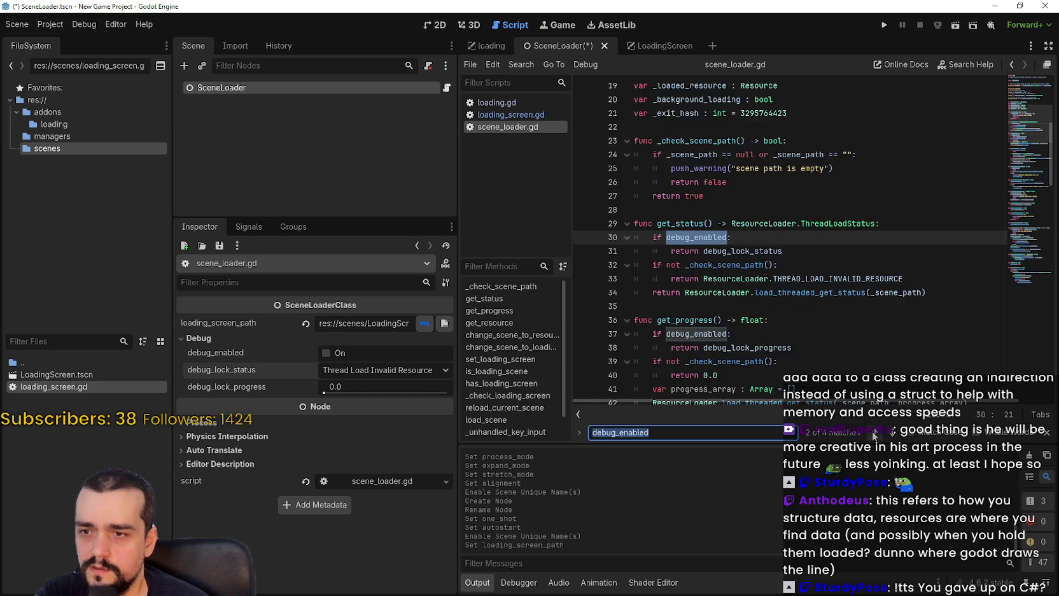
pyautogui.click(875, 433)
pyautogui.click(801, 237)
pyautogui.hotkey('ctrl', 's')
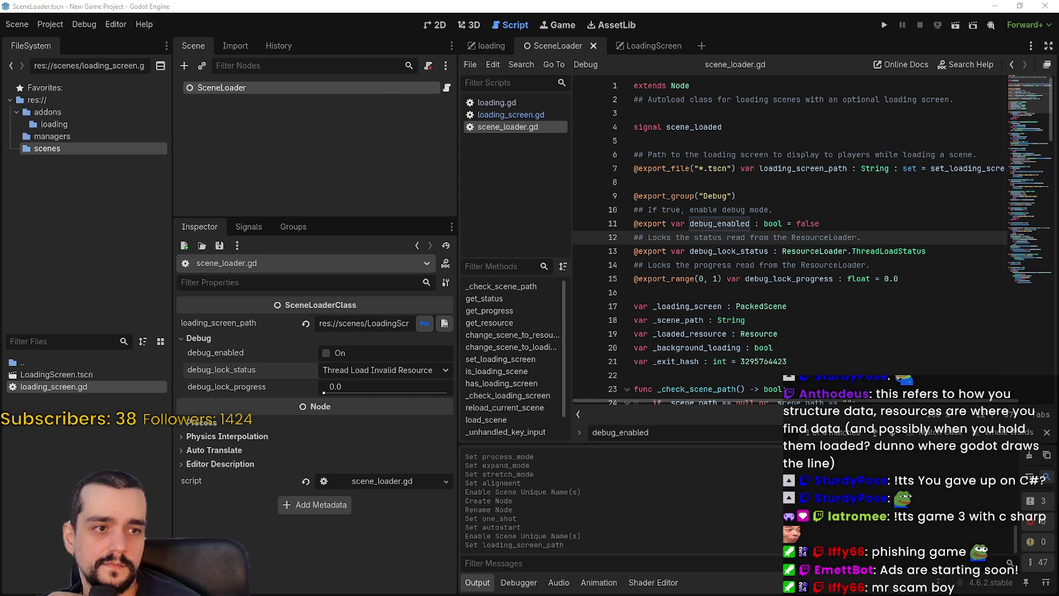
# - Paste the full loading screen code into loading_screen.gd and save it
pyautogui.click(643, 45)
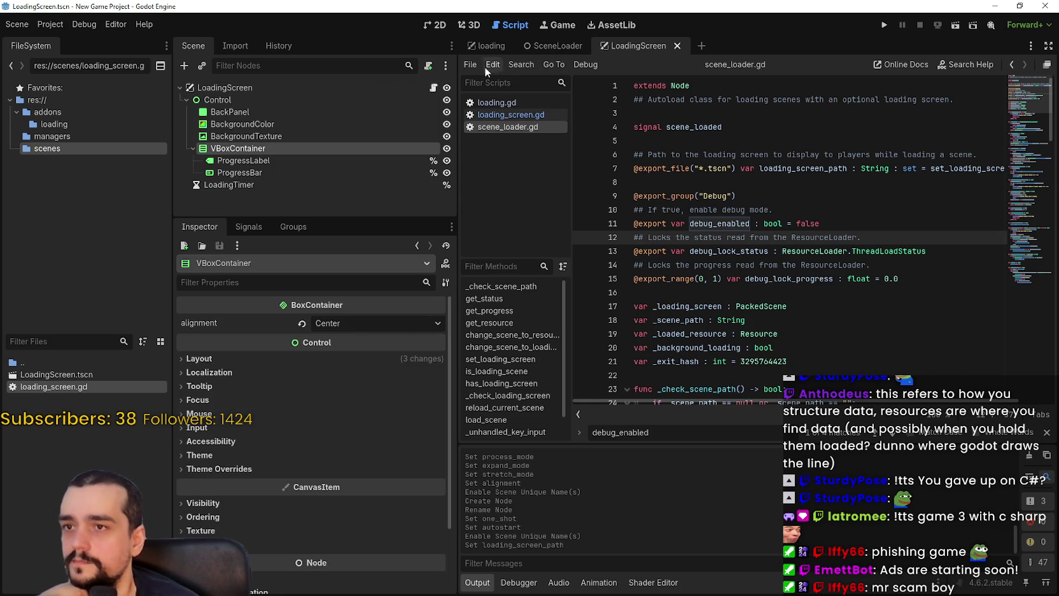
pyautogui.click(433, 87)
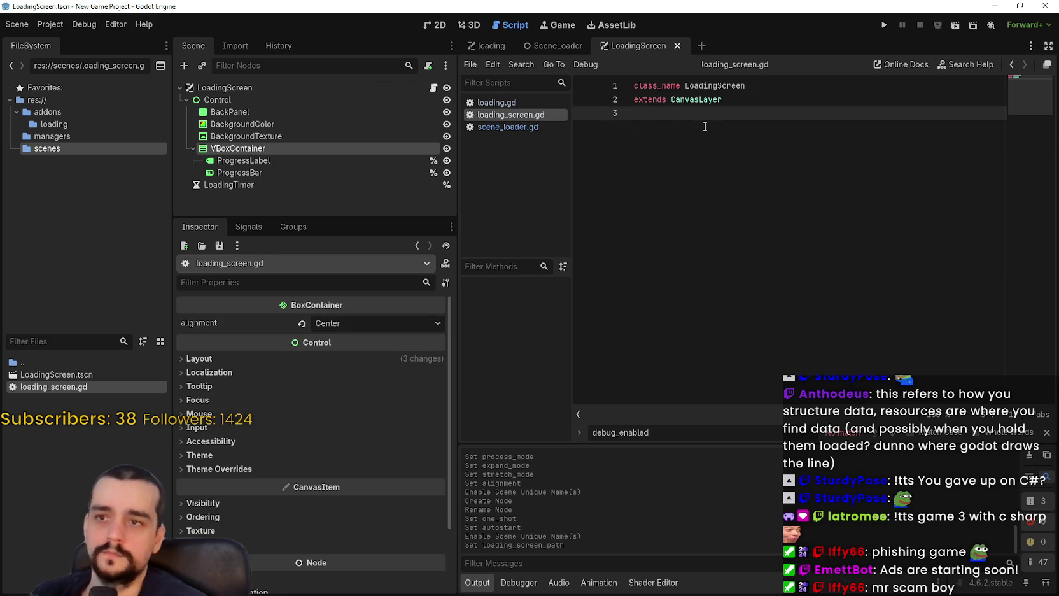
pyautogui.hotkey('ctrl', 'v')
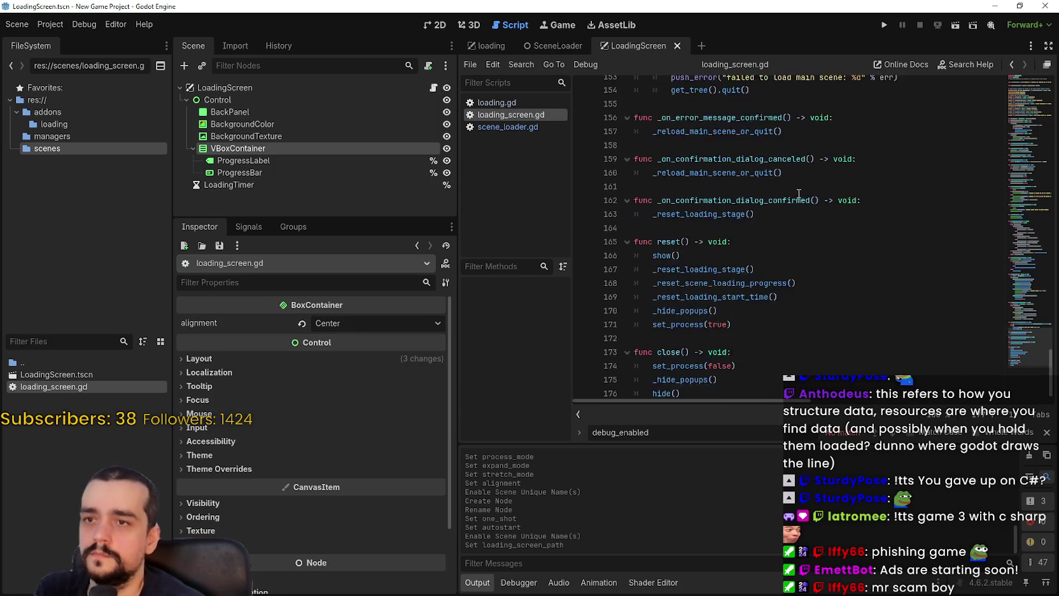
pyautogui.scroll(20, 798, 193)
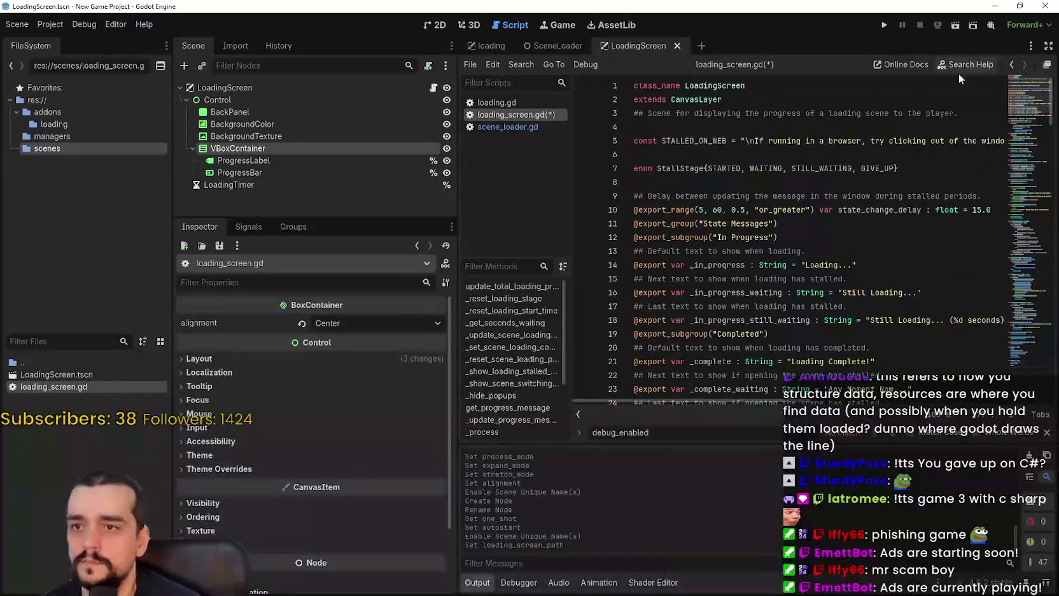
pyautogui.click(916, 127)
pyautogui.hotkey('ctrl', 's')
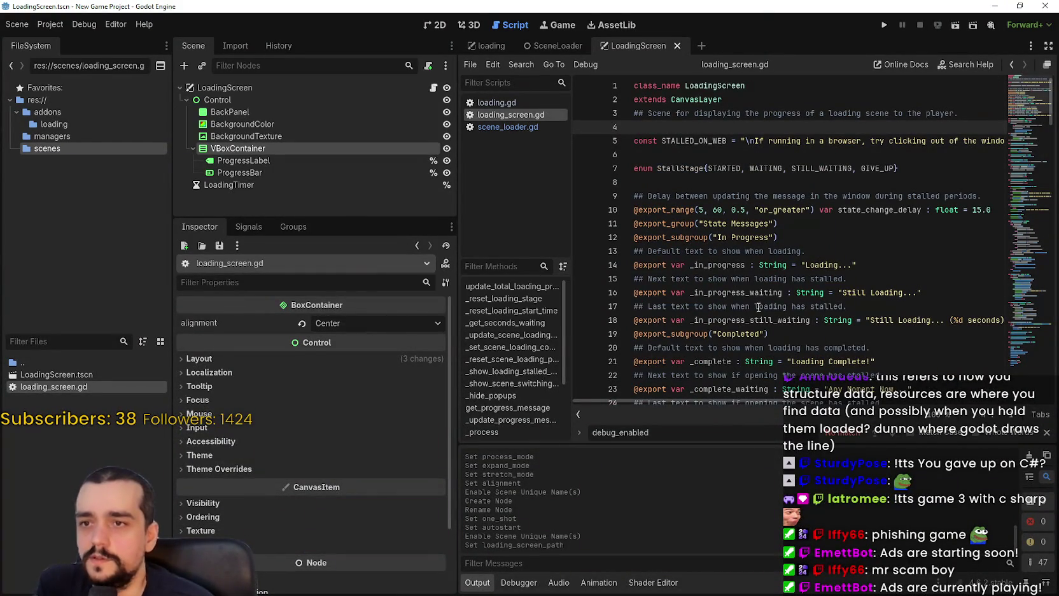
# - Close the search bar, widen the code editor, and select the ProgressBar node
pyautogui.click(1046, 432)
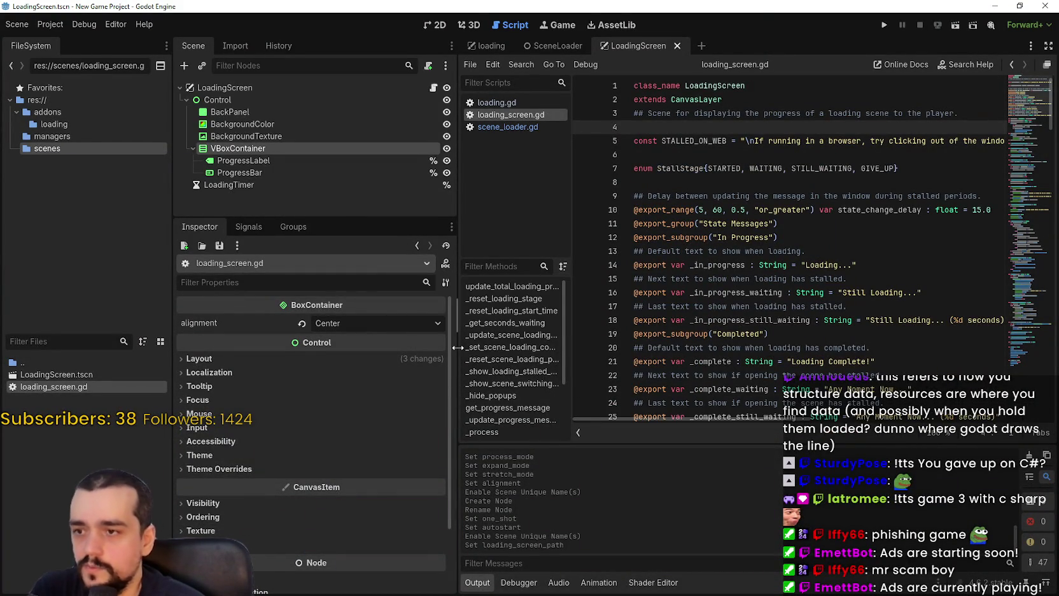
pyautogui.moveTo(457, 347); pyautogui.dragTo(409, 347)
pyautogui.click(262, 173)
# - Connect LoadingTimer's timeout signal to _on_loading_timer_timeout and save the script
pyautogui.click(261, 185)
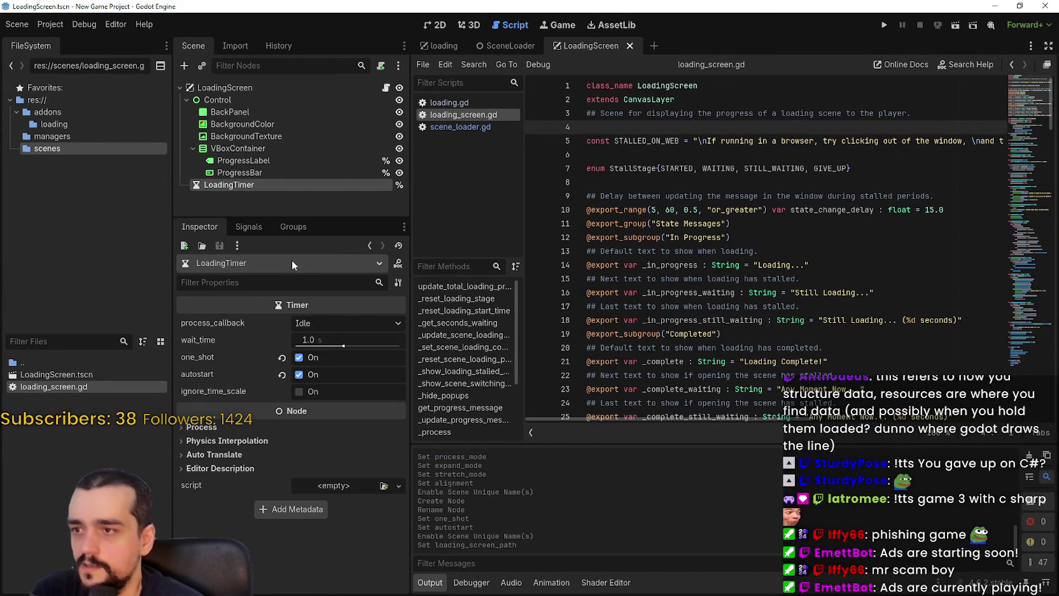
pyautogui.click(248, 226)
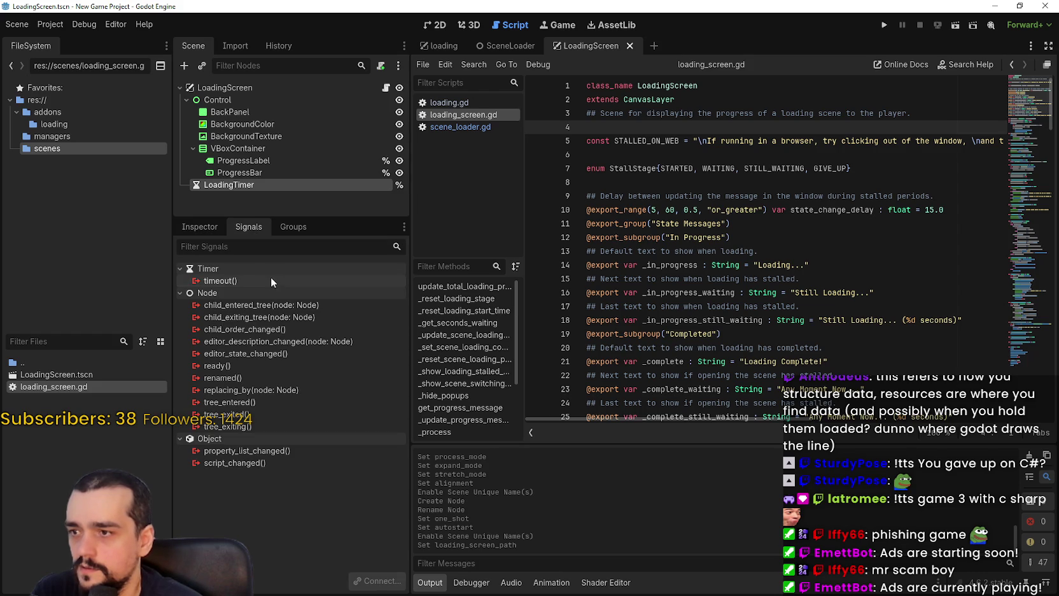
pyautogui.doubleClick(267, 280)
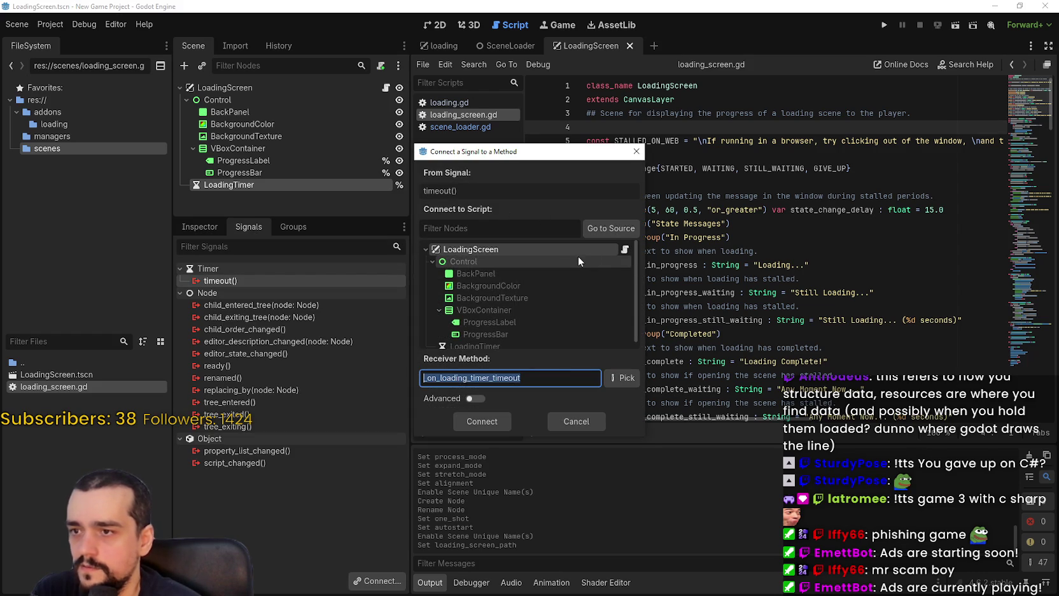
pyautogui.click(481, 420)
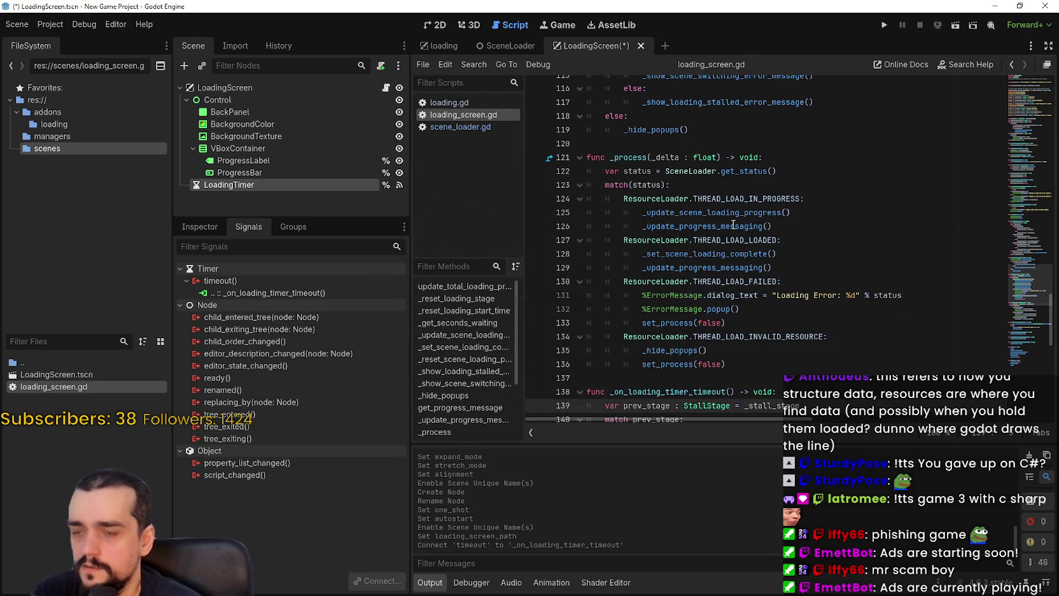
pyautogui.scroll(-8, 1034, 356)
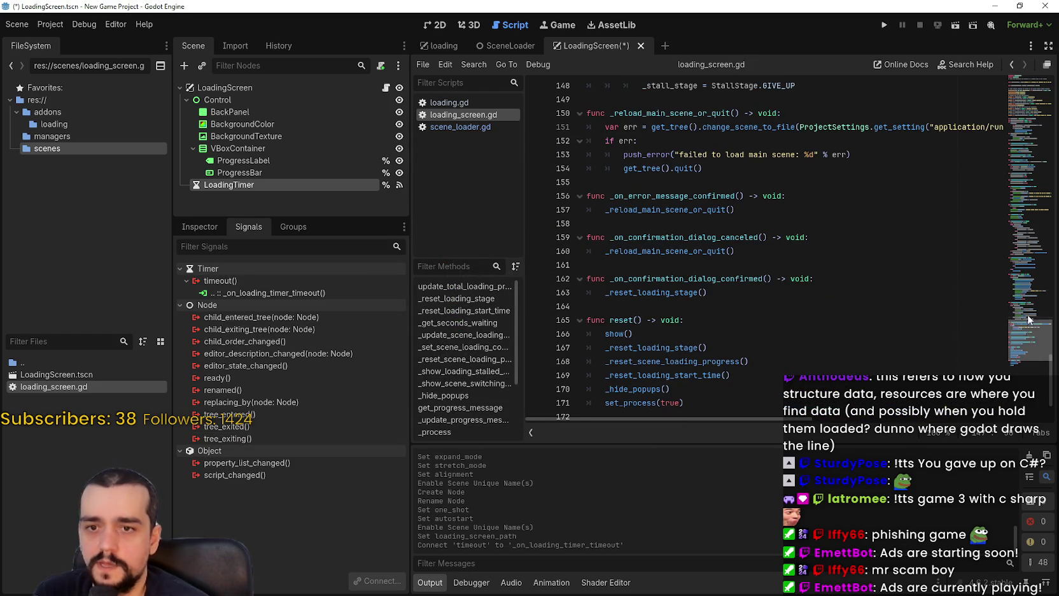
pyautogui.moveTo(1015, 332); pyautogui.dragTo(1018, 80)
pyautogui.click(813, 254)
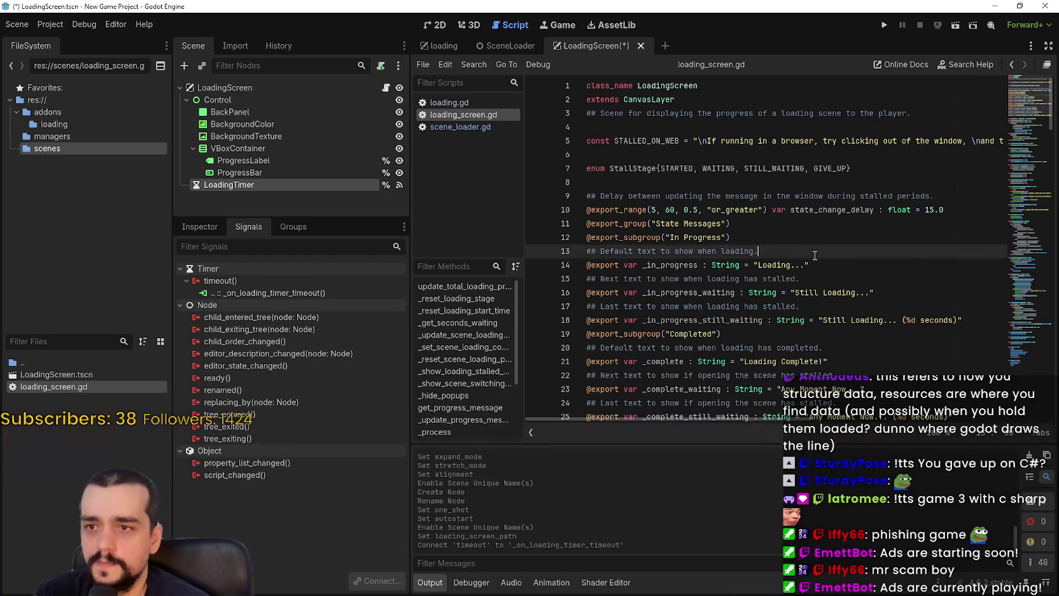
pyautogui.scroll(-2, 813, 254)
pyautogui.scroll(-2, 813, 254)
pyautogui.hotkey('ctrl', 's')
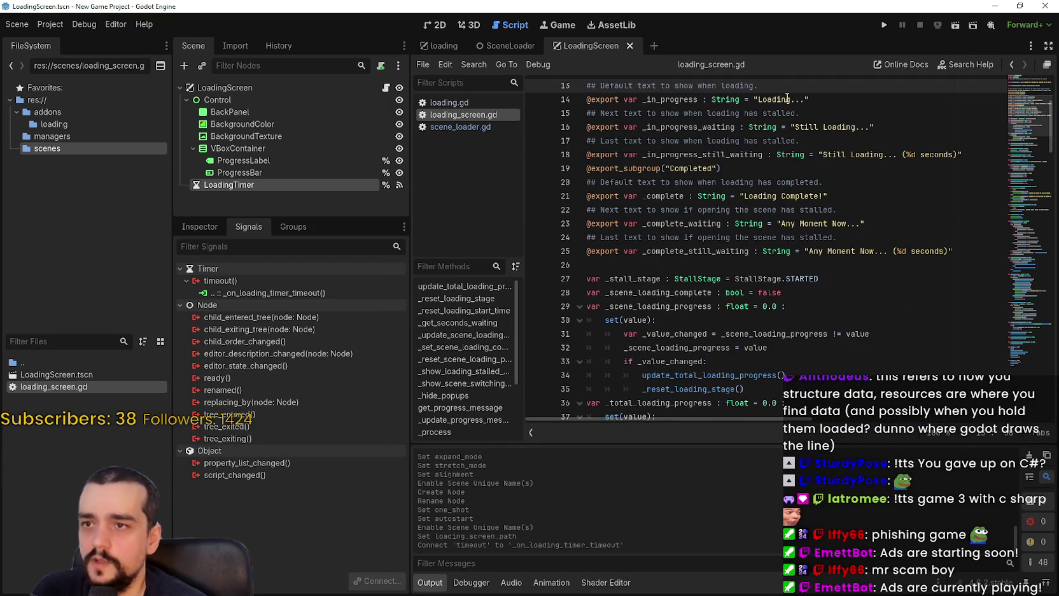
# - Select the LoadingScreen root and show its layout in the 2D workspace
pyautogui.scroll(4, 933, 188)
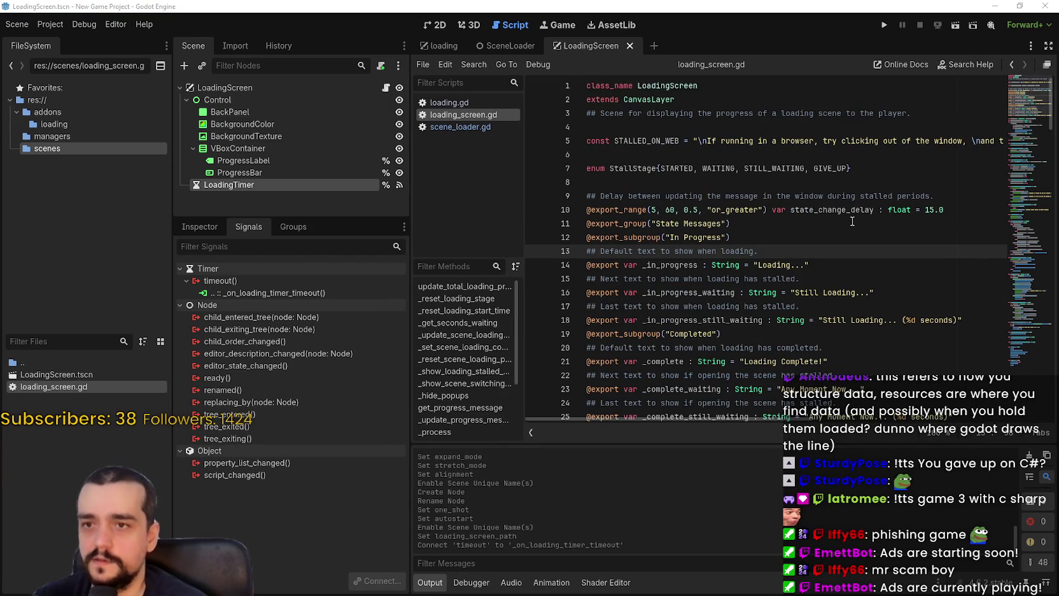
pyautogui.click(224, 87)
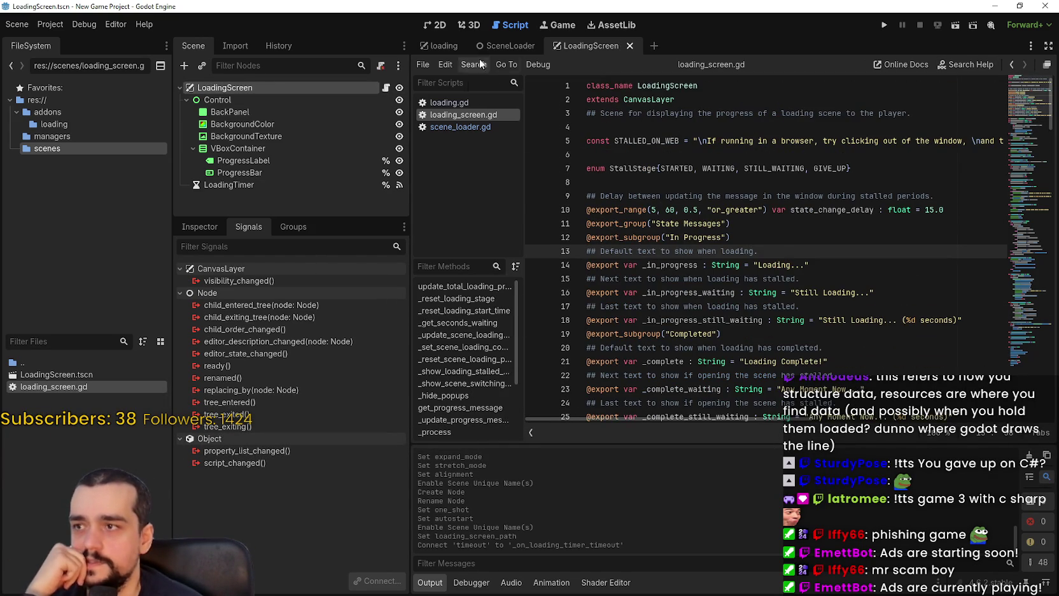
pyautogui.click(436, 25)
pyautogui.scroll(3, 577, 213)
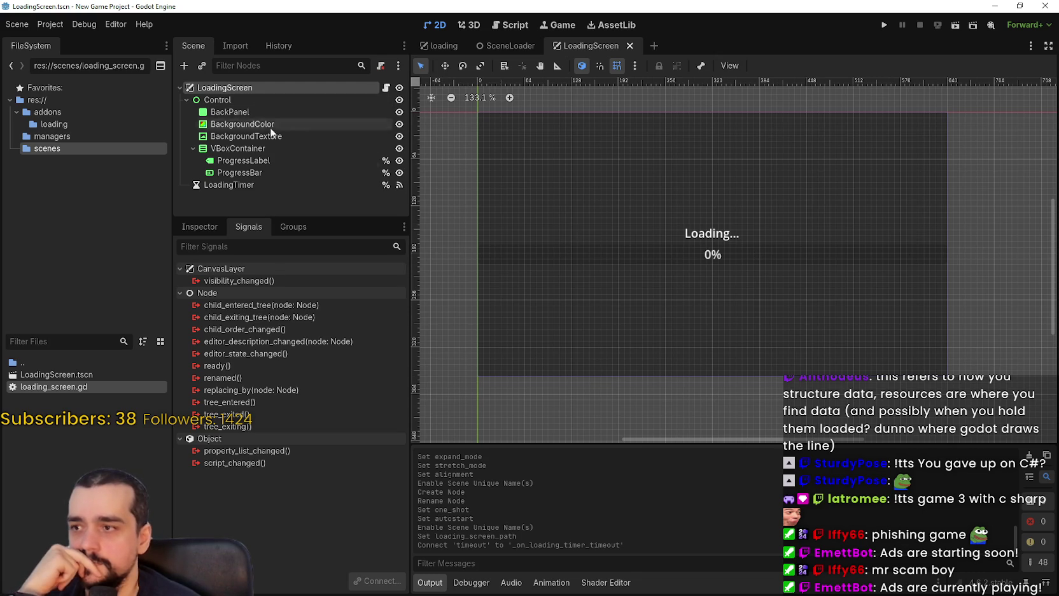
pyautogui.click(242, 185)
pyautogui.click(386, 88)
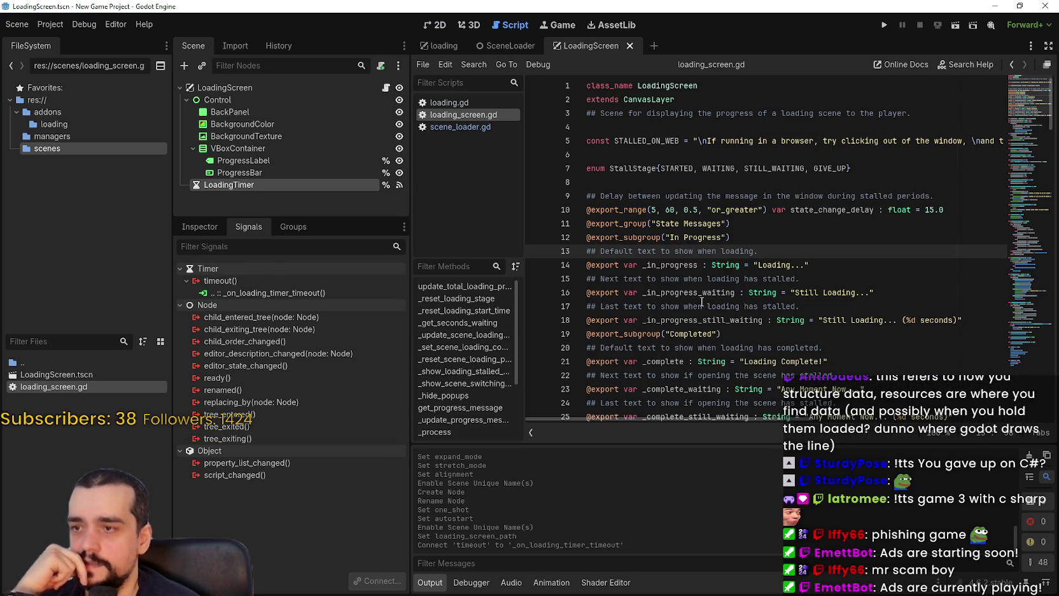
pyautogui.click(224, 87)
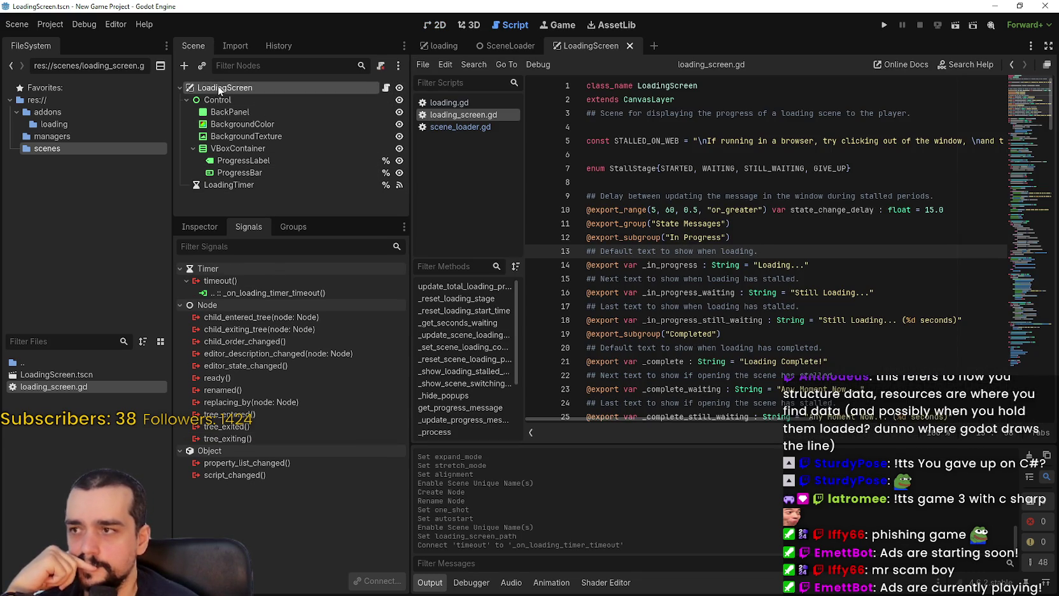
pyautogui.click(199, 226)
pyautogui.scroll(-1, 286, 541)
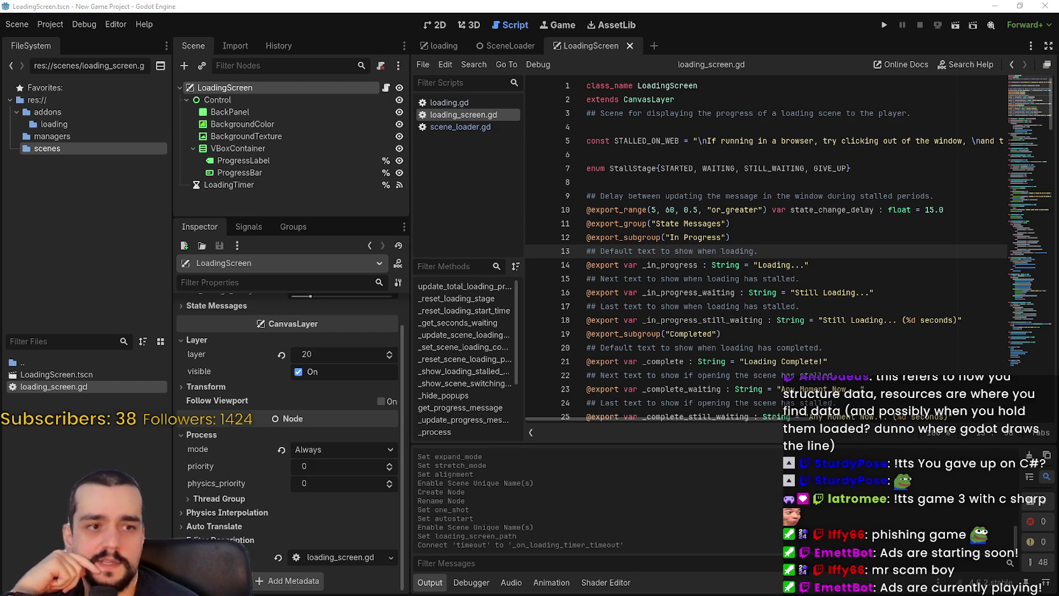
pyautogui.scroll(1, 240, 409)
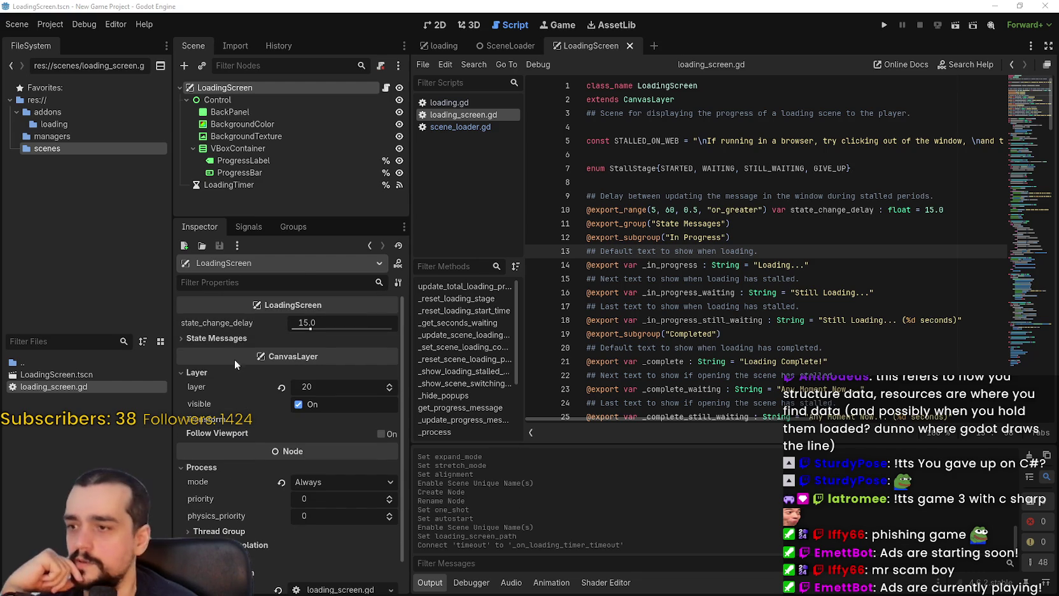
pyautogui.click(235, 339)
pyautogui.click(216, 351)
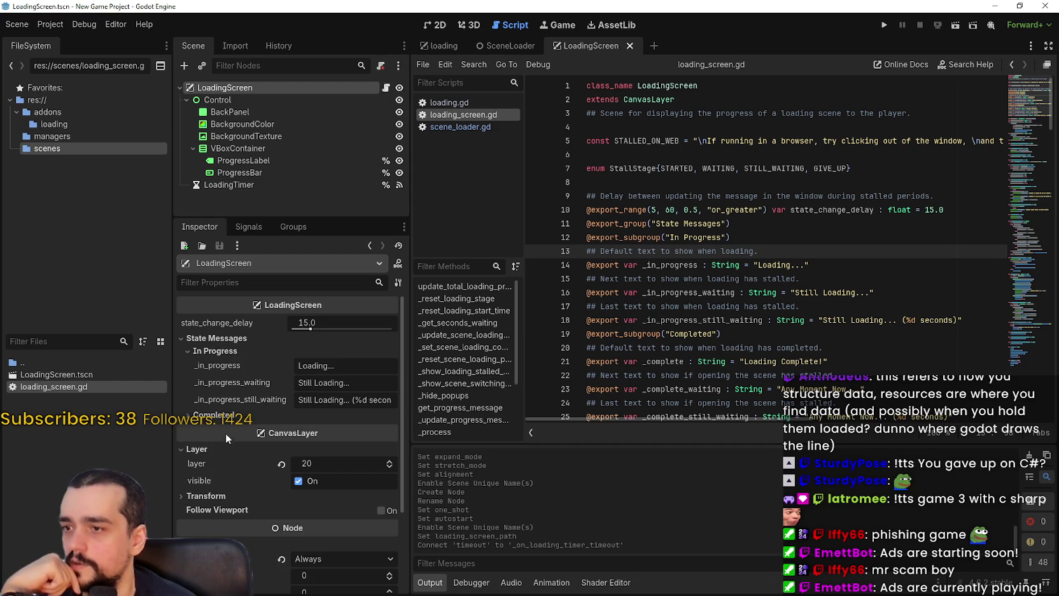
pyautogui.click(217, 415)
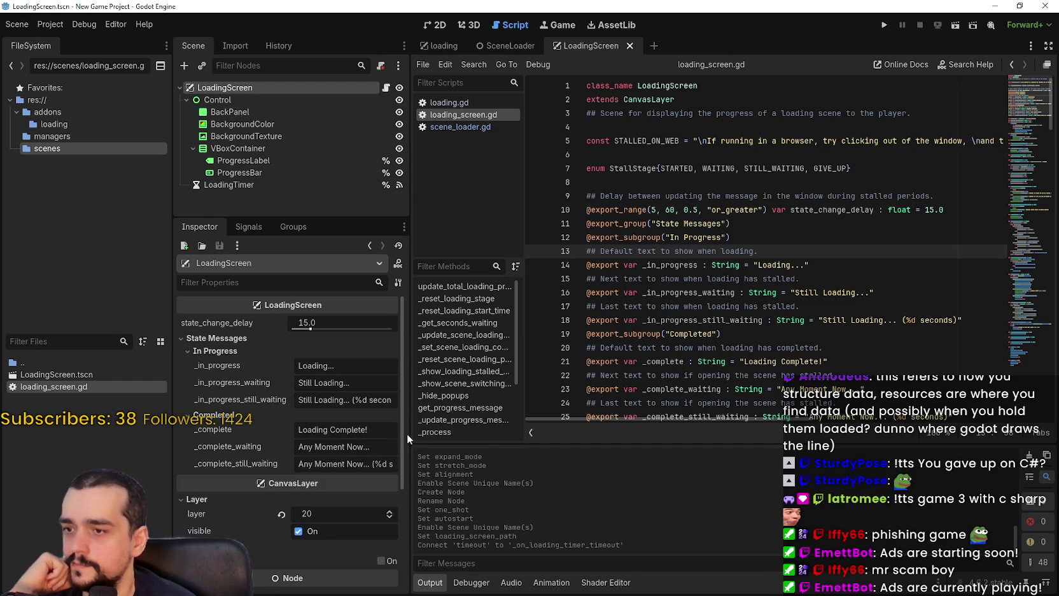
pyautogui.moveTo(410, 433)
pyautogui.mouseDown()
pyautogui.moveTo(532, 435)
pyautogui.moveTo(411, 444)
pyautogui.mouseUp()
pyautogui.click(780, 231)
pyautogui.scroll(-1, 760, 248)
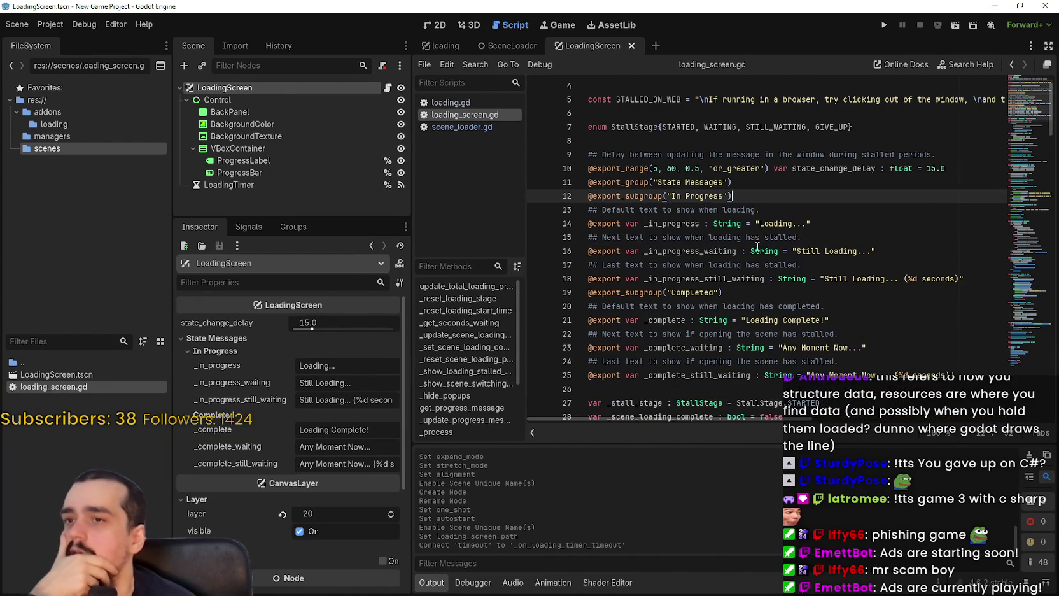
pyautogui.scroll(-5, 757, 242)
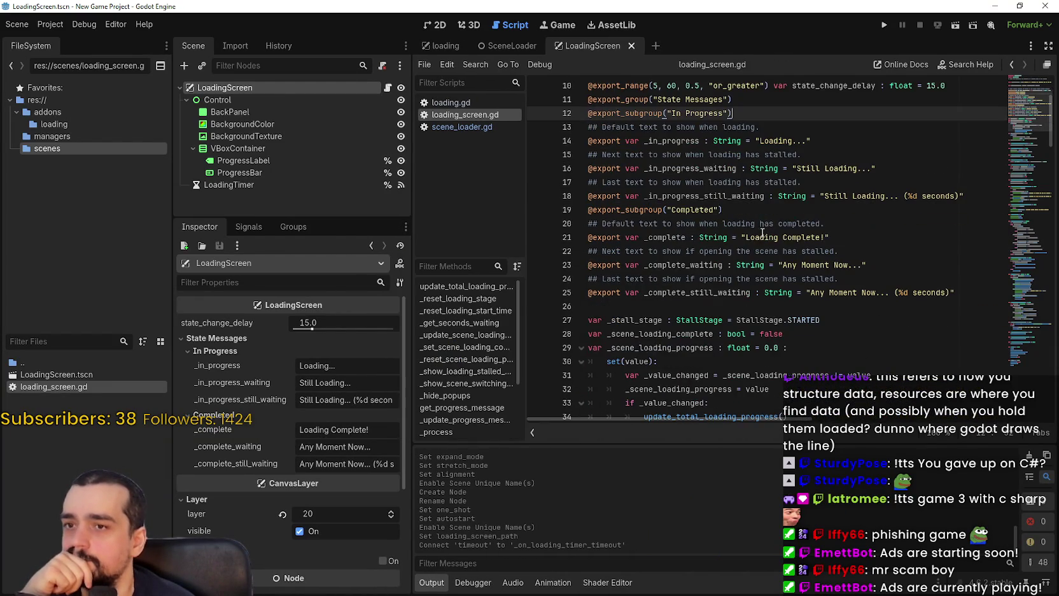
pyautogui.click(767, 234)
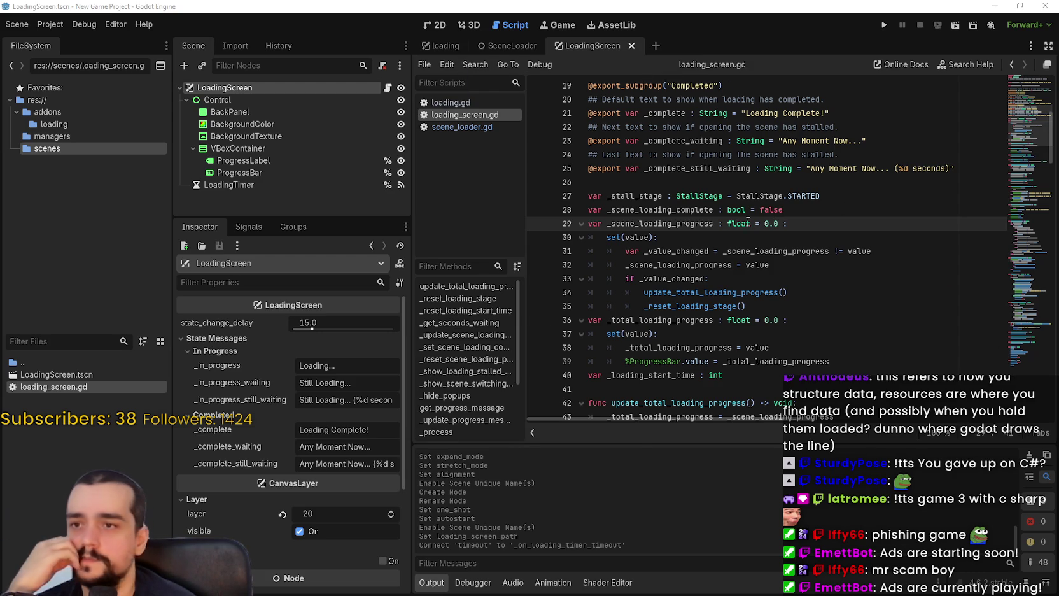
pyautogui.scroll(4, 764, 248)
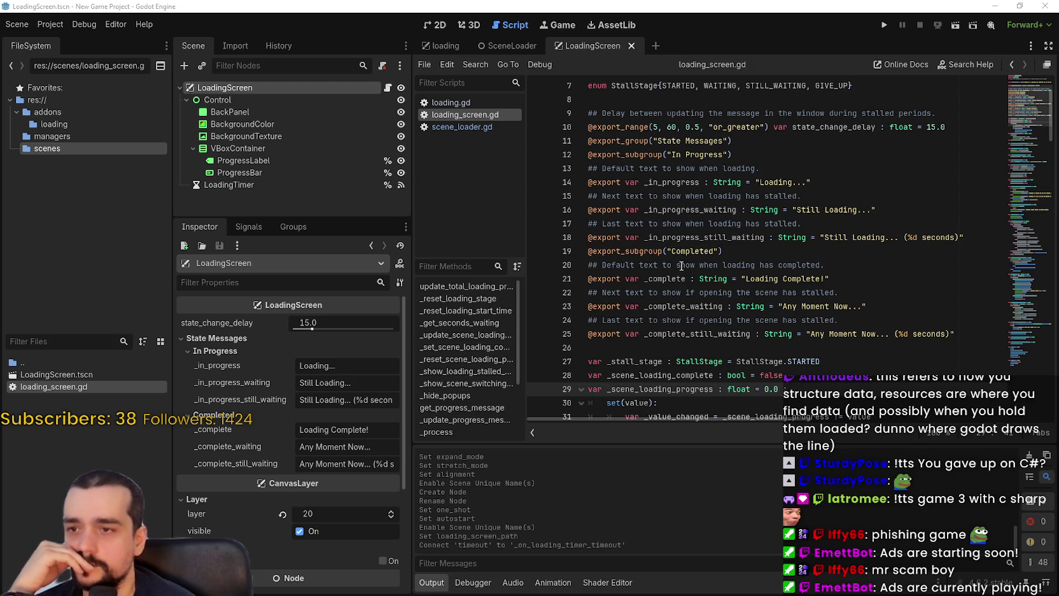
pyautogui.scroll(2, 700, 264)
pyautogui.click(639, 220)
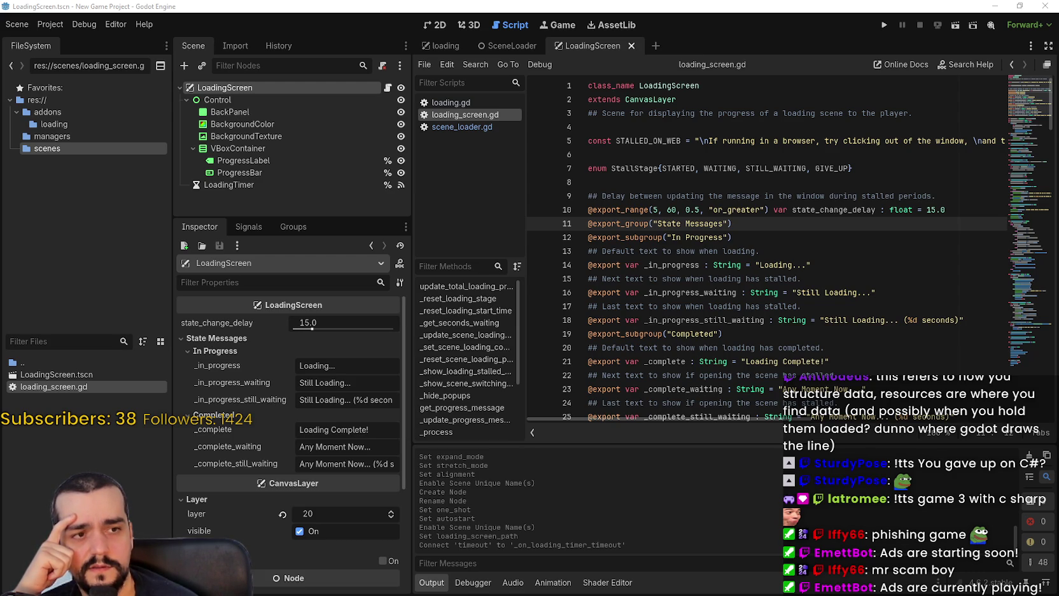
pyautogui.click(746, 209)
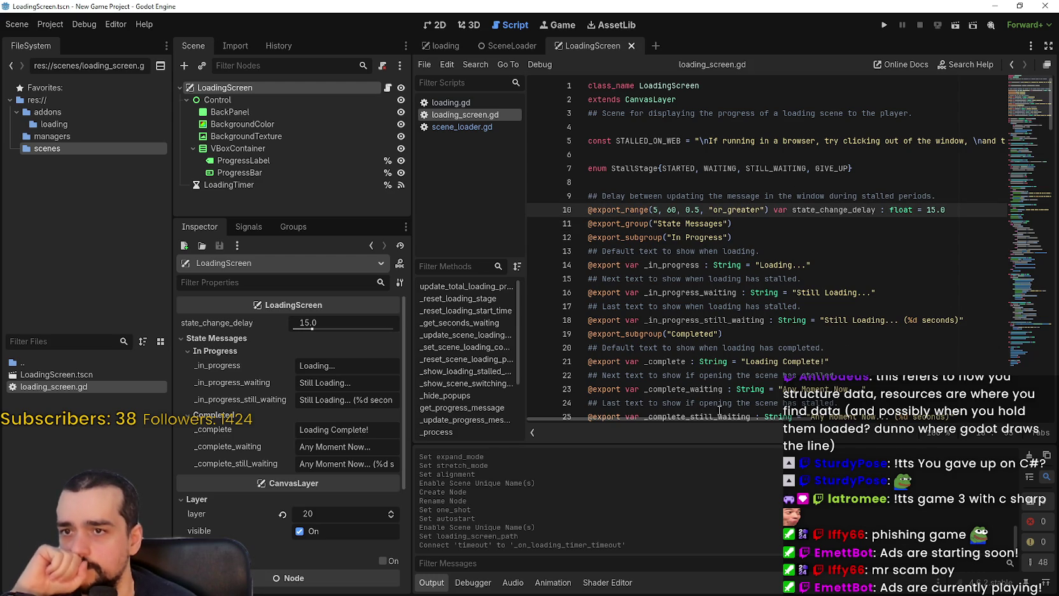
pyautogui.moveTo(693, 419)
pyautogui.mouseDown()
pyautogui.moveTo(977, 435)
pyautogui.moveTo(668, 409)
pyautogui.mouseUp()
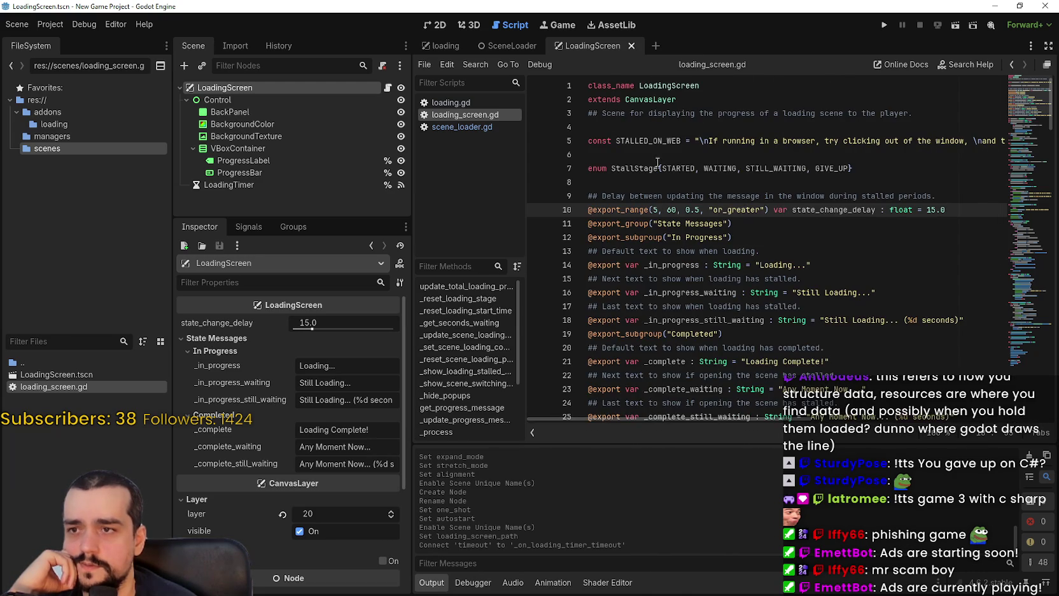
pyautogui.doubleClick(652, 141)
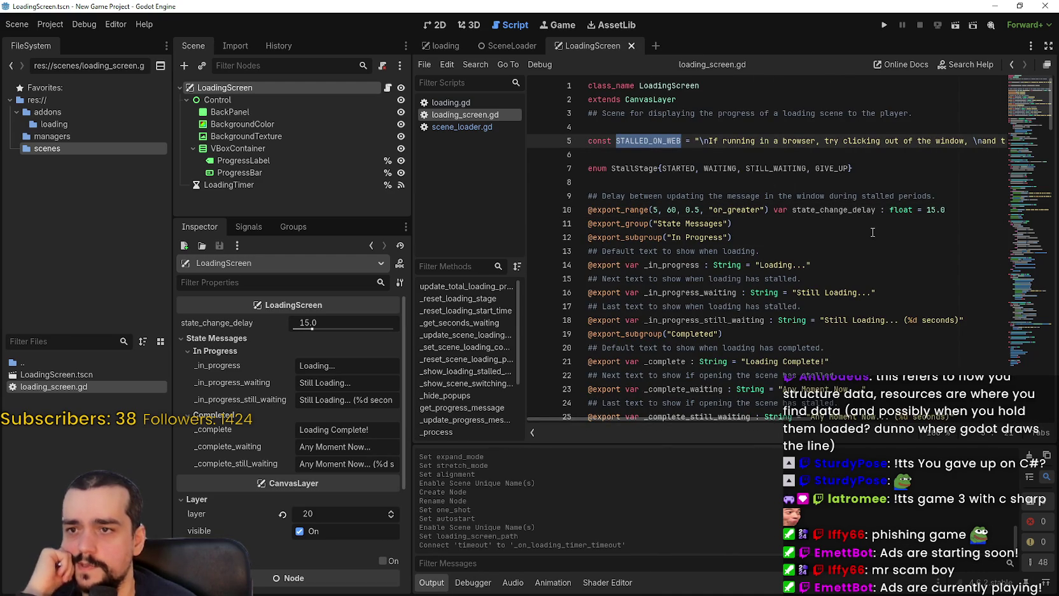
# - Review the _in_progress, _in_progress_waiting, _in_progress_still_waiting, _complete and _complete_waiting stage variables
pyautogui.click(944, 210)
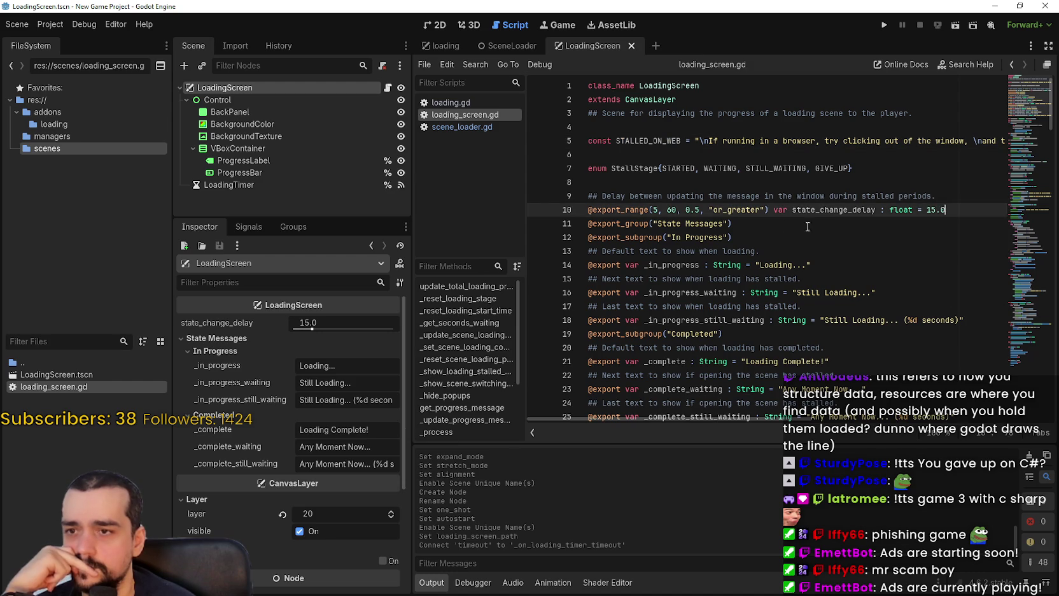
pyautogui.press('Down')
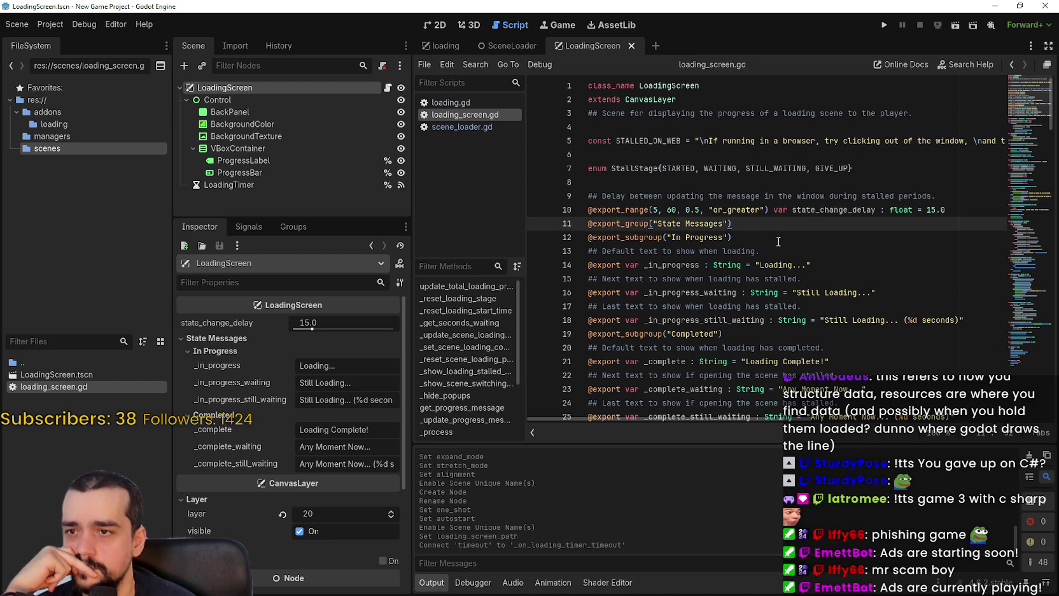
pyautogui.scroll(-1, 778, 242)
pyautogui.scroll(-2, 804, 219)
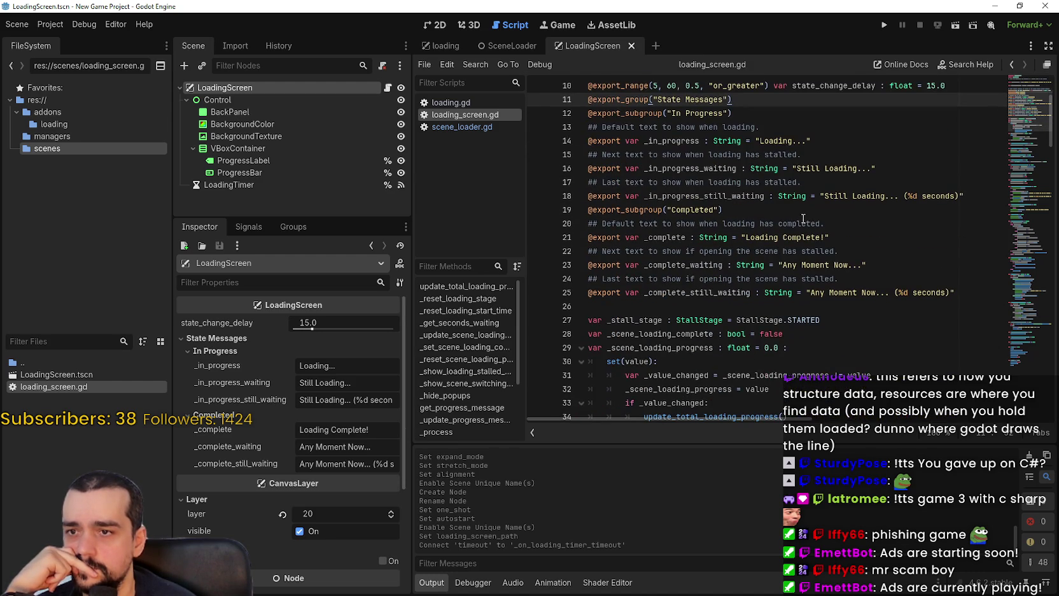
pyautogui.click(648, 140)
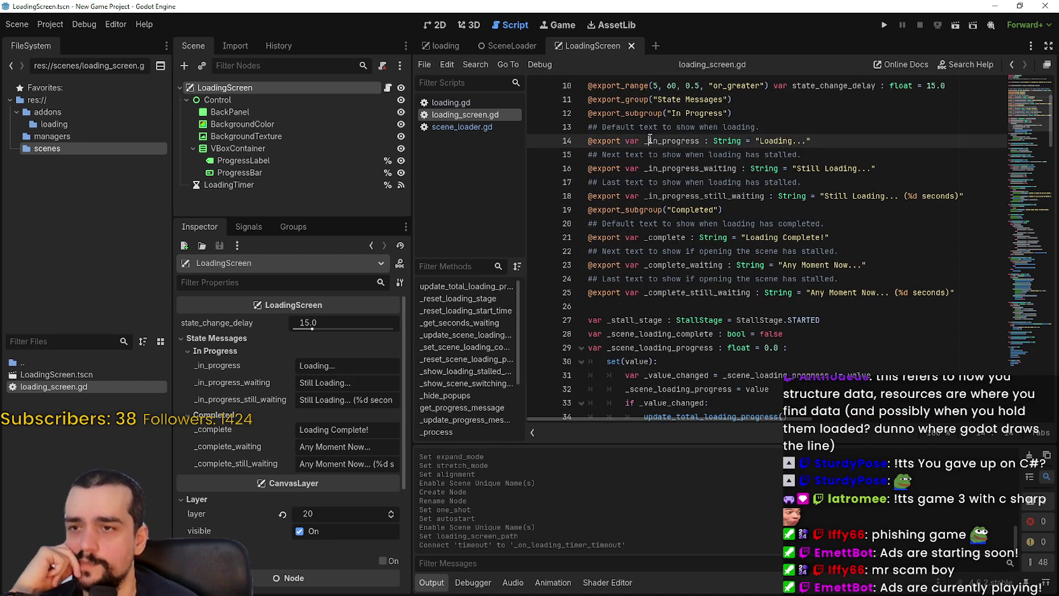
pyautogui.doubleClick(648, 140)
pyautogui.doubleClick(692, 168)
pyautogui.doubleClick(687, 196)
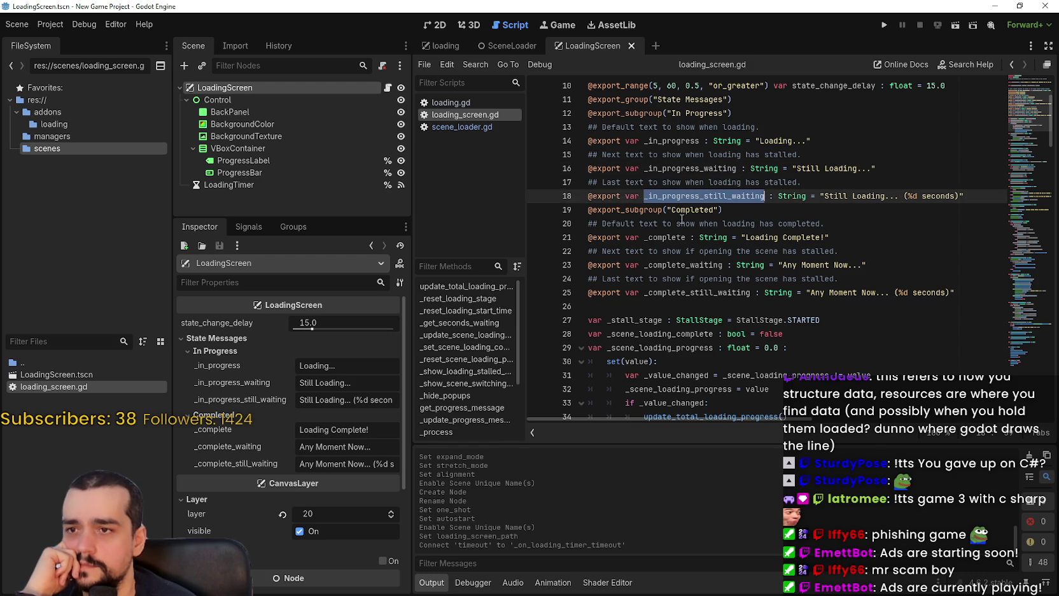
pyautogui.click(699, 236)
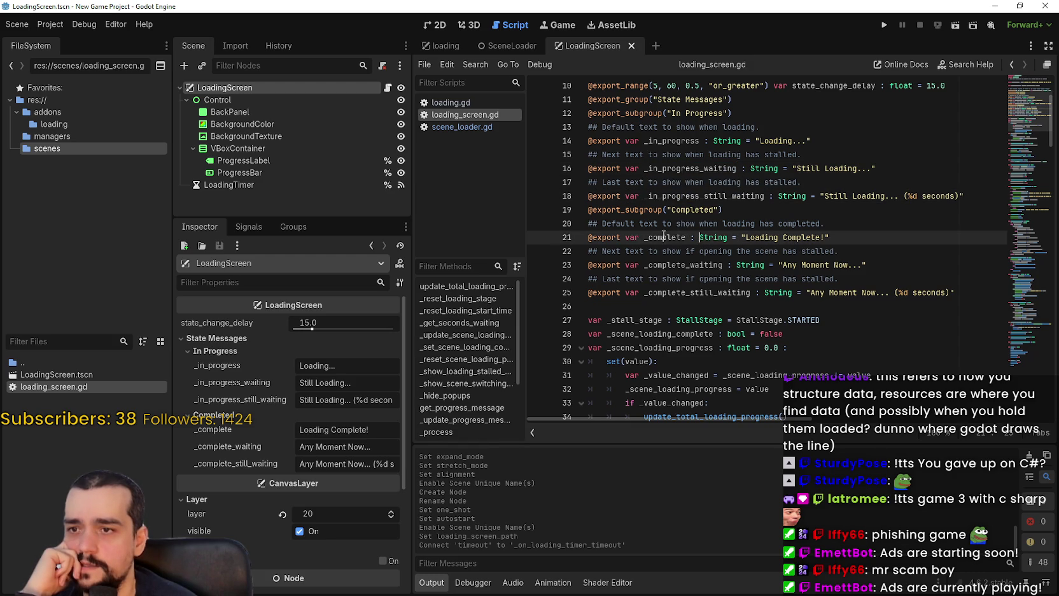
pyautogui.doubleClick(664, 237)
pyautogui.doubleClick(671, 265)
# - Inspect the _stall_stage, _scene_loading_complete and _scene_loading_progress declarations
pyautogui.scroll(-2, 668, 255)
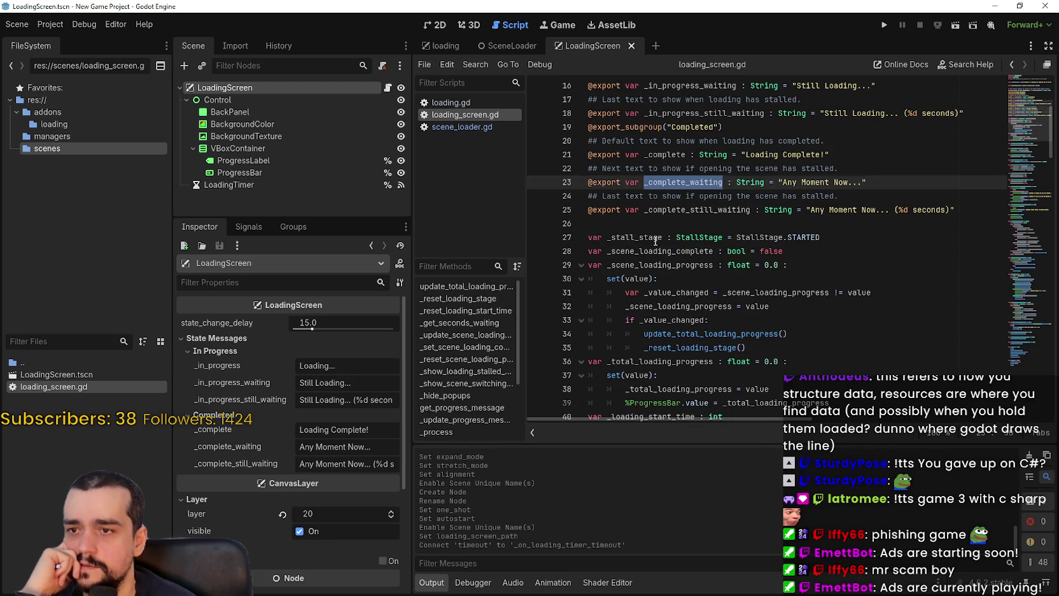
pyautogui.doubleClick(656, 241)
pyautogui.moveTo(827, 237); pyautogui.dragTo(571, 239)
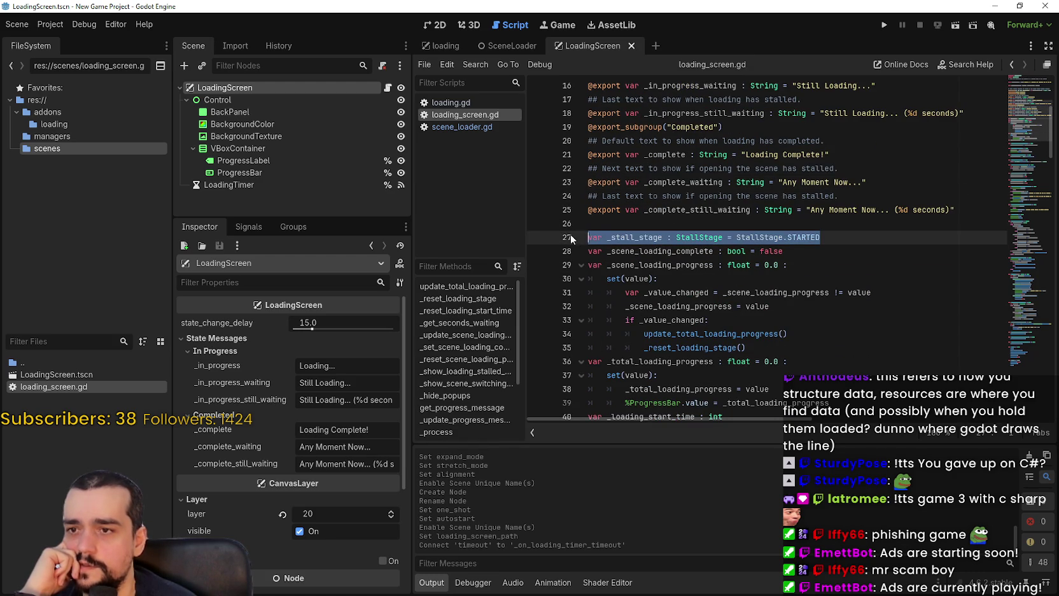
pyautogui.moveTo(810, 256); pyautogui.dragTo(544, 251)
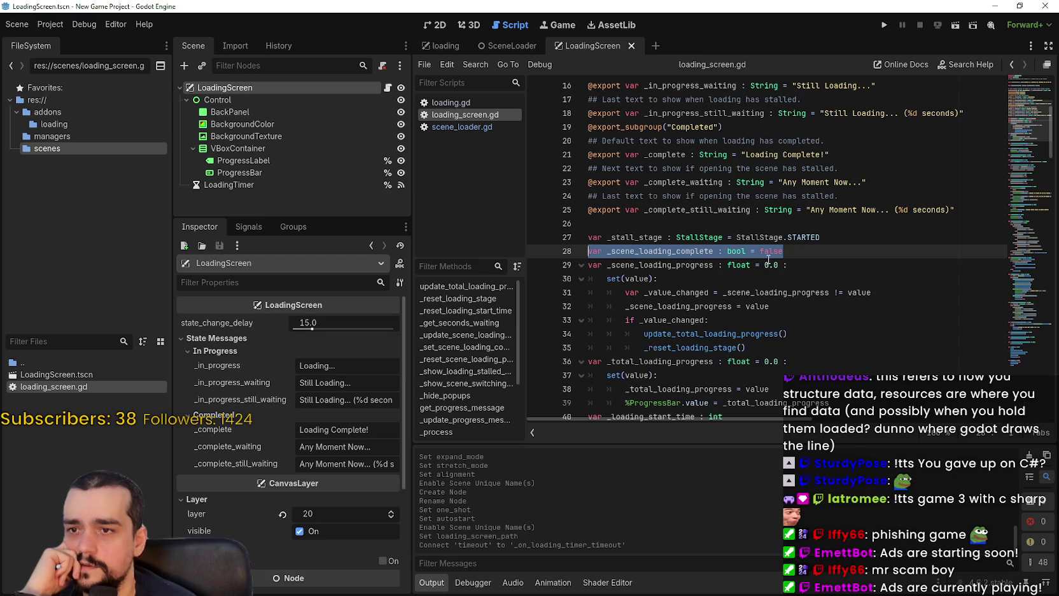
pyautogui.moveTo(788, 268); pyautogui.dragTo(586, 250)
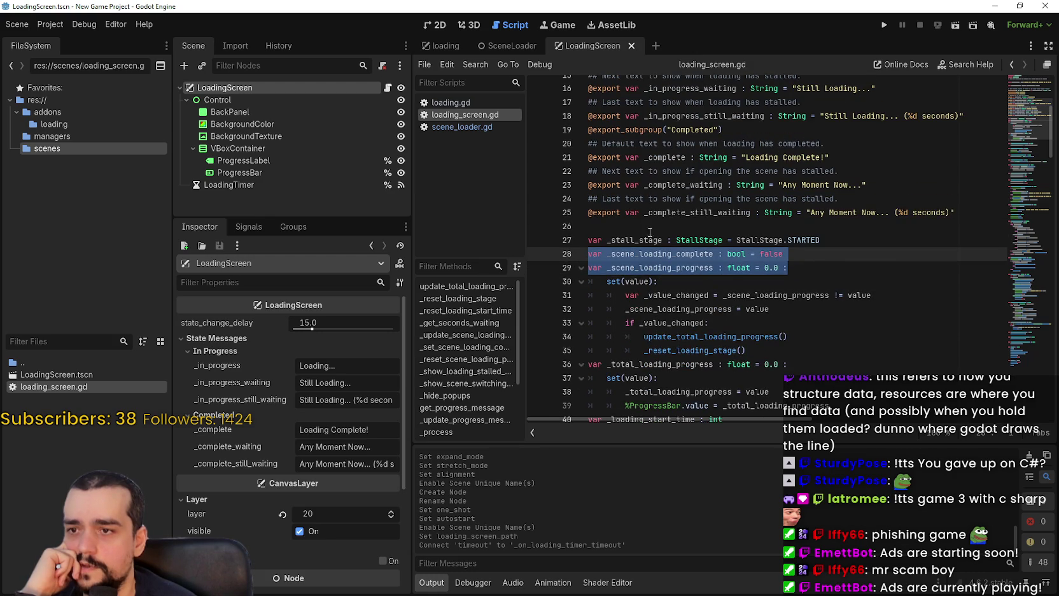
pyautogui.click(654, 259)
# - Examine the progress setter's update_total_loading_progress and _reset_loading_stage calls
pyautogui.scroll(-2, 700, 267)
pyautogui.click(820, 214)
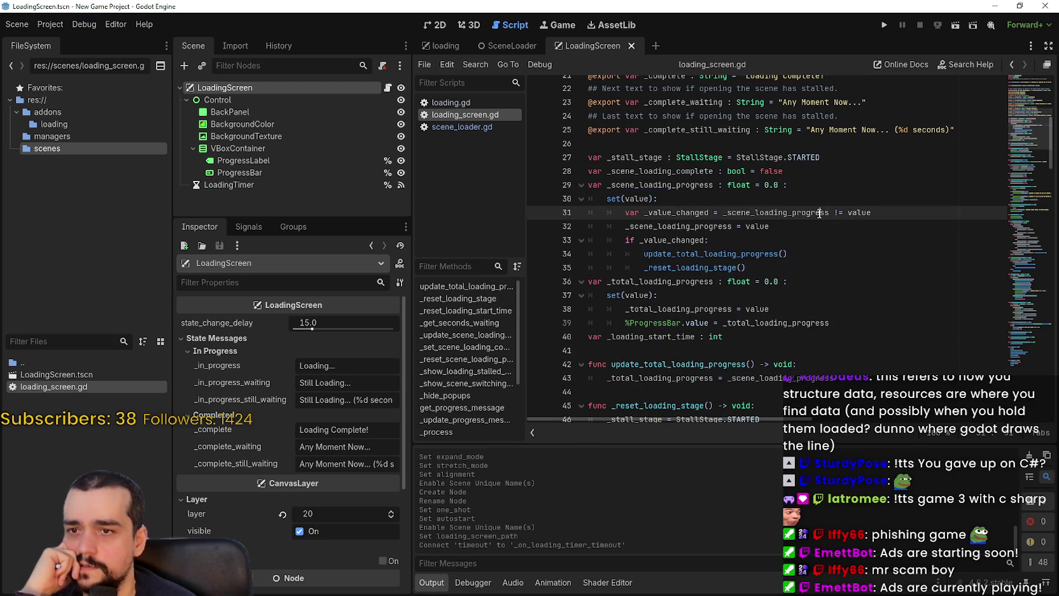
pyautogui.doubleClick(819, 214)
pyautogui.doubleClick(757, 254)
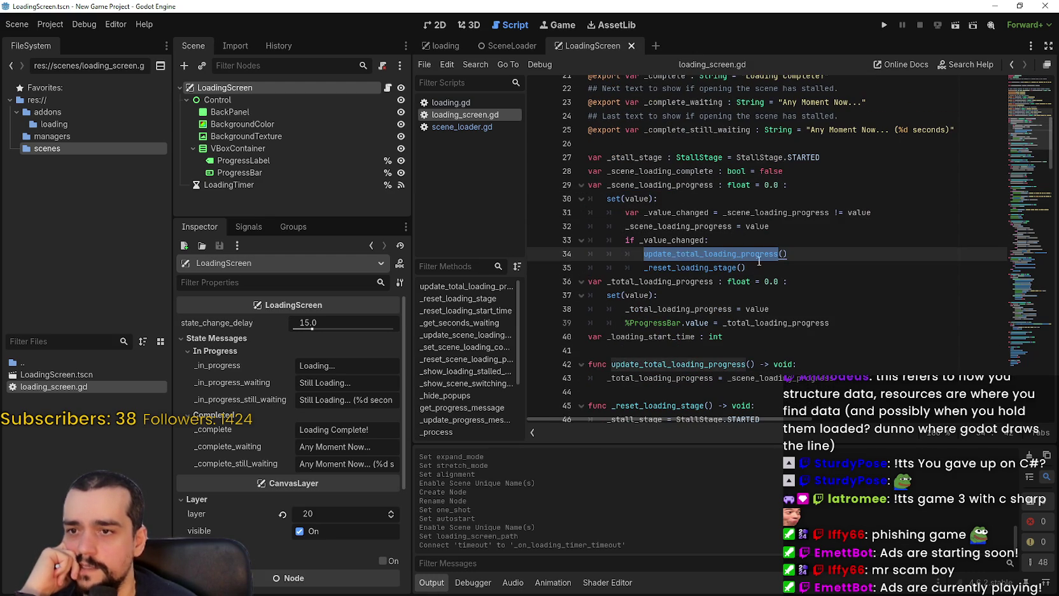
pyautogui.doubleClick(693, 268)
pyautogui.rightClick(683, 274)
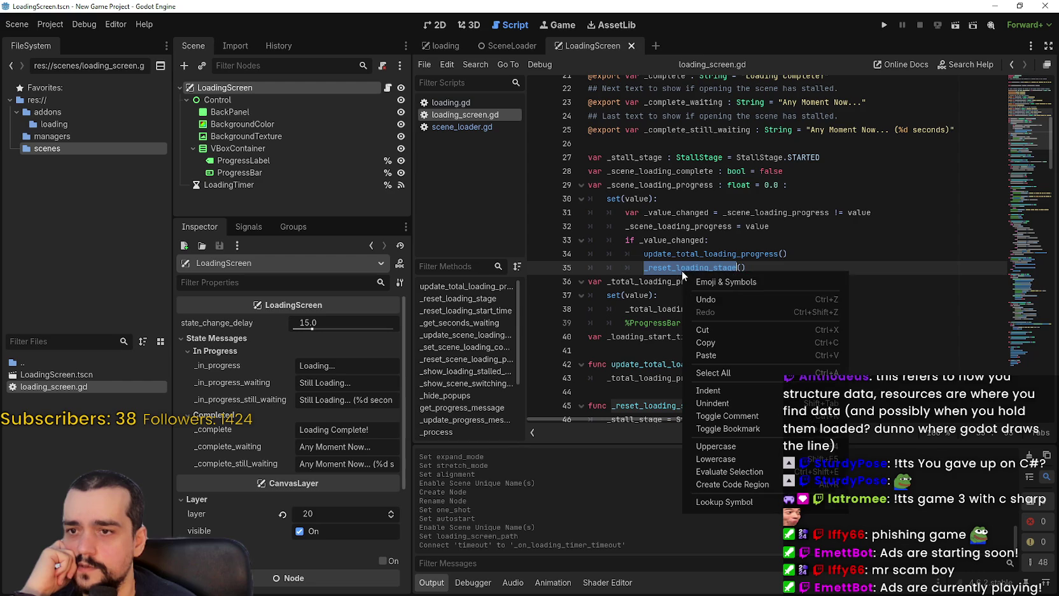
pyautogui.click(689, 287)
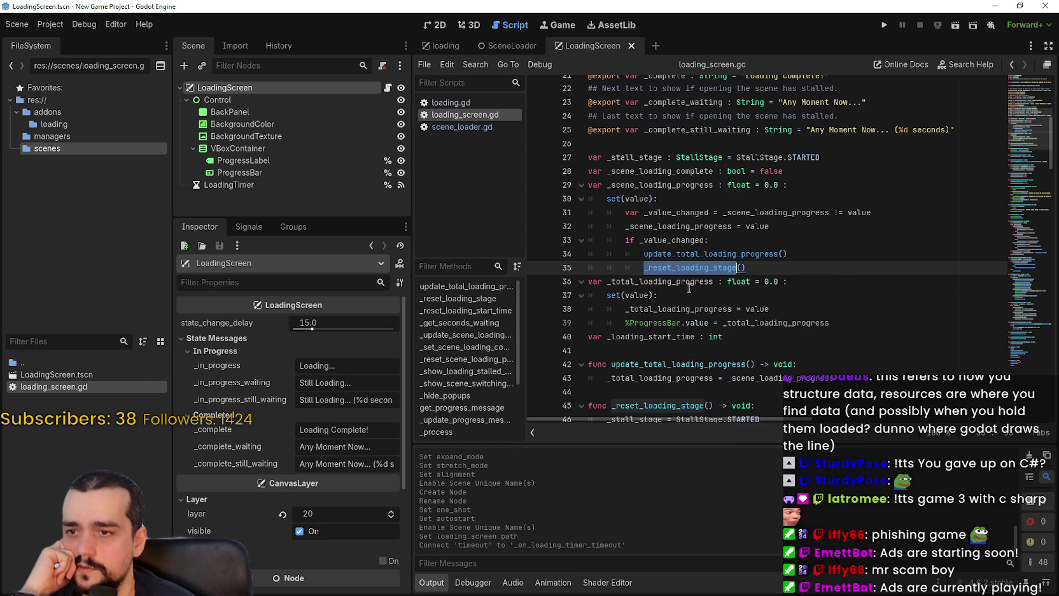
# - Read _reset_loading_stage's LoadingTimer start and continue down to the StalledMessage reference
pyautogui.scroll(-2, 688, 287)
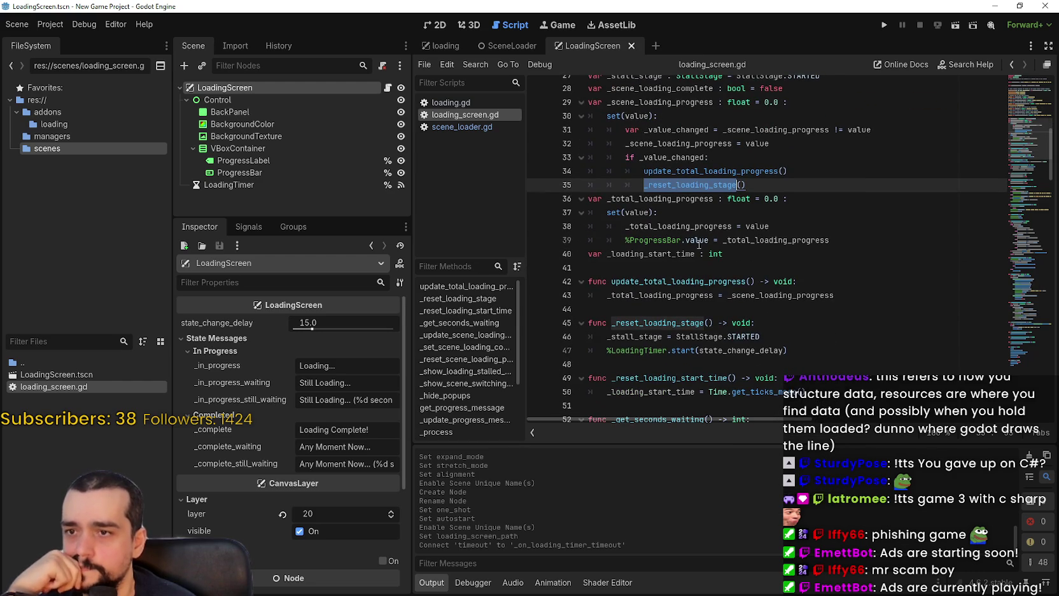
pyautogui.doubleClick(656, 323)
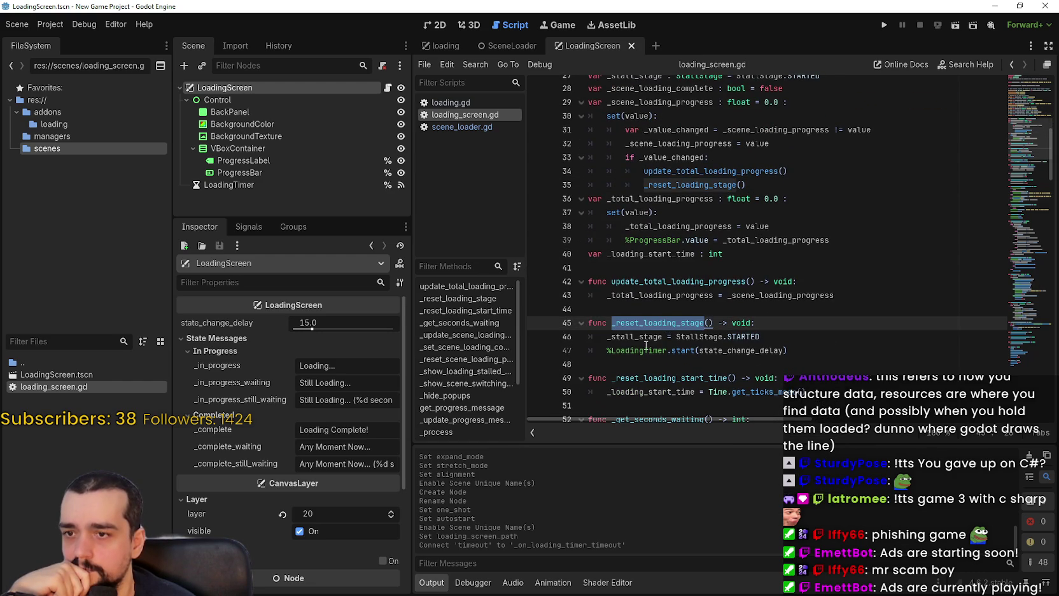
pyautogui.click(644, 348)
pyautogui.doubleClick(641, 350)
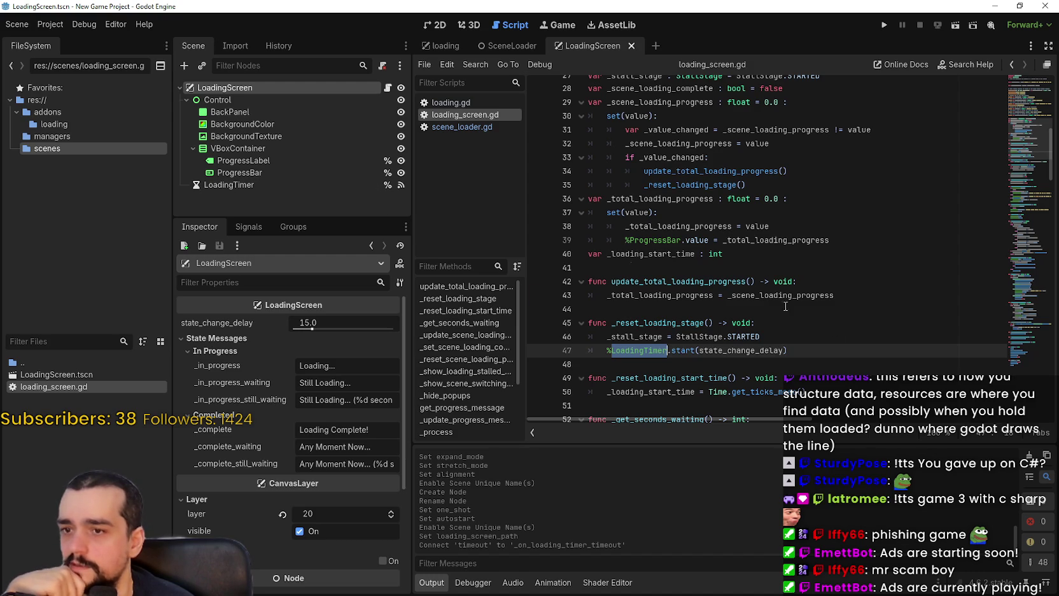
pyautogui.scroll(-3, 785, 306)
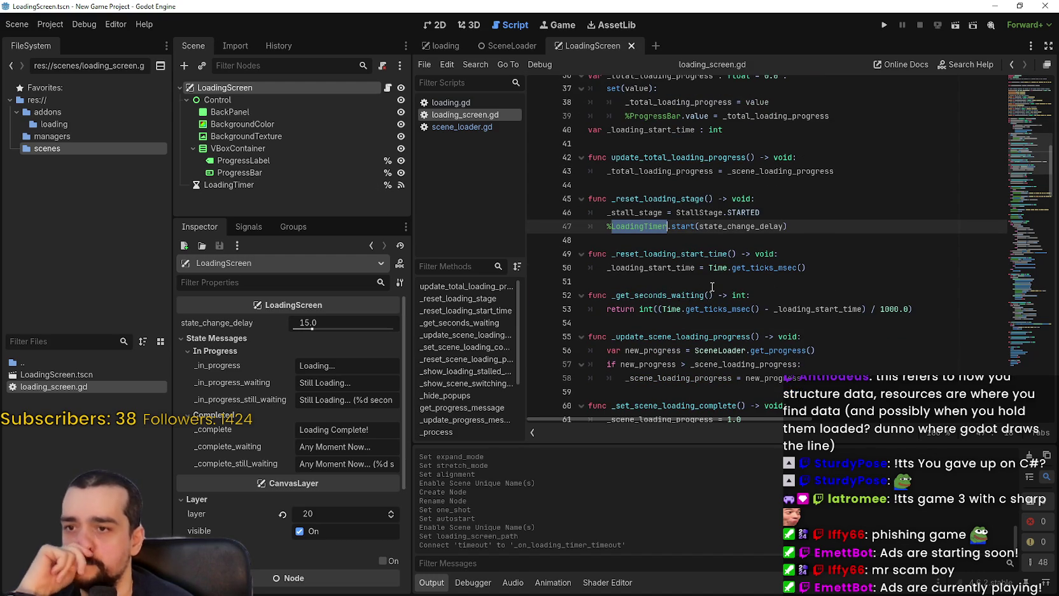
pyautogui.scroll(-3, 712, 285)
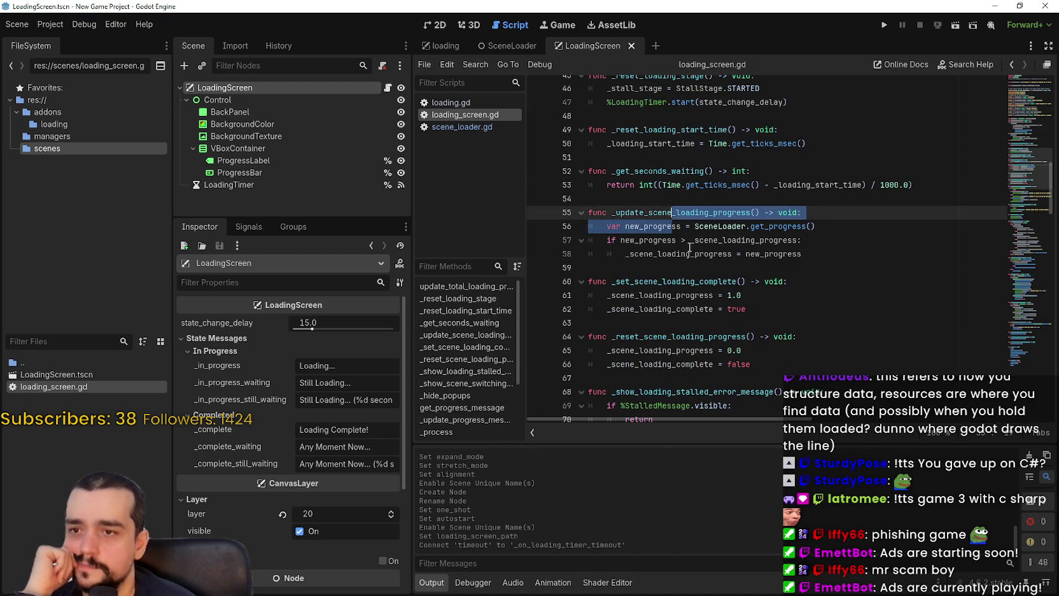
pyautogui.click(690, 253)
pyautogui.scroll(-2, 688, 285)
pyautogui.scroll(-2, 636, 269)
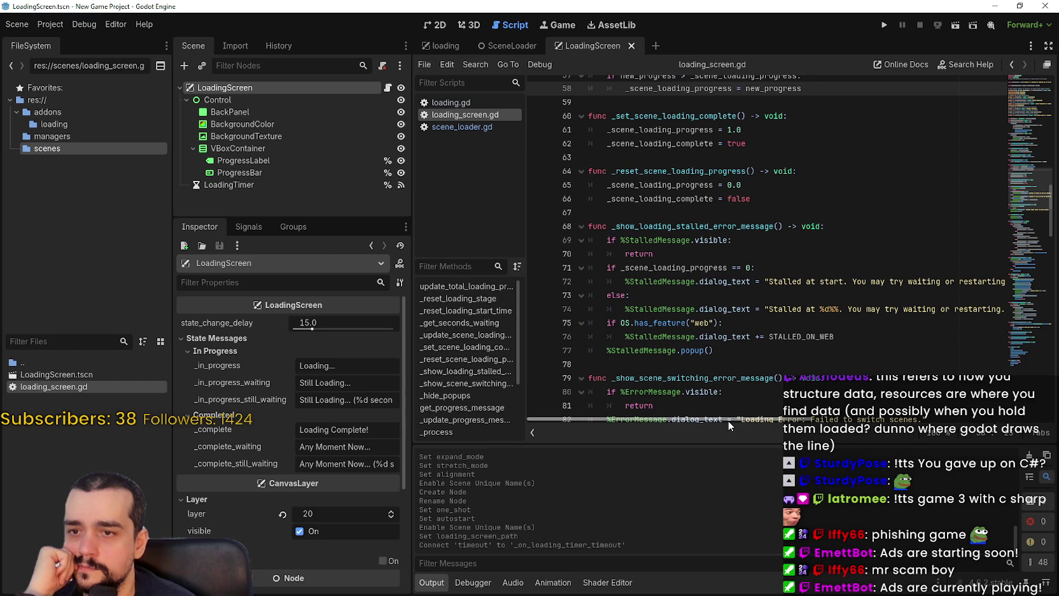
pyautogui.doubleClick(639, 241)
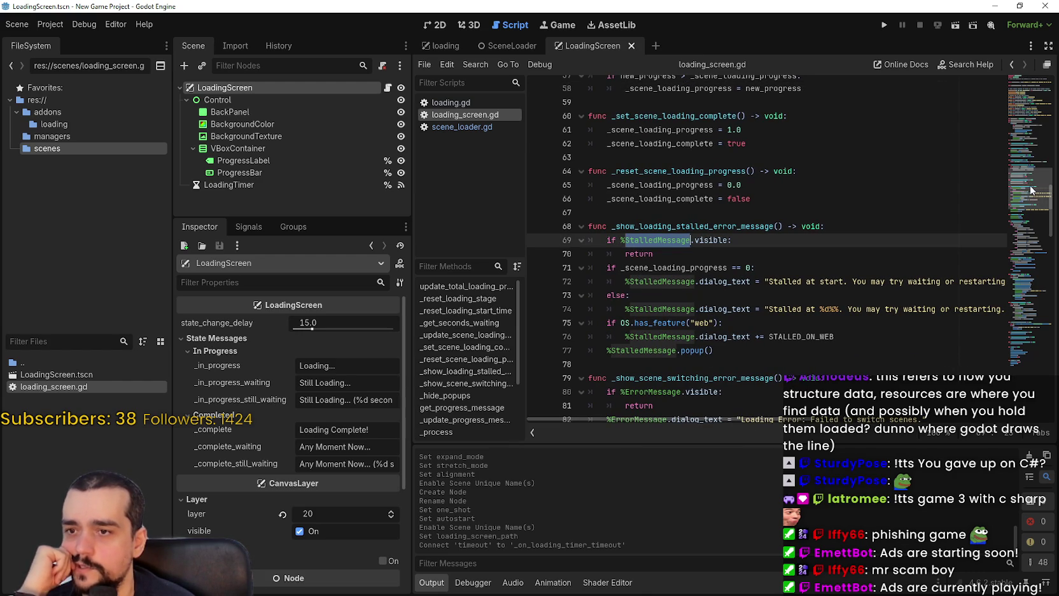
pyautogui.moveTo(1028, 190); pyautogui.dragTo(1030, 197)
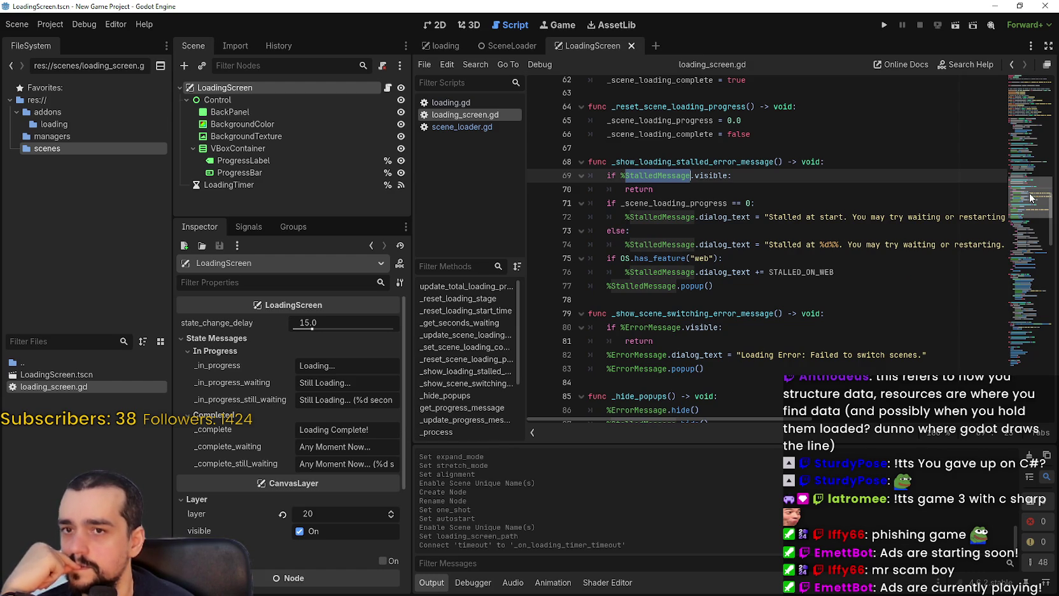
pyautogui.doubleClick(740, 163)
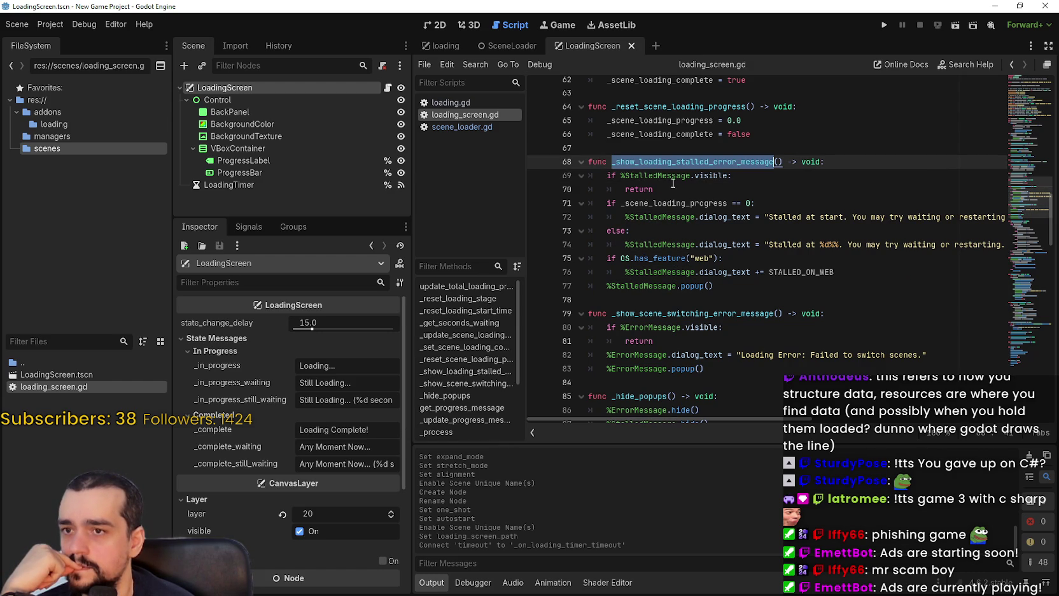
pyautogui.moveTo(671, 191); pyautogui.dragTo(589, 176)
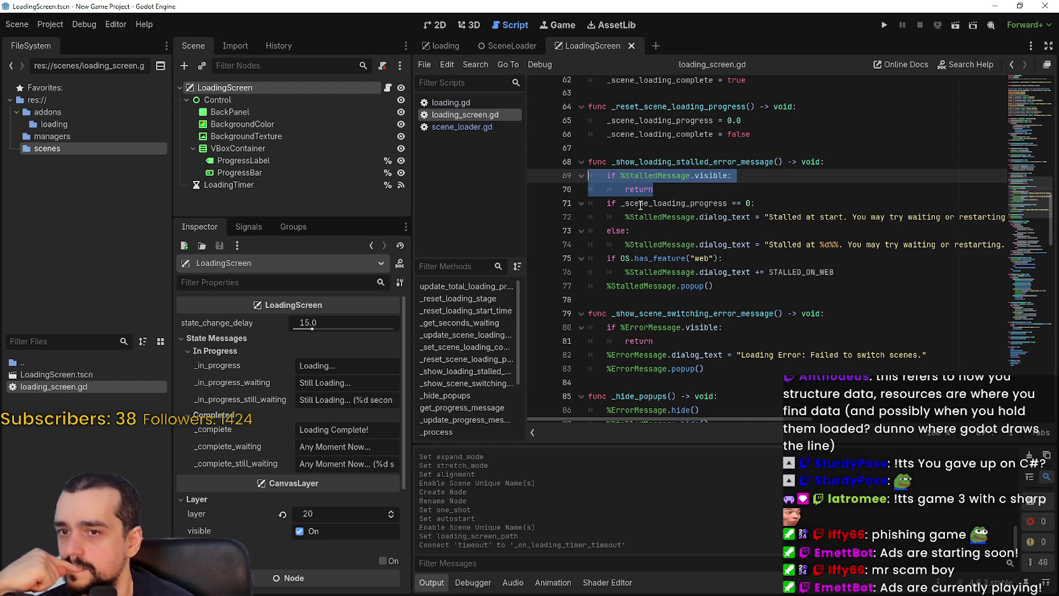
pyautogui.moveTo(762, 421)
pyautogui.mouseDown()
pyautogui.moveTo(891, 421)
pyautogui.moveTo(662, 403)
pyautogui.mouseUp()
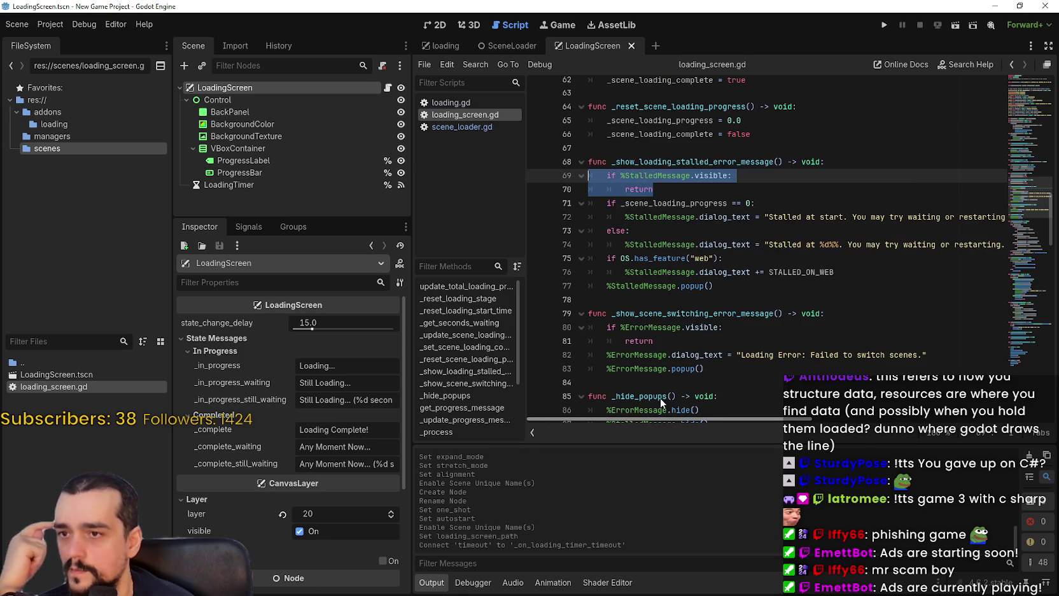
pyautogui.moveTo(763, 418)
pyautogui.mouseDown()
pyautogui.moveTo(920, 417)
pyautogui.moveTo(676, 404)
pyautogui.mouseUp()
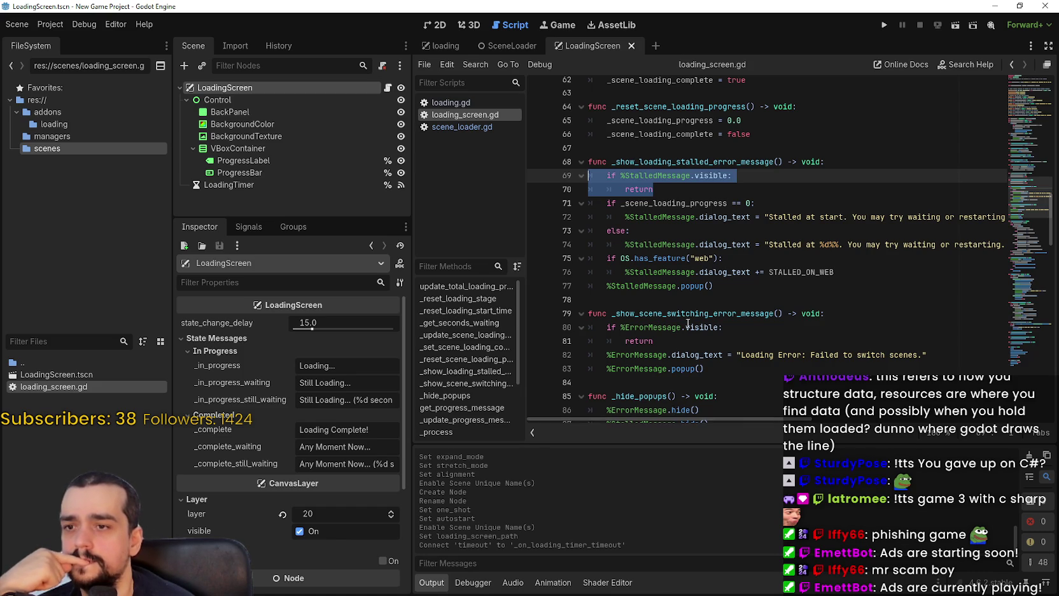
pyautogui.scroll(-2, 708, 308)
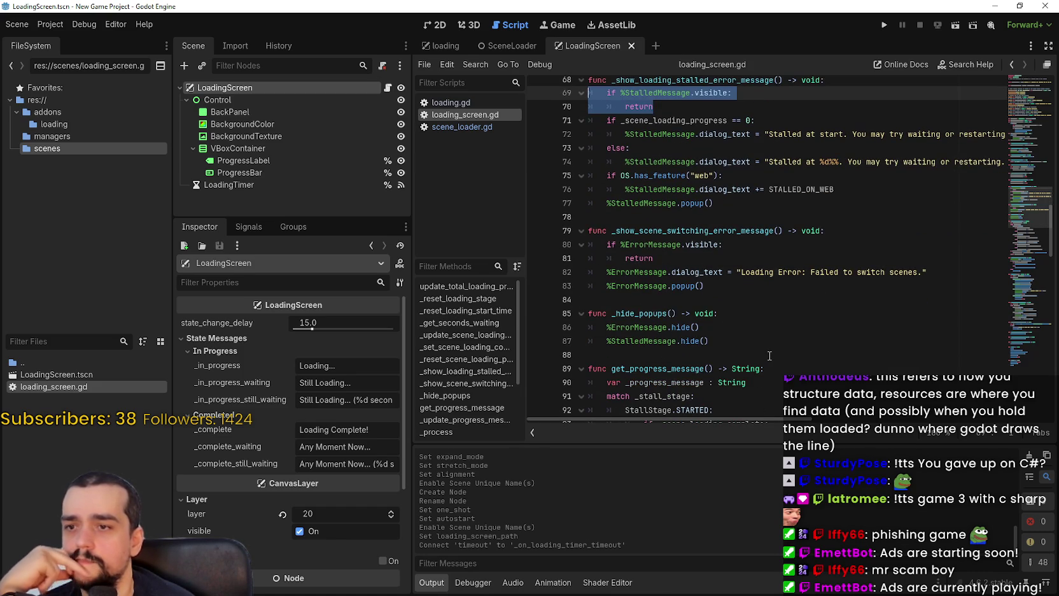
pyautogui.scroll(-4, 764, 344)
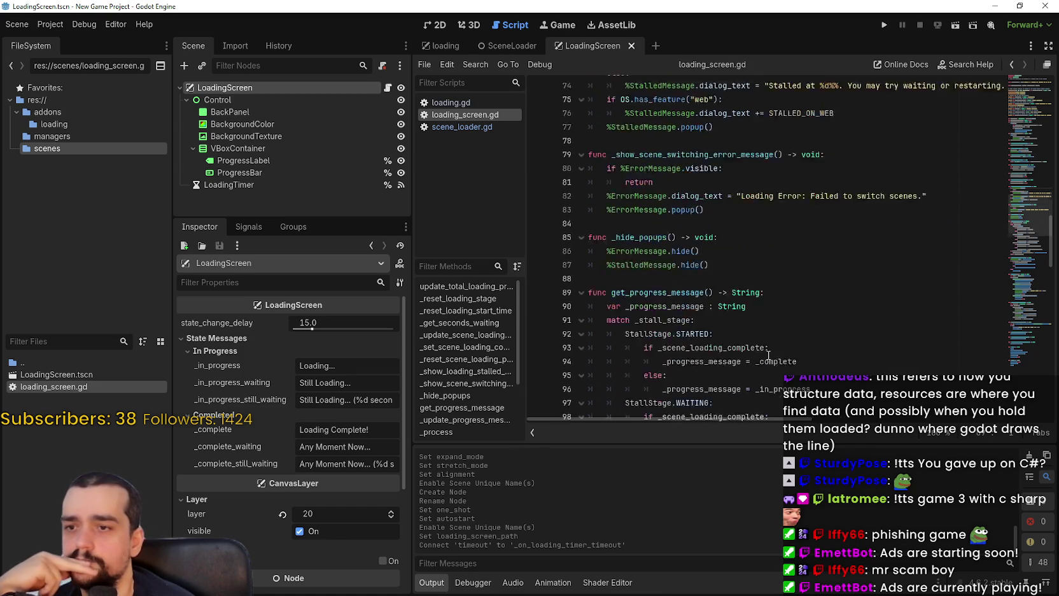
pyautogui.scroll(5, 706, 255)
pyautogui.scroll(-10, 706, 250)
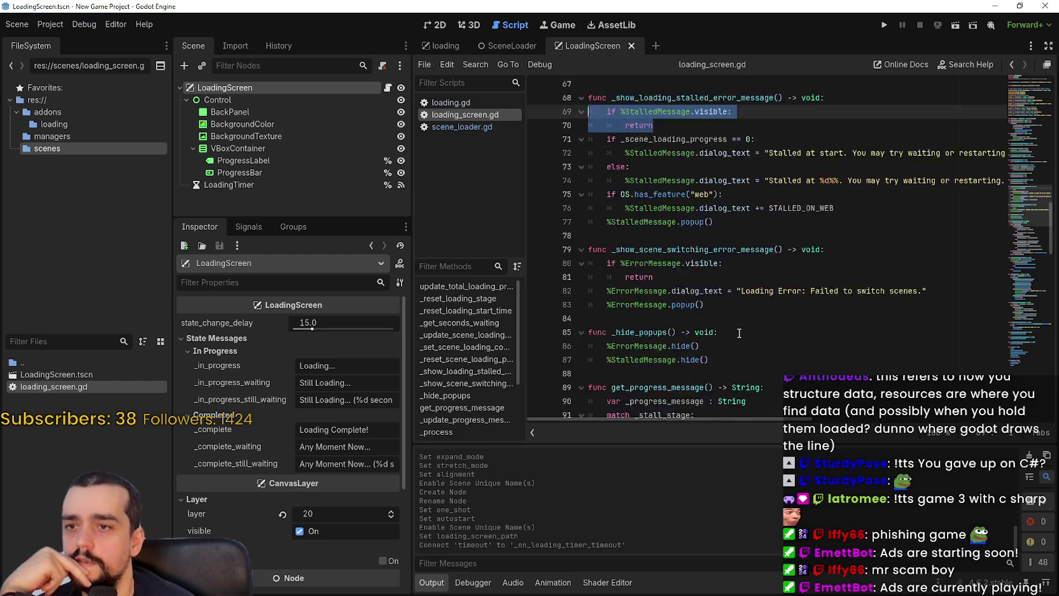
pyautogui.scroll(1, 700, 249)
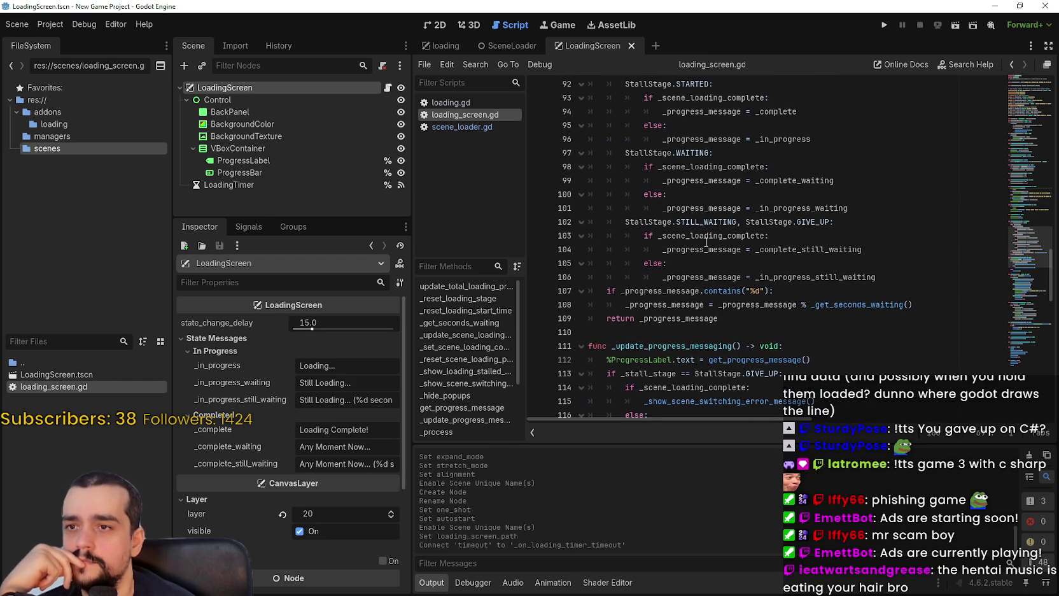
pyautogui.doubleClick(713, 167)
pyautogui.scroll(-2, 732, 261)
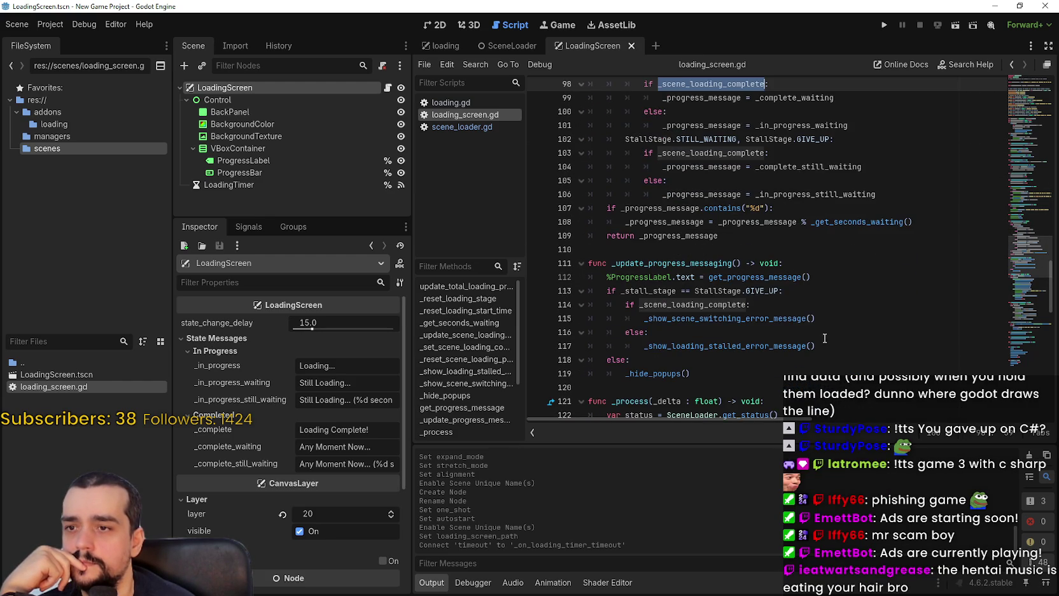
pyautogui.scroll(-1, 719, 261)
pyautogui.click(692, 250)
pyautogui.doubleClick(698, 263)
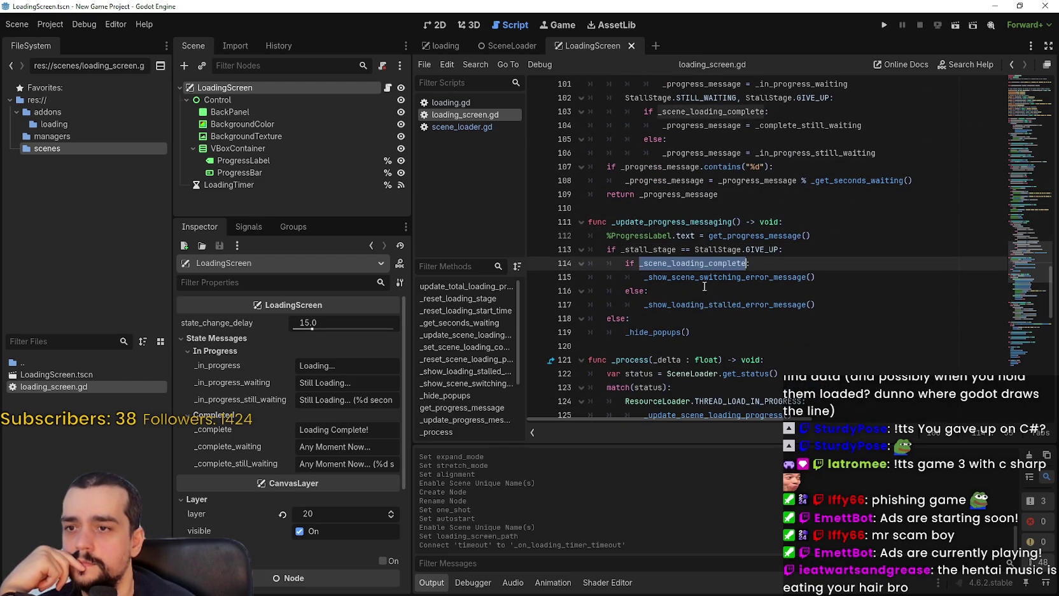
pyautogui.scroll(-6, 706, 274)
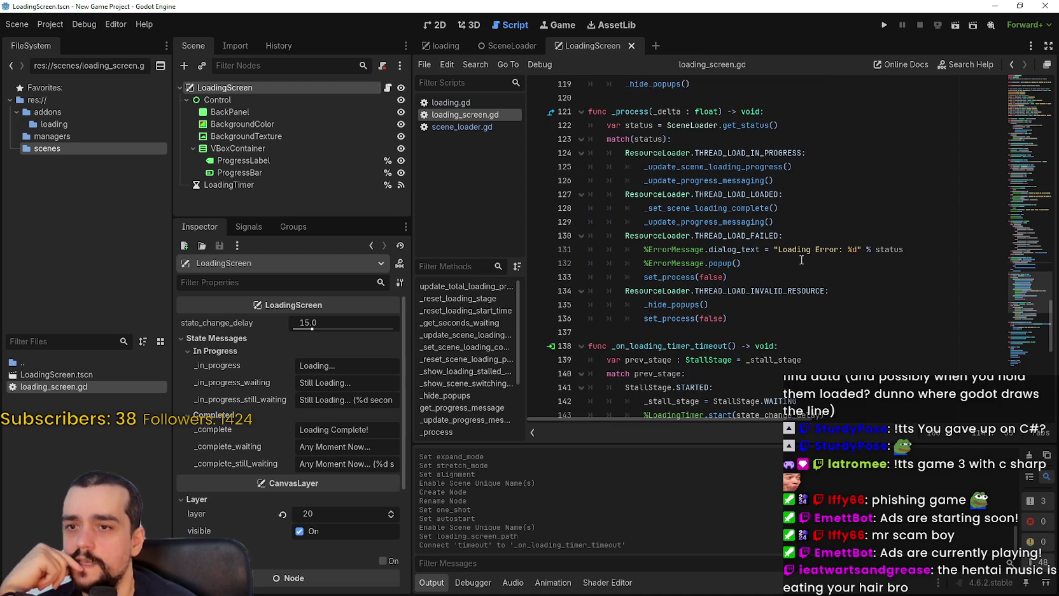
pyautogui.click(813, 258)
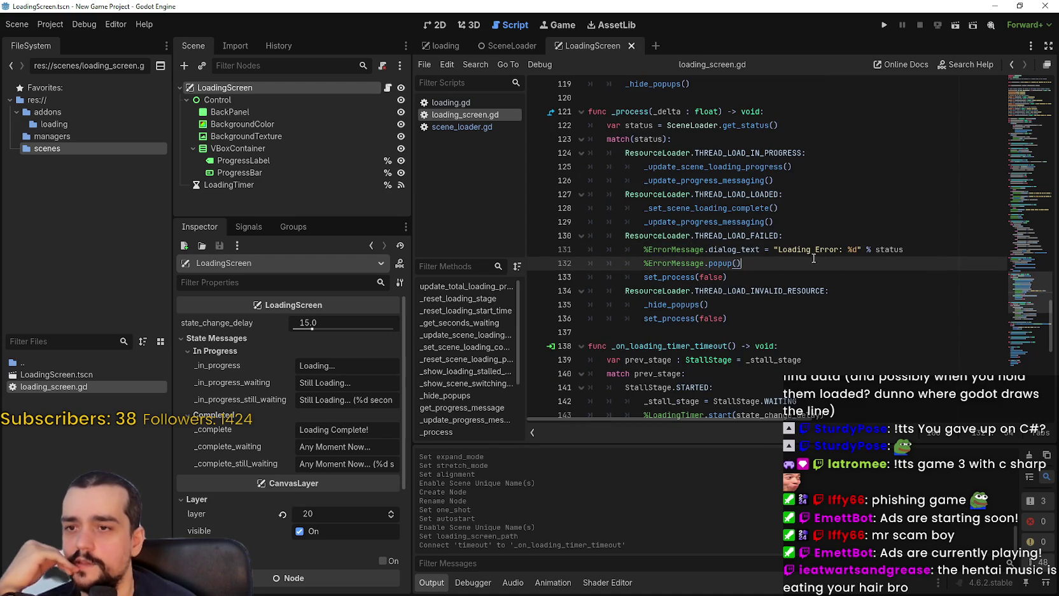
pyautogui.moveTo(1025, 291); pyautogui.dragTo(1029, 190)
pyautogui.moveTo(744, 219); pyautogui.dragTo(592, 218)
pyautogui.moveTo(655, 231); pyautogui.dragTo(537, 217)
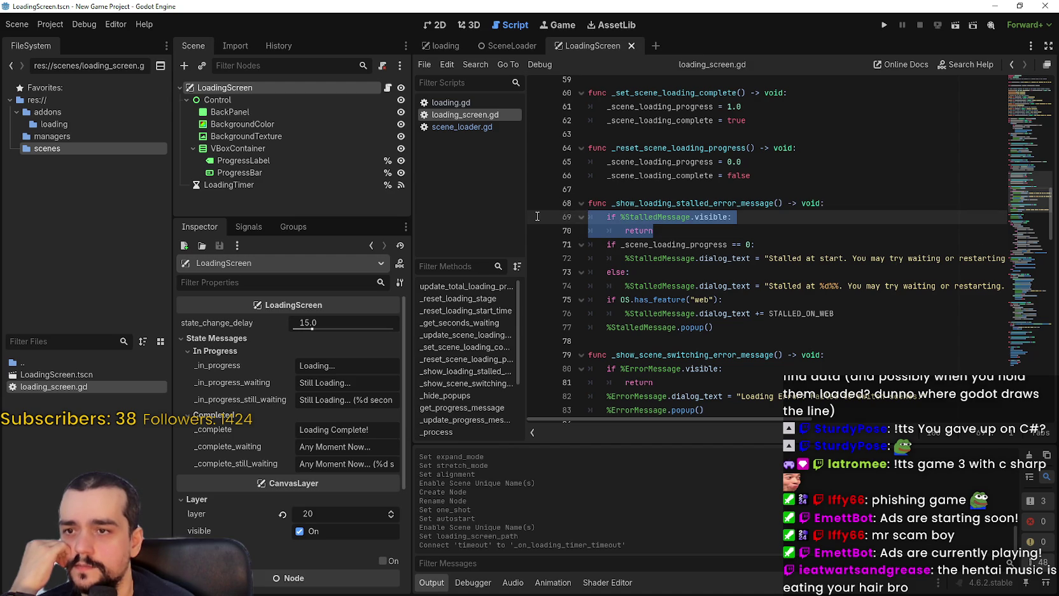
pyautogui.doubleClick(673, 203)
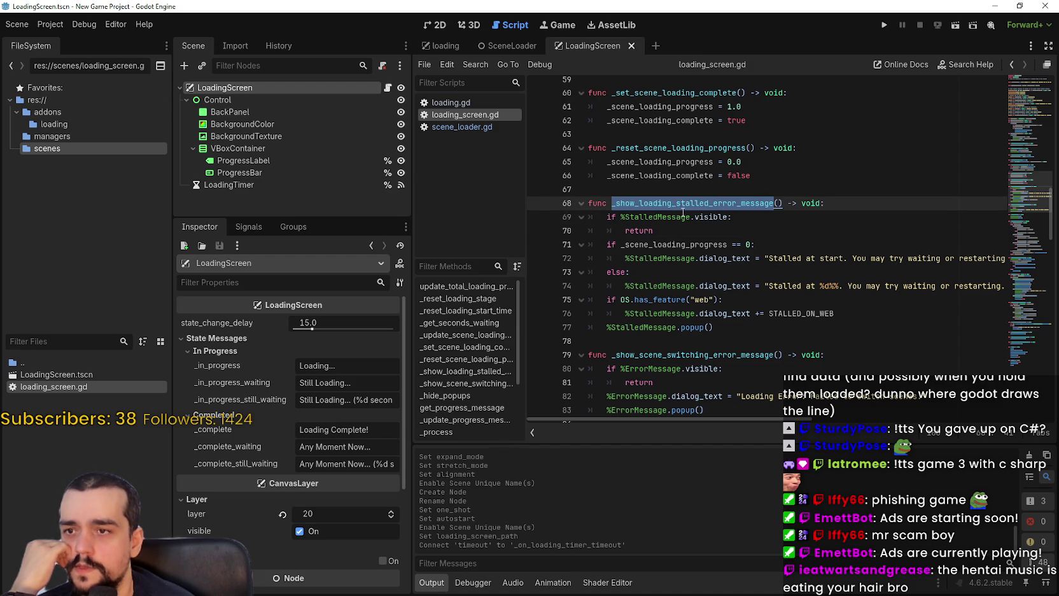
pyautogui.moveTo(654, 231); pyautogui.dragTo(596, 215)
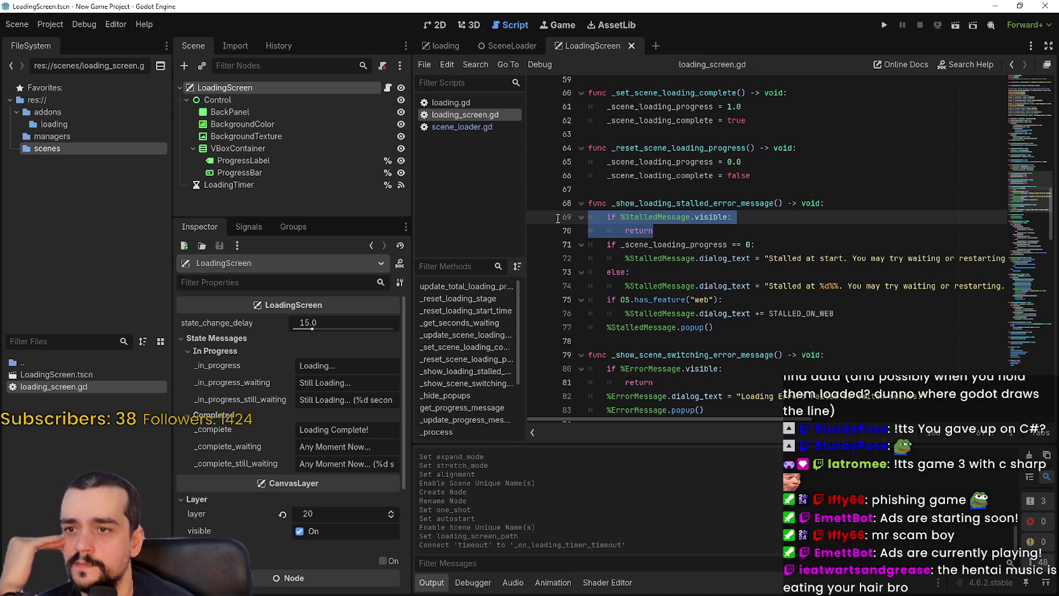
# - Delete the visibility check and begin a print call labelled 'Stalled Loading Screen Message: ' below line 70
pyautogui.press('Delete')
pyautogui.press('Delete')
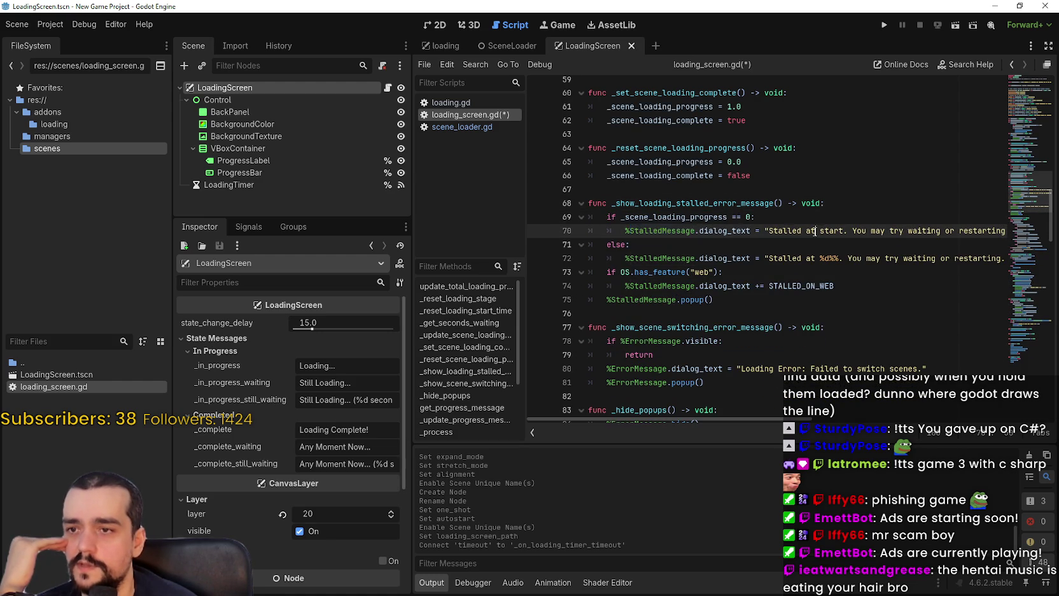
pyautogui.moveTo(815, 231); pyautogui.dragTo(1005, 228)
pyautogui.click(1004, 230)
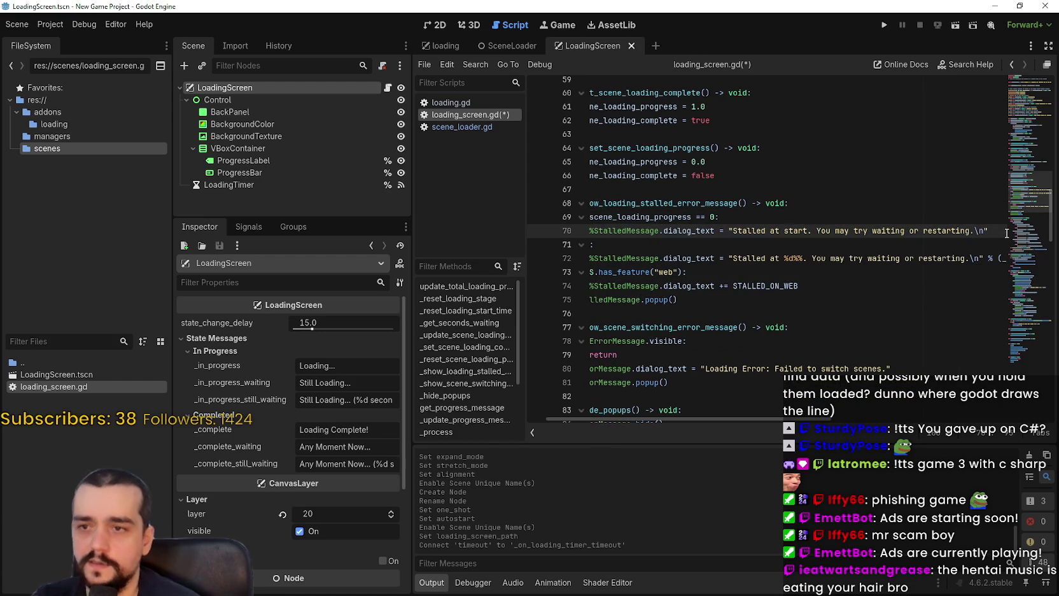
pyautogui.press('Return')
pyautogui.write('print("')
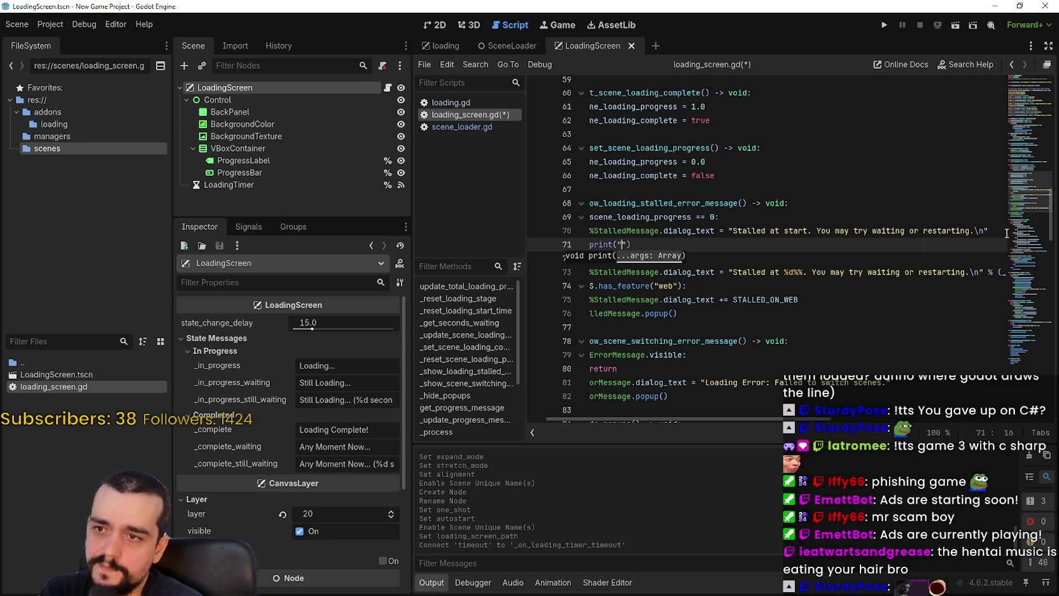
pyautogui.write('talledMessa')
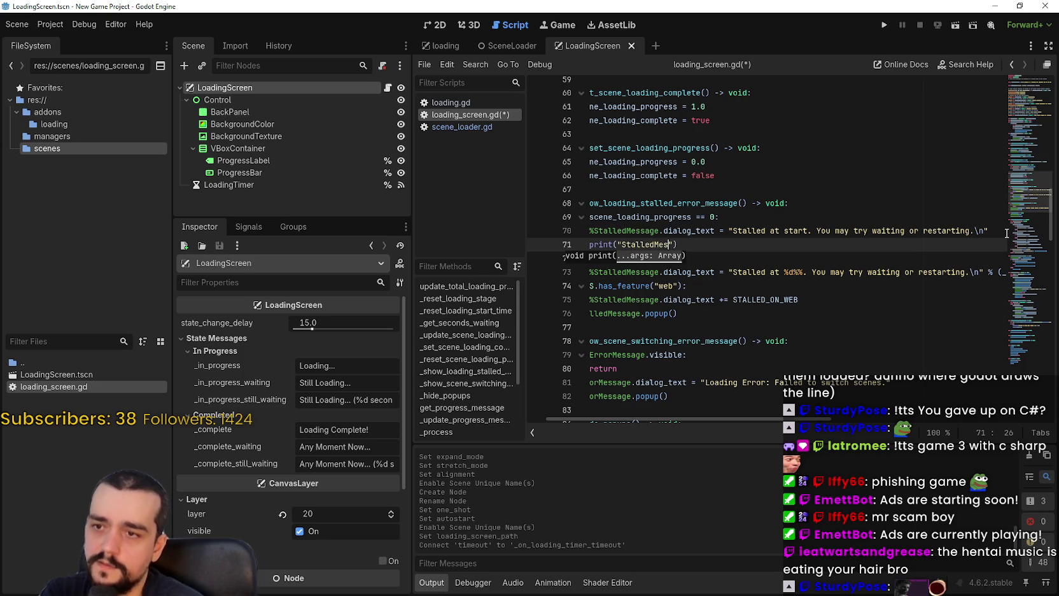
pyautogui.write('ge: ')
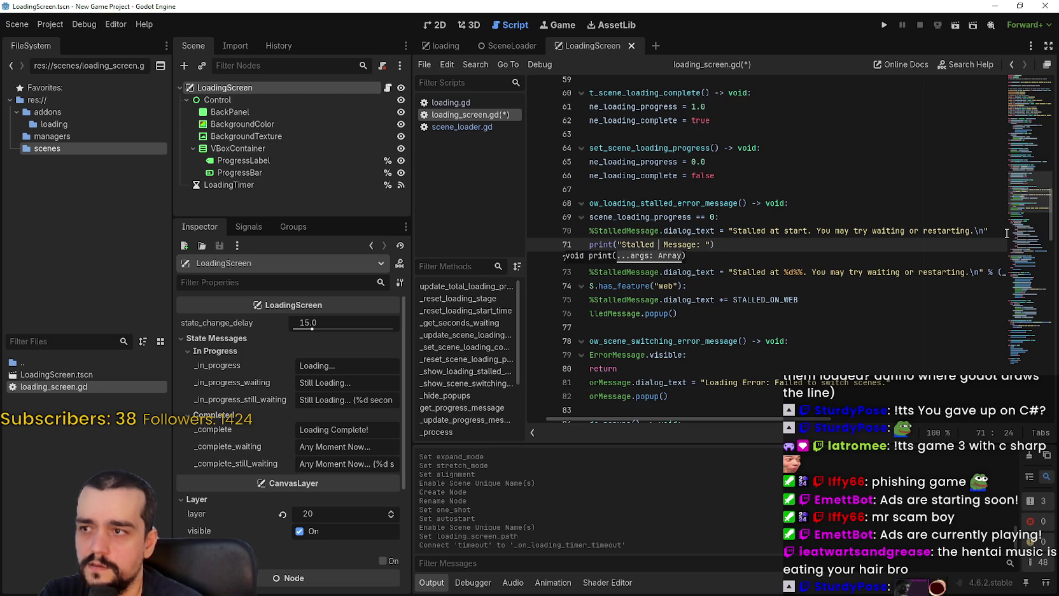
pyautogui.write(' L ')
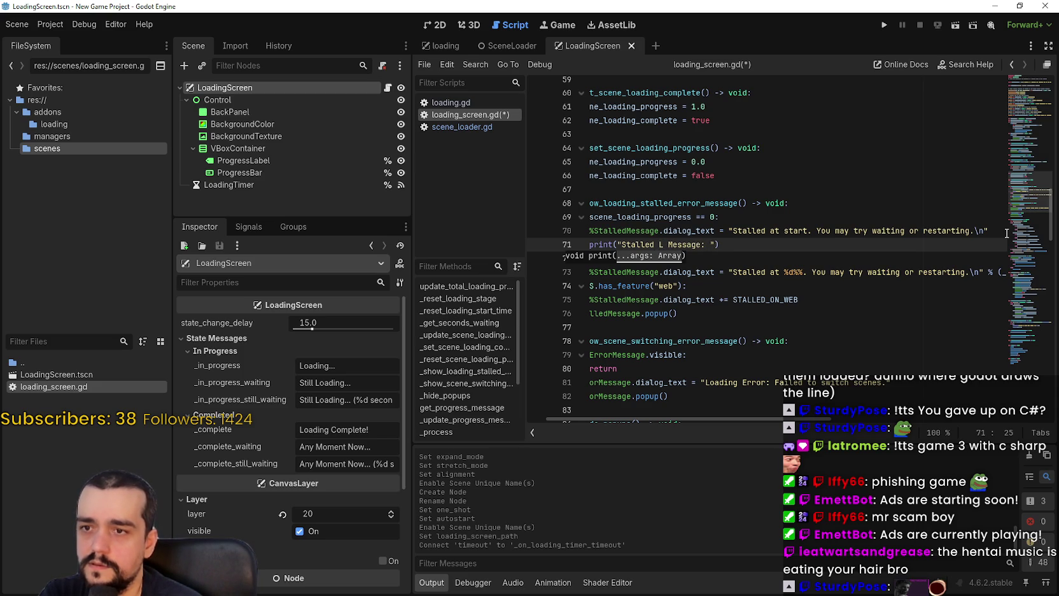
pyautogui.write('oading S')
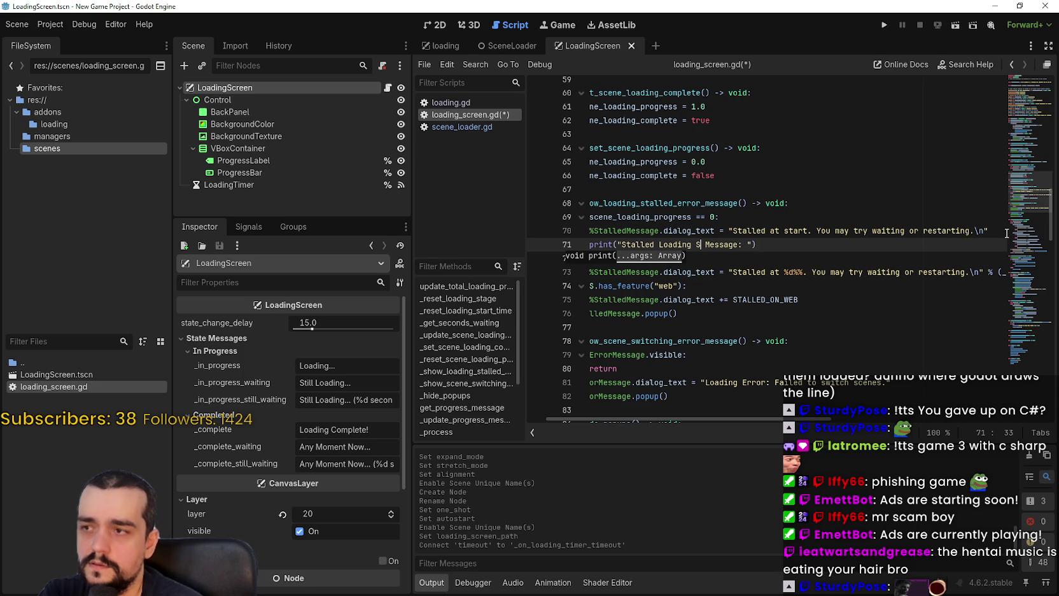
pyautogui.write('creen')
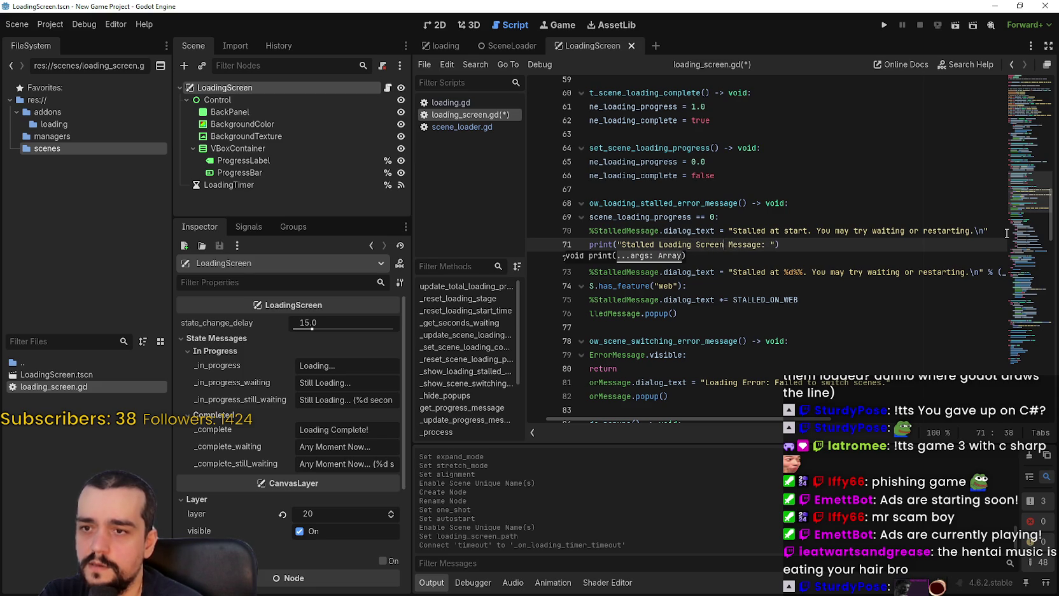
pyautogui.click(775, 244)
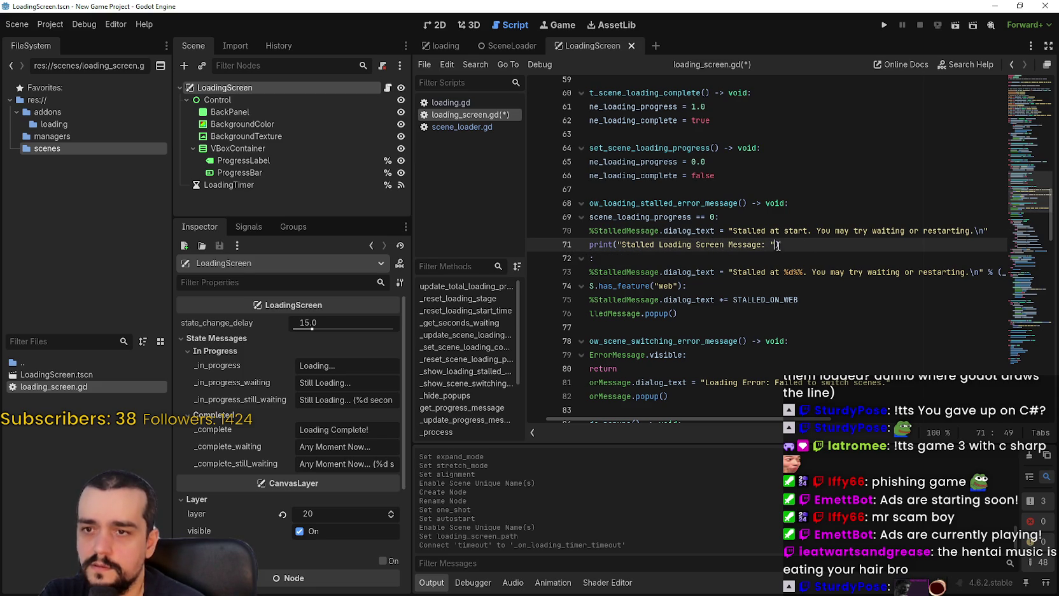
pyautogui.write(',')
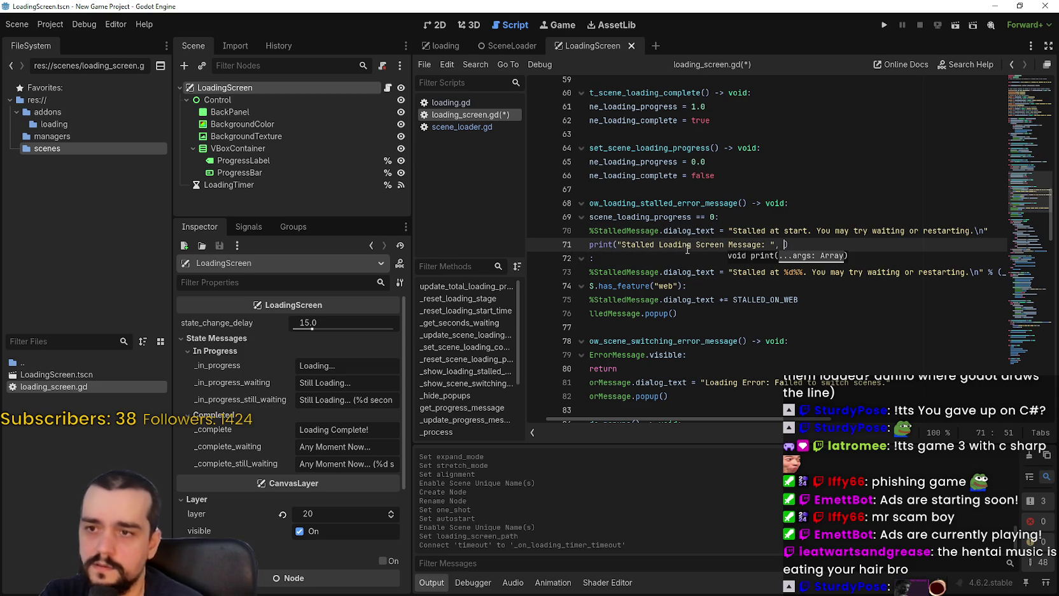
# - Copy the 'Stalled at start' message string into the print call as its second argument
pyautogui.click(702, 233)
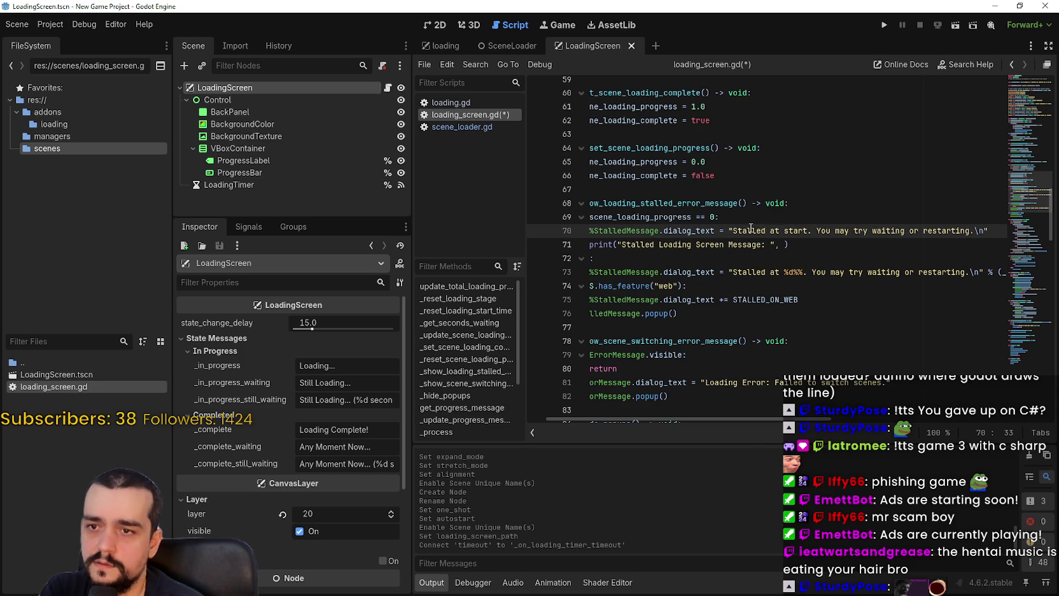
pyautogui.moveTo(729, 232); pyautogui.dragTo(996, 230)
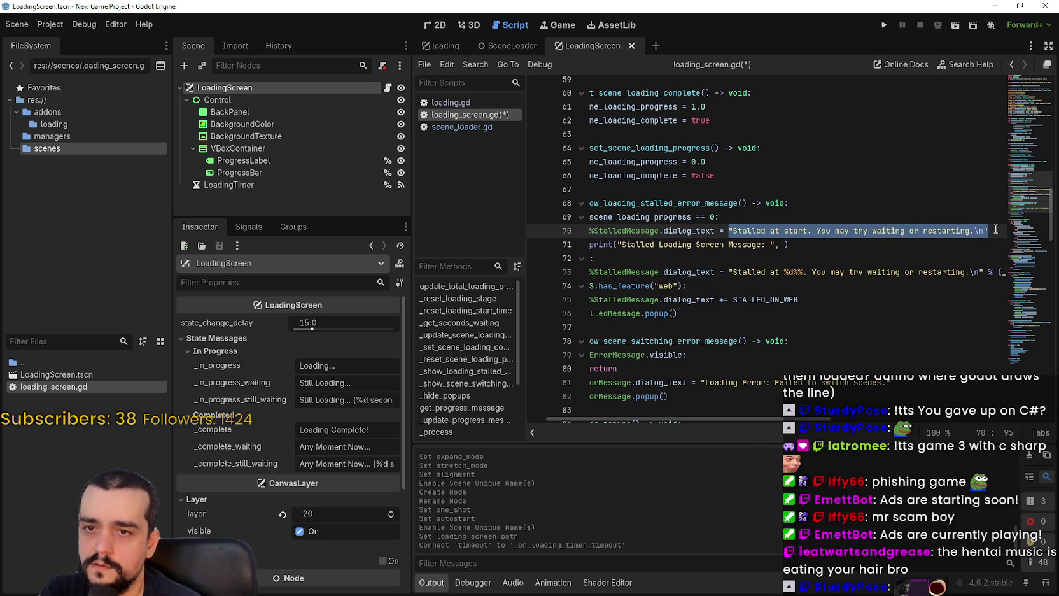
pyautogui.hotkey('ctrl', 'c')
pyautogui.click(784, 245)
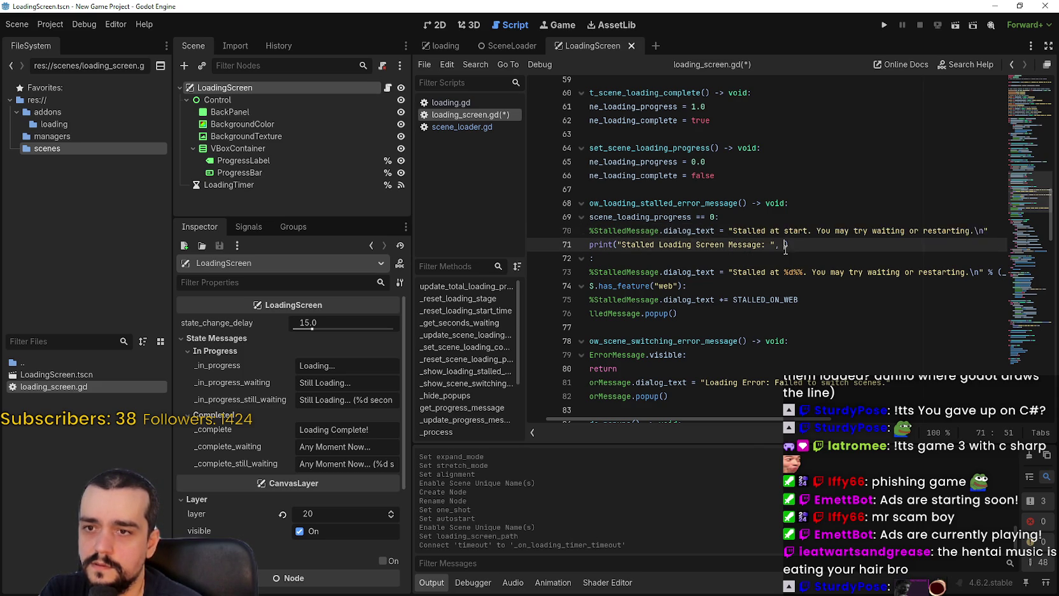
pyautogui.hotkey('ctrl', 'v')
pyautogui.moveTo(992, 244)
pyautogui.mouseDown()
pyautogui.moveTo(625, 244)
pyautogui.moveTo(816, 272)
pyautogui.moveTo(1006, 271)
pyautogui.moveTo(983, 272)
pyautogui.mouseUp()
# - Add a print of the in-progress percentage stall message in the else branch
pyautogui.press('End')
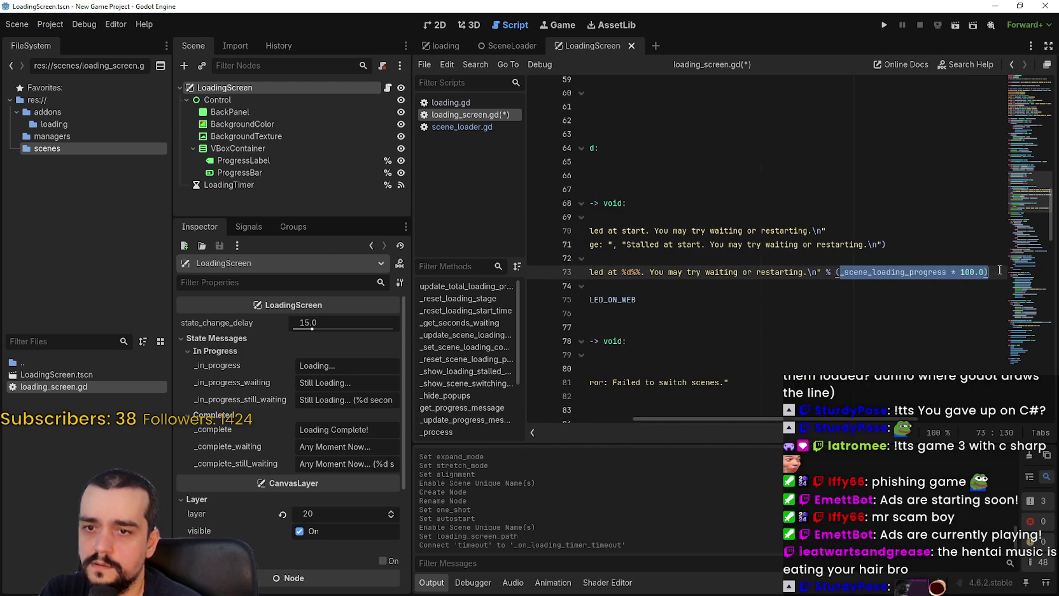
pyautogui.press('Return')
pyautogui.hotkey('ctrl', 'v')
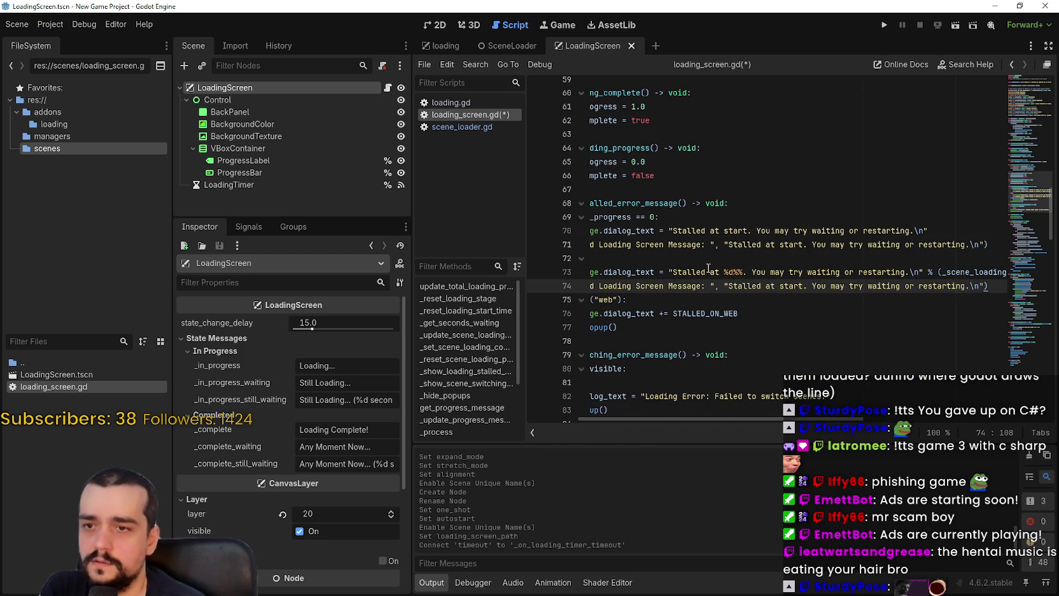
pyautogui.moveTo(670, 272); pyautogui.dragTo(1021, 269)
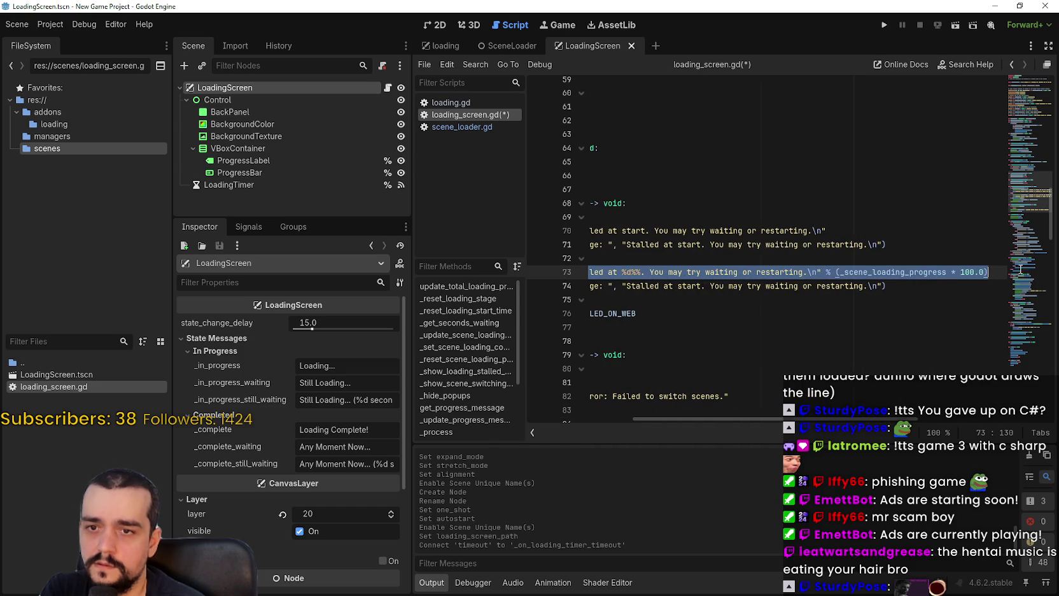
pyautogui.click(882, 285)
pyautogui.moveTo(881, 286)
pyautogui.mouseDown()
pyautogui.moveTo(589, 285)
pyautogui.moveTo(622, 286)
pyautogui.mouseUp()
pyautogui.hotkey('ctrl', 'v')
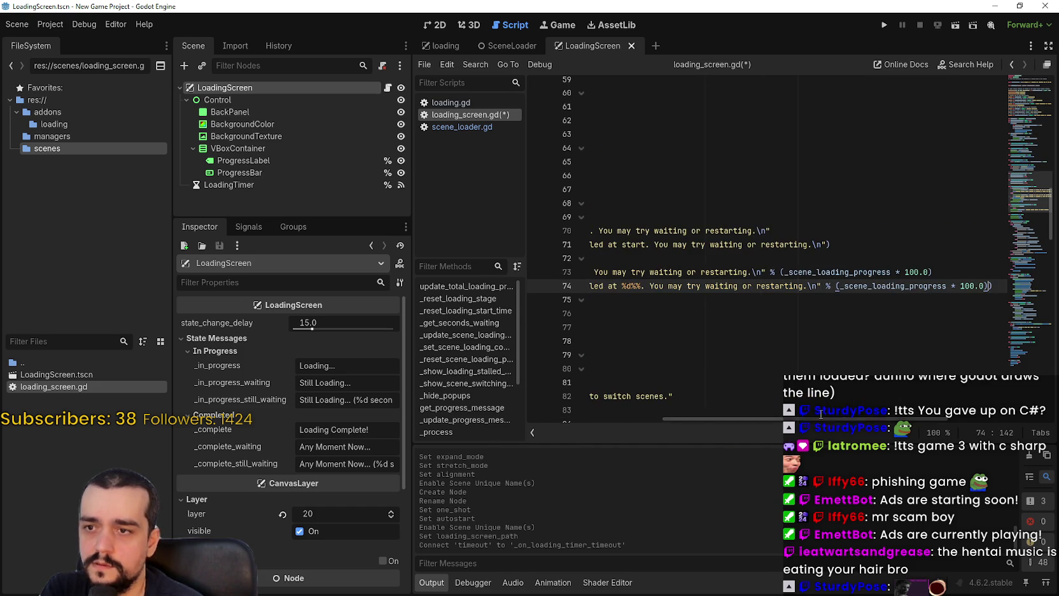
# - Delete the %StalledMessage.dialog_text lines from both the at-start and else branches
pyautogui.hscroll(-5, 674, 272)
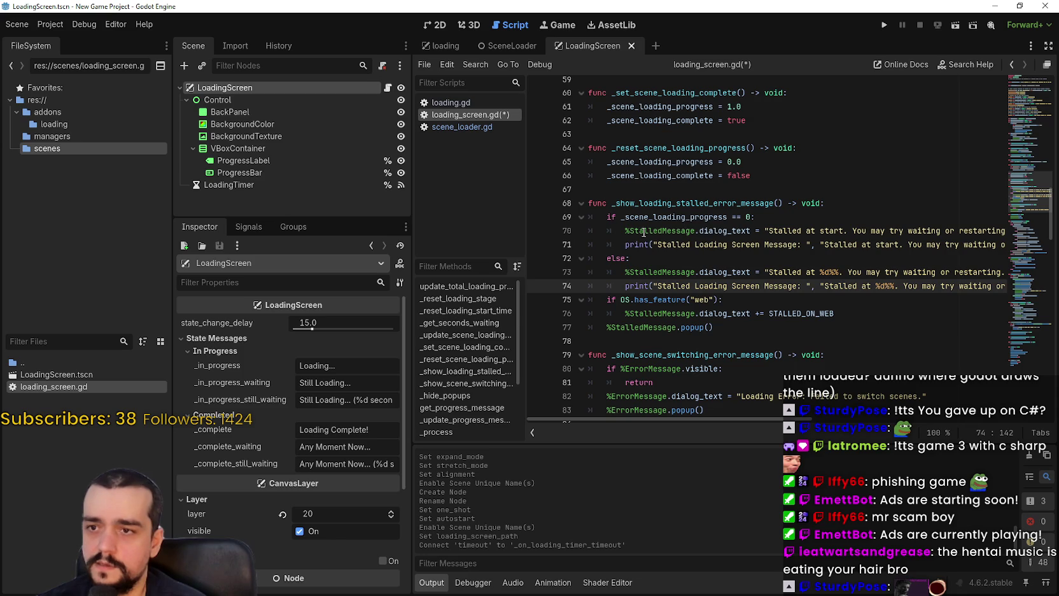
pyautogui.moveTo(625, 231); pyautogui.dragTo(1015, 241)
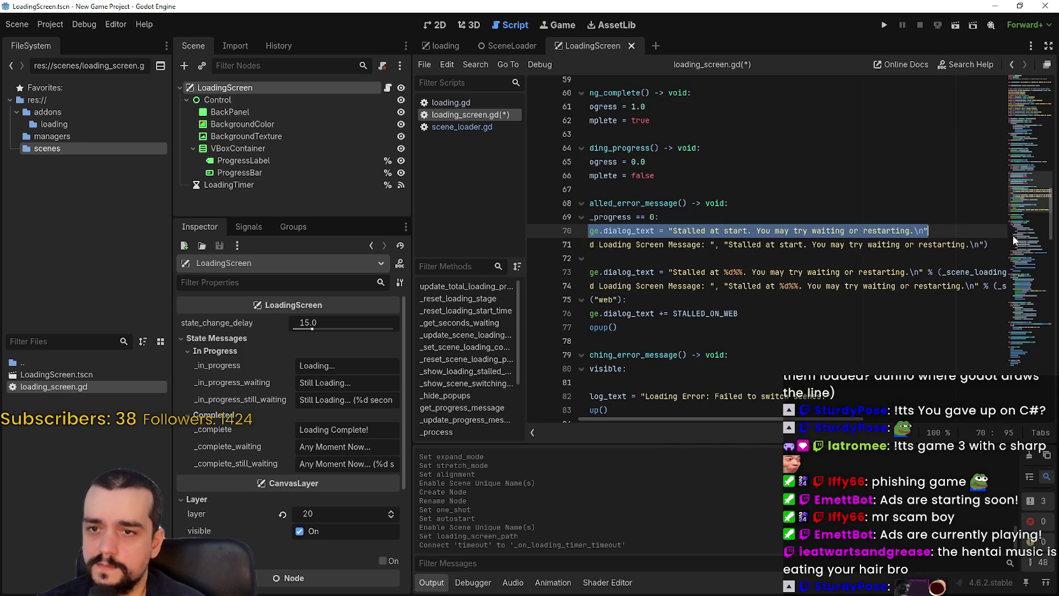
pyautogui.press('BackSpace')
pyautogui.press('BackSpace')
pyautogui.press('BackSpace')
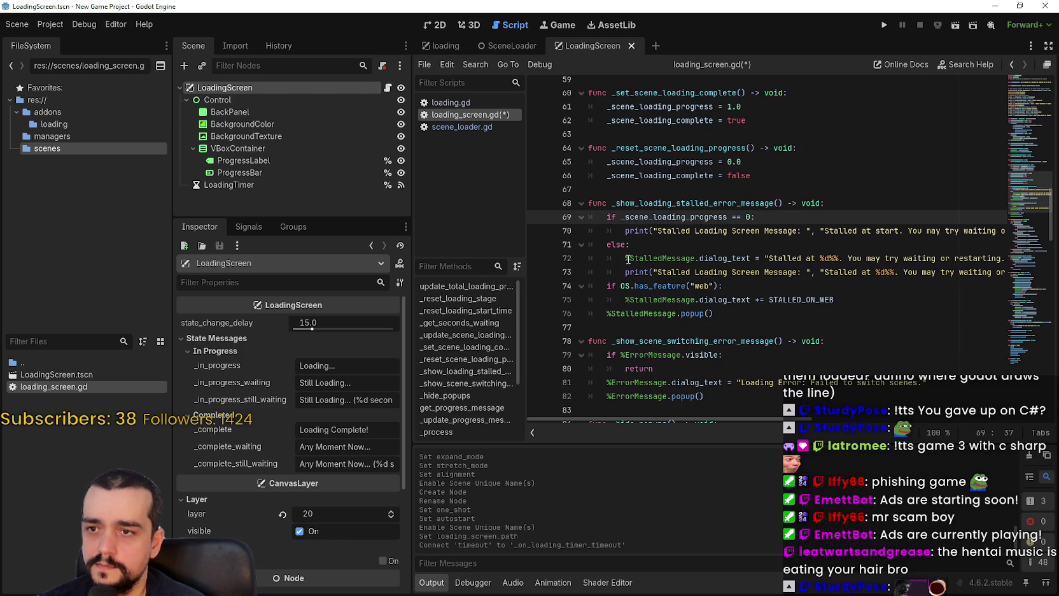
pyautogui.moveTo(625, 259); pyautogui.dragTo(1008, 261)
pyautogui.press('BackSpace')
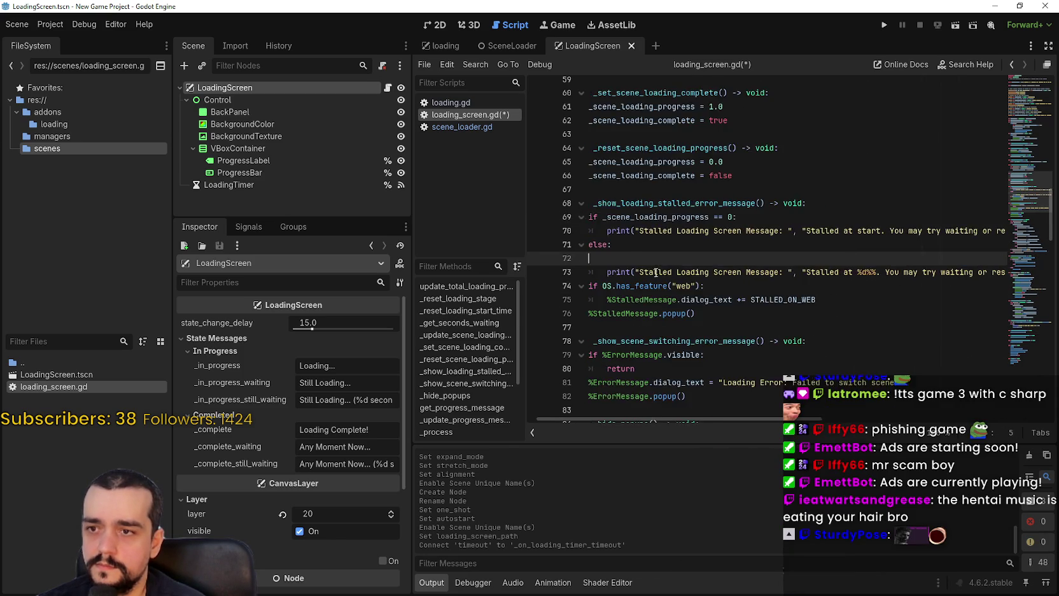
pyautogui.press('BackSpace')
# - Inspect the web branch's STALLED_ON_WEB dialog_text line and select the at-start print call
pyautogui.click(859, 273)
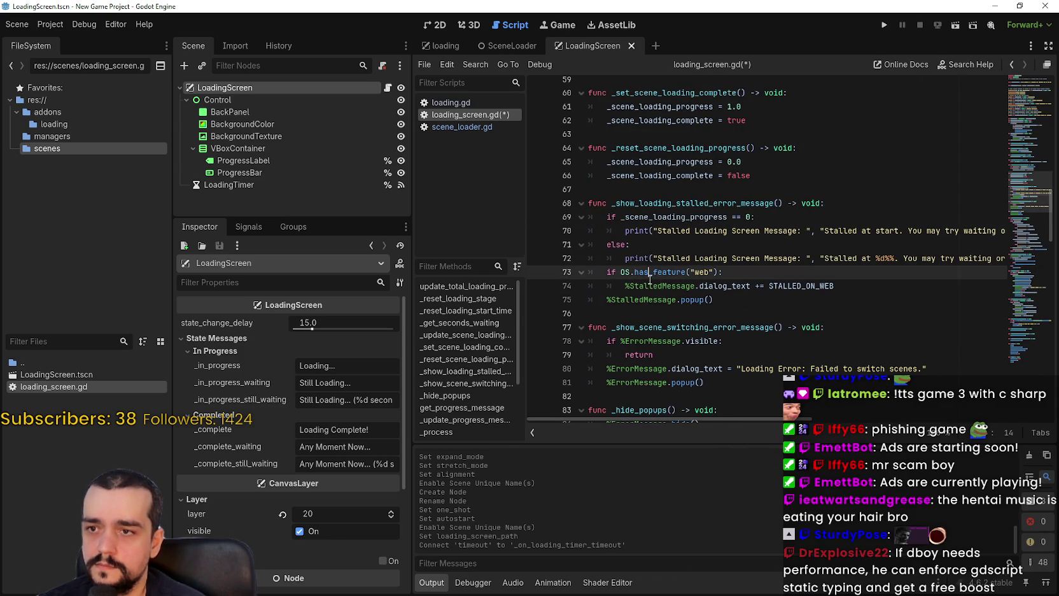
pyautogui.click(869, 287)
pyautogui.doubleClick(801, 285)
pyautogui.hotkey('ctrl', 'c')
pyautogui.click(726, 286)
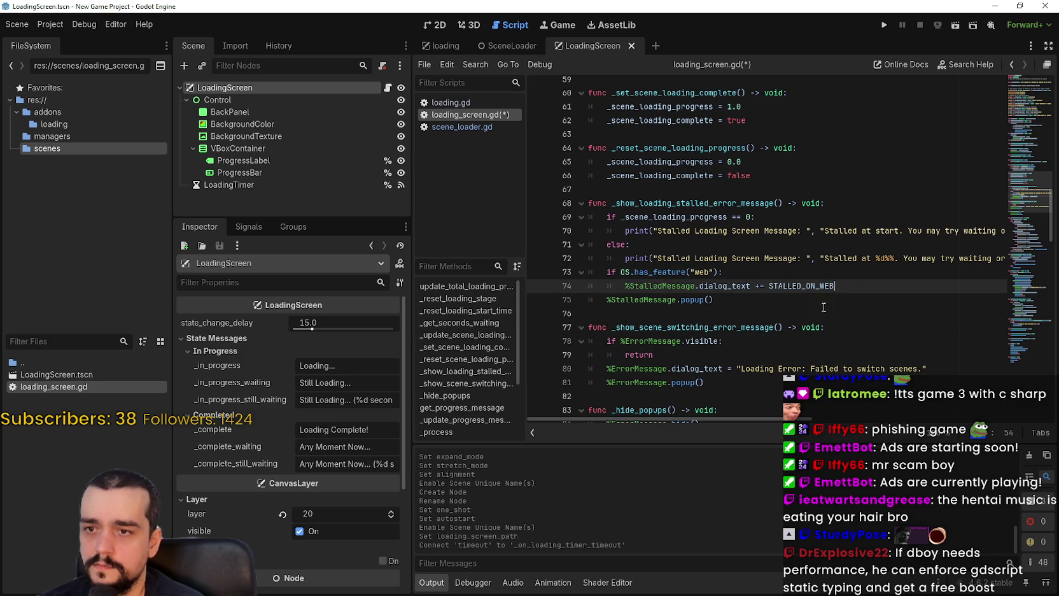
pyautogui.doubleClick(726, 286)
pyautogui.click(883, 285)
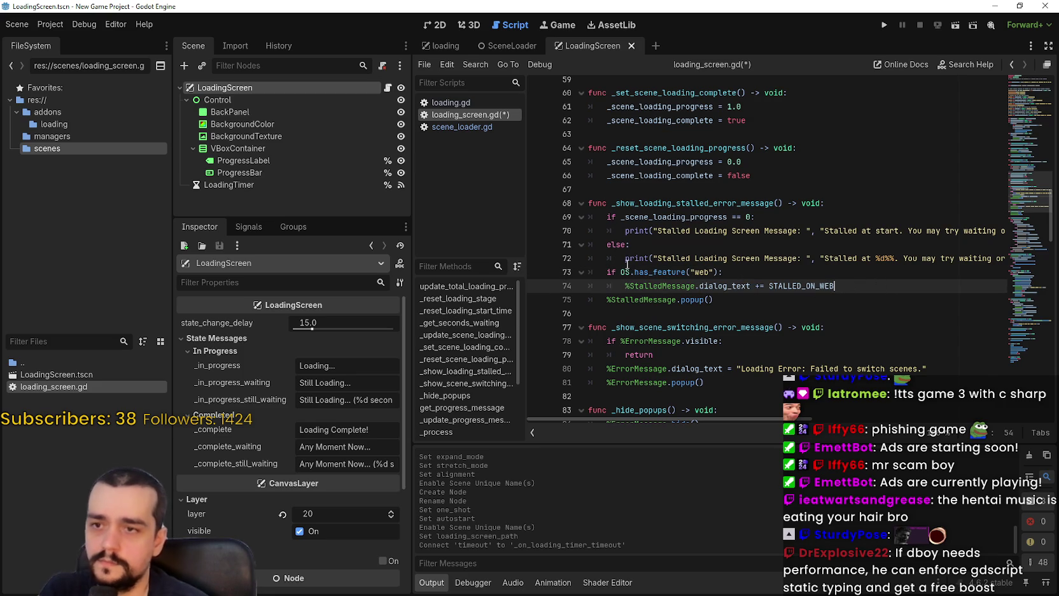
pyautogui.moveTo(625, 258); pyautogui.dragTo(784, 257)
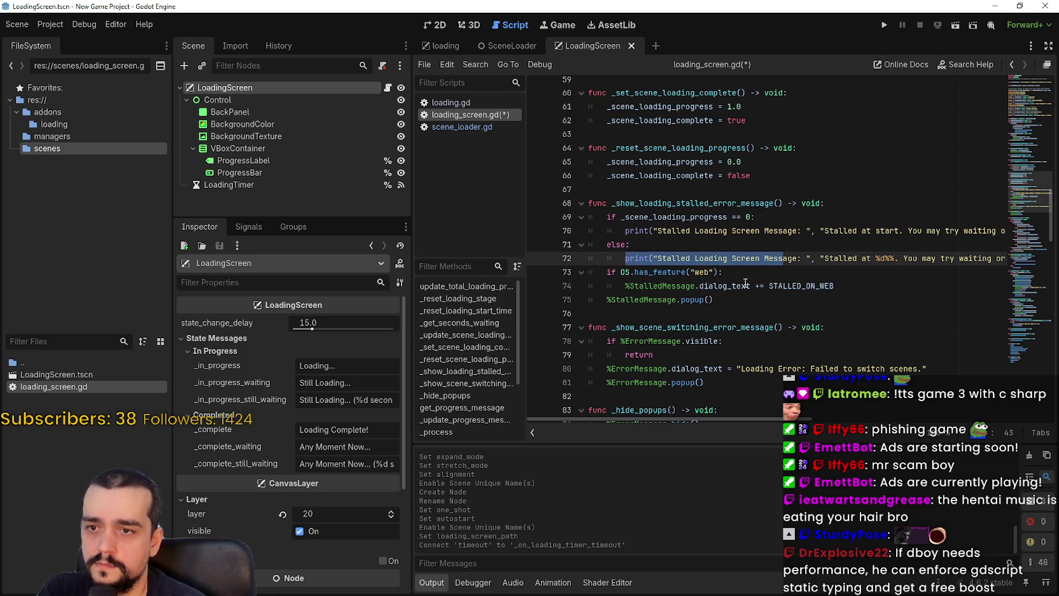
pyautogui.click(888, 291)
pyautogui.moveTo(625, 258)
pyautogui.mouseDown()
pyautogui.moveTo(1013, 259)
pyautogui.moveTo(695, 259)
pyautogui.mouseUp()
pyautogui.moveTo(827, 231); pyautogui.dragTo(627, 234)
# - Paste the print call under the web line and relabel it 'Stalled Loading Screen Message WEB'
pyautogui.click(847, 286)
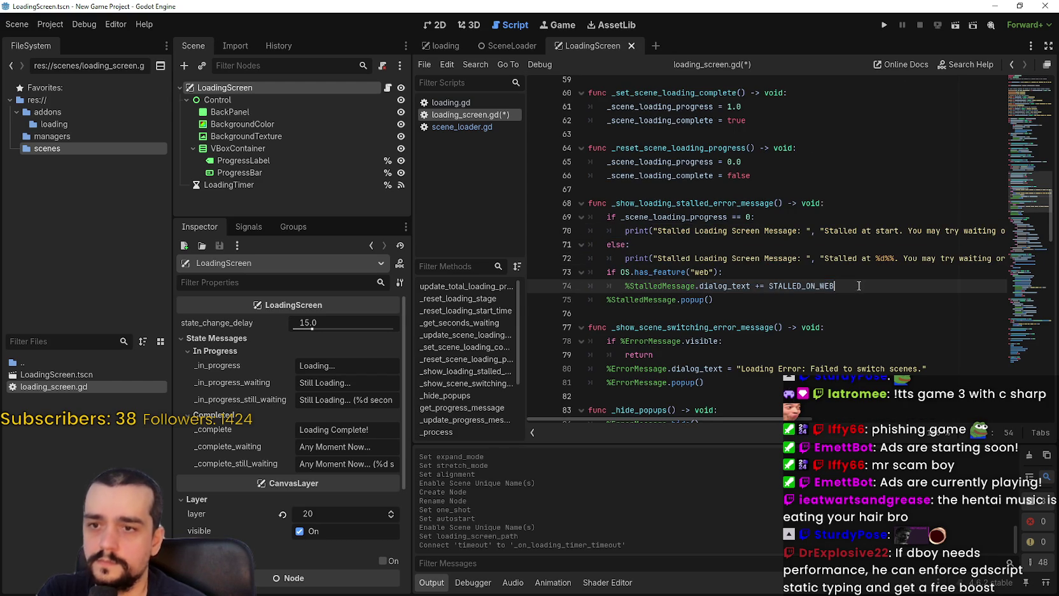
pyautogui.press('Return')
pyautogui.hotkey('ctrl', 'v')
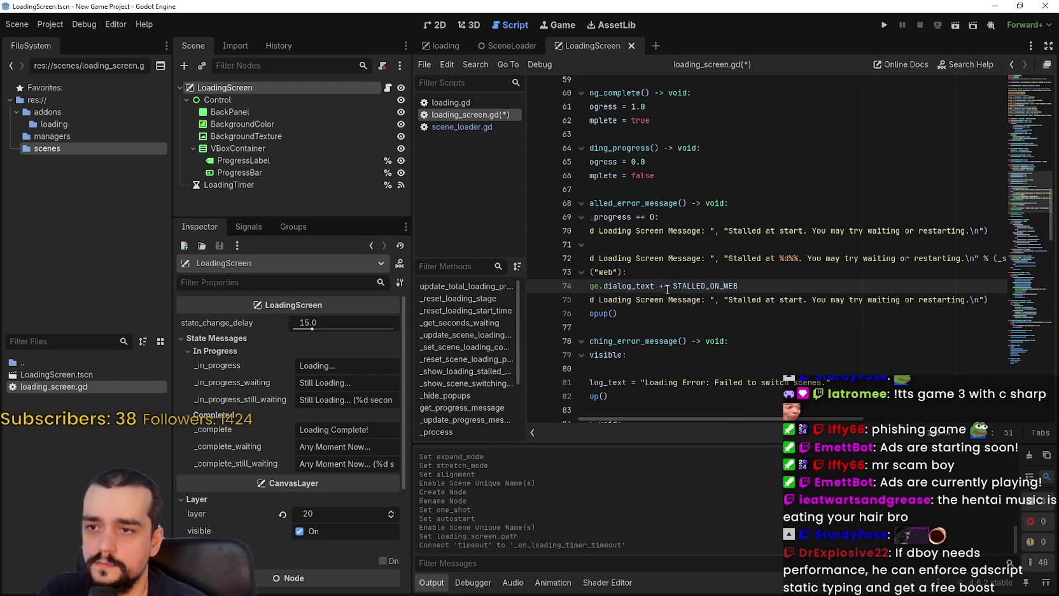
pyautogui.doubleClick(685, 296)
pyautogui.moveTo(684, 296)
pyautogui.mouseDown()
pyautogui.moveTo(576, 298)
pyautogui.moveTo(785, 295)
pyautogui.mouseUp()
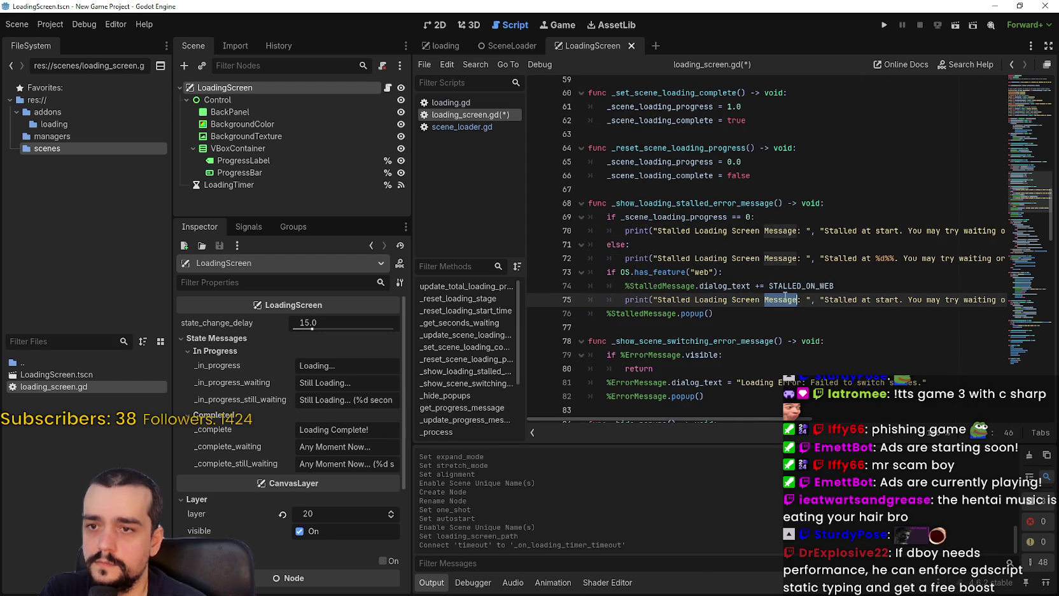
pyautogui.click(799, 301)
pyautogui.write('WEB')
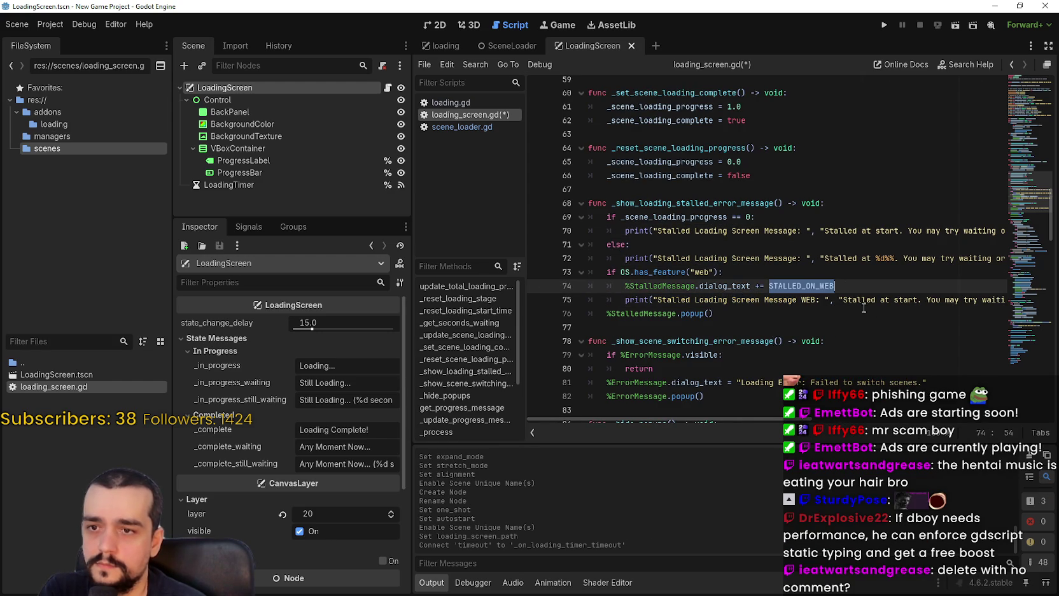
# - Make the web print's message argument str(STALLED_ON_WEB)
pyautogui.click(839, 302)
pyautogui.click(843, 296)
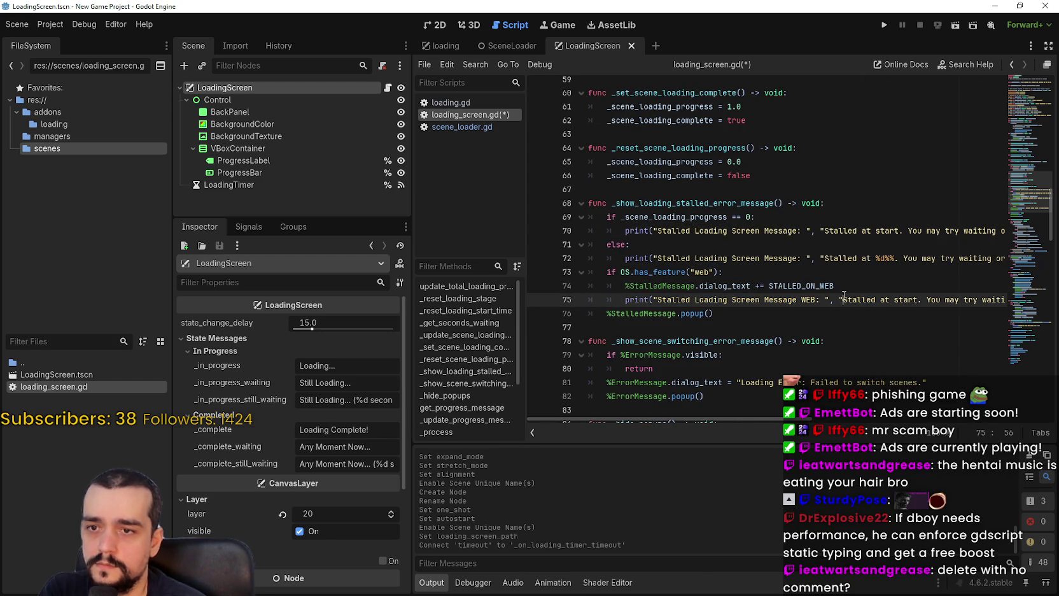
pyautogui.moveTo(840, 299)
pyautogui.mouseDown()
pyautogui.moveTo(1006, 299)
pyautogui.moveTo(970, 300)
pyautogui.moveTo(983, 300)
pyautogui.mouseUp()
pyautogui.hotkey('ctrl', 'v')
pyautogui.doubleClick(739, 299)
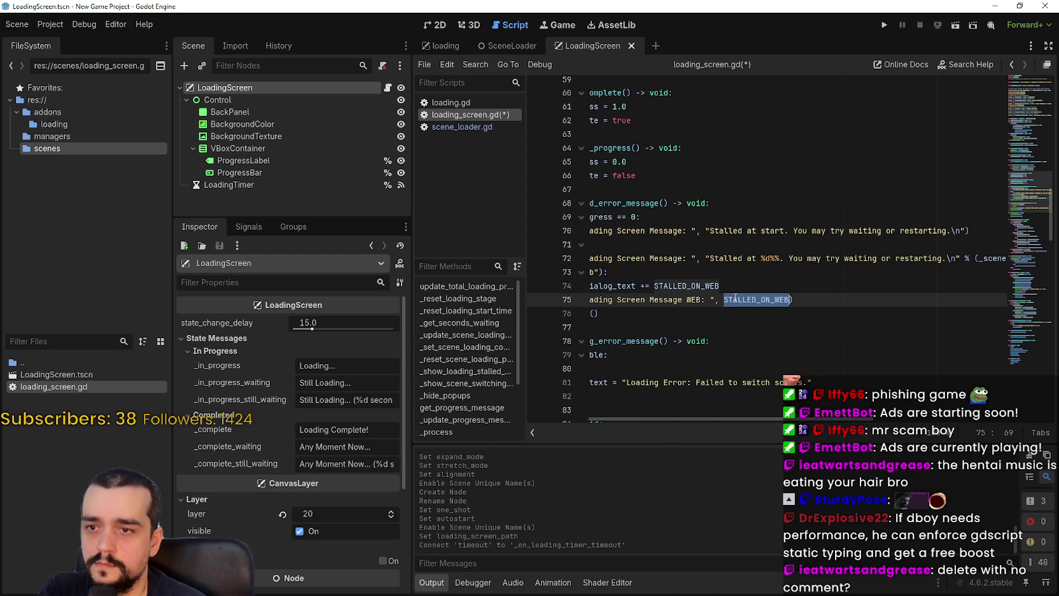
pyautogui.click(725, 299)
pyautogui.write('str(')
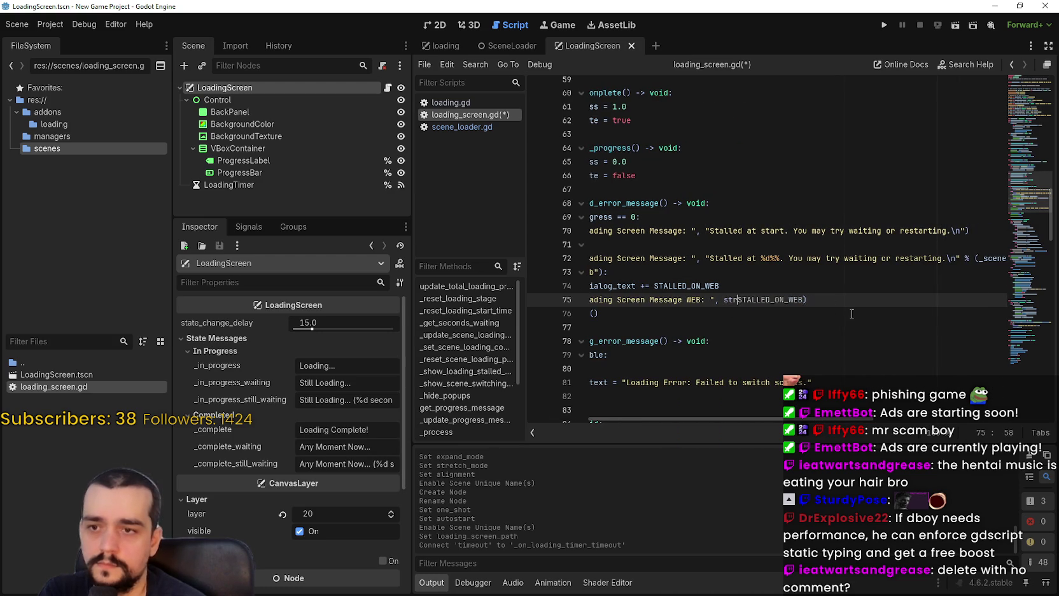
pyautogui.press('Right')
pyautogui.press('Right')
pyautogui.press('Right')
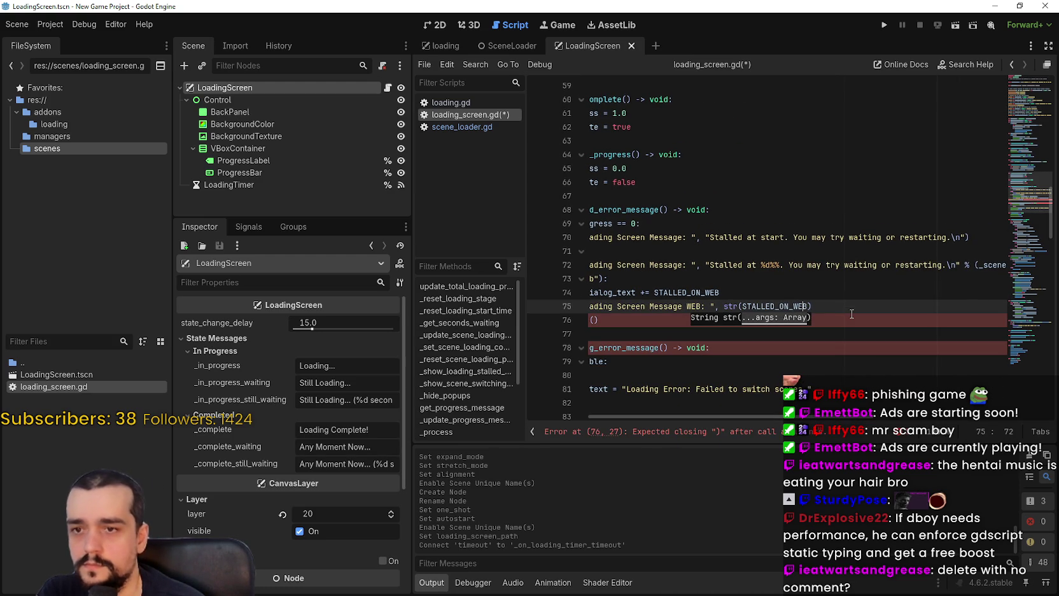
pyautogui.press('Right')
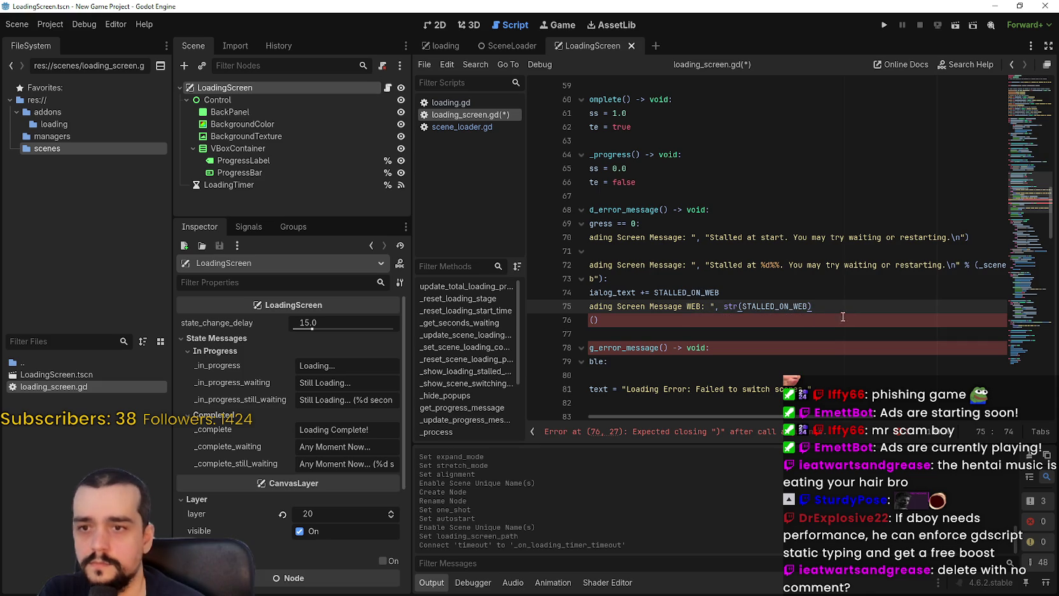
pyautogui.write(')')
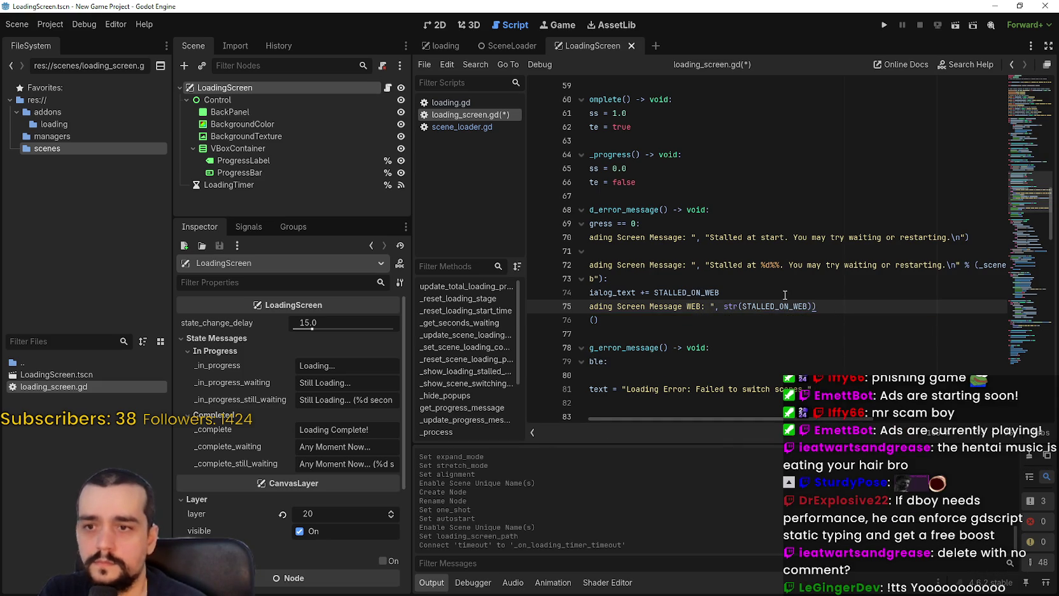
# - Delete the web dialog_text append and the StalledMessage popup call
pyautogui.press('Up')
pyautogui.hotkey('shift', 'Home')
pyautogui.hotkey('shift', 'Home')
pyautogui.press('BackSpace')
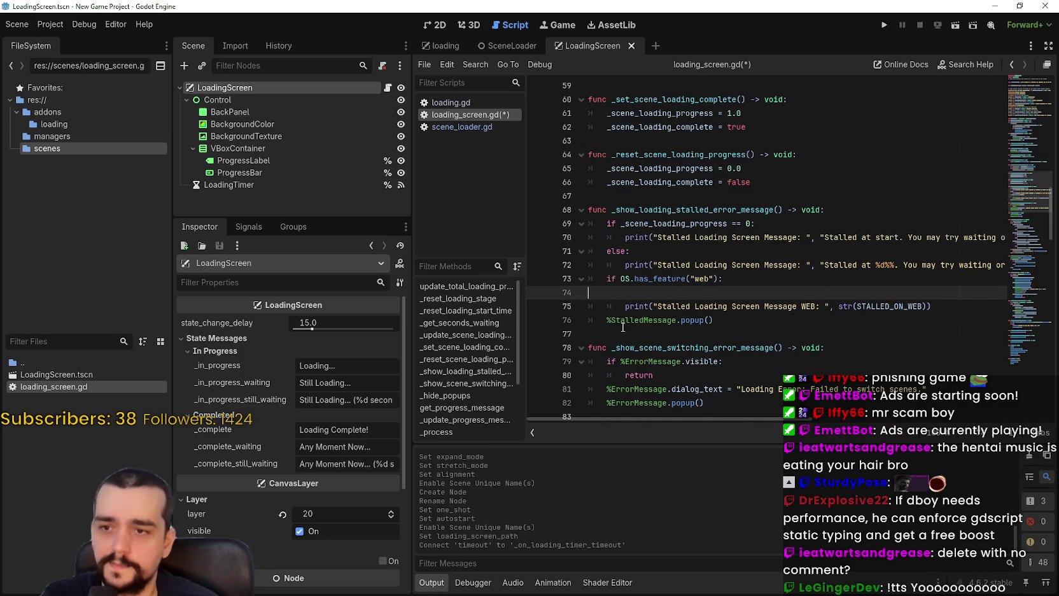
pyautogui.press('BackSpace')
pyautogui.press('Down')
pyautogui.press('Down')
pyautogui.hotkey('shift', 'Home')
pyautogui.hotkey('shift', 'Home')
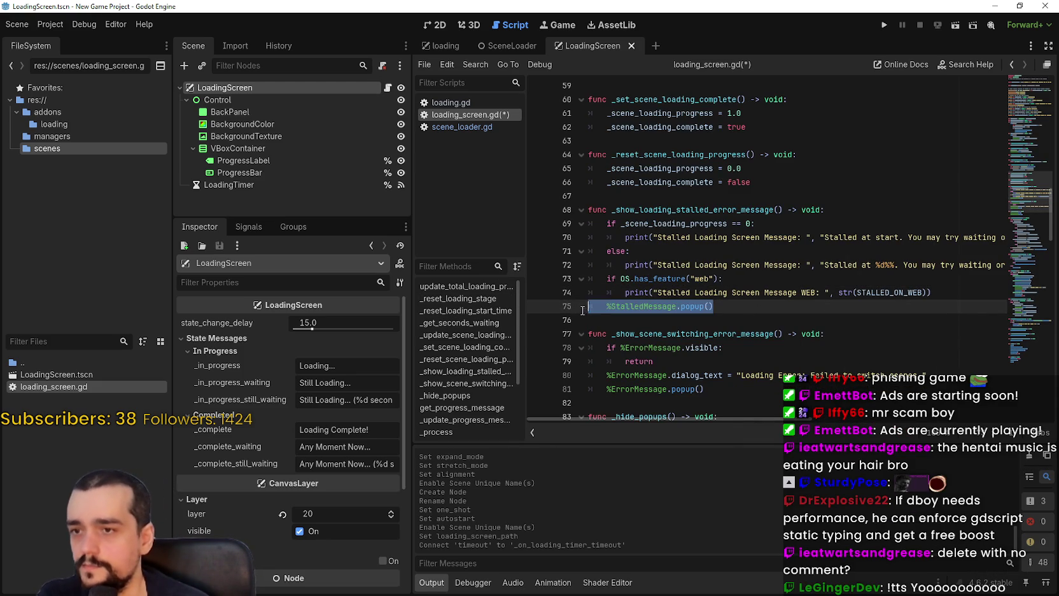
pyautogui.press('BackSpace')
pyautogui.press('BackSpace')
pyautogui.press('Down')
pyautogui.hotkey('ctrl', 's')
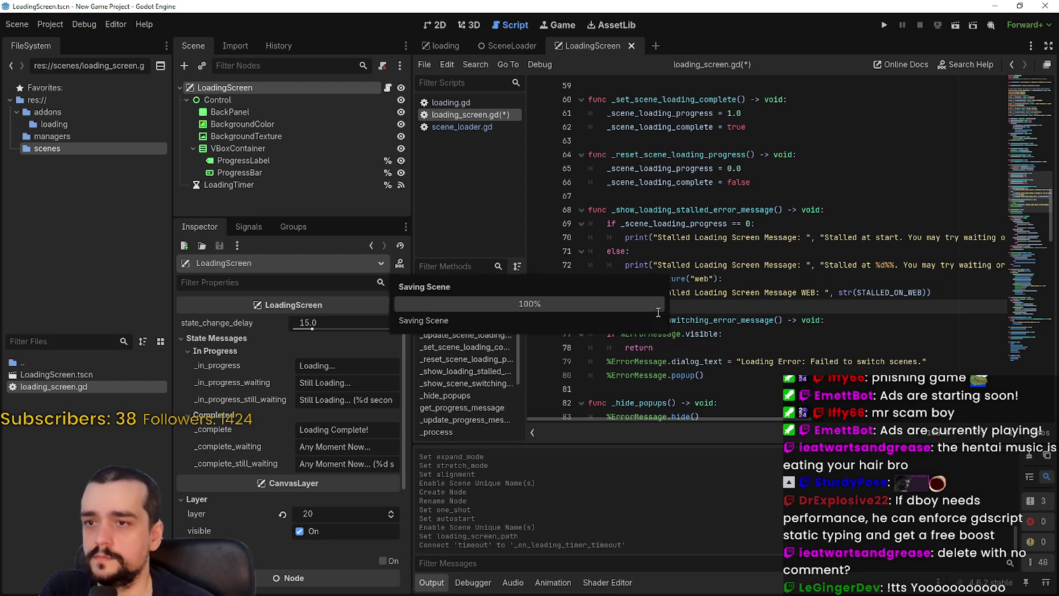
pyautogui.scroll(-2, 747, 318)
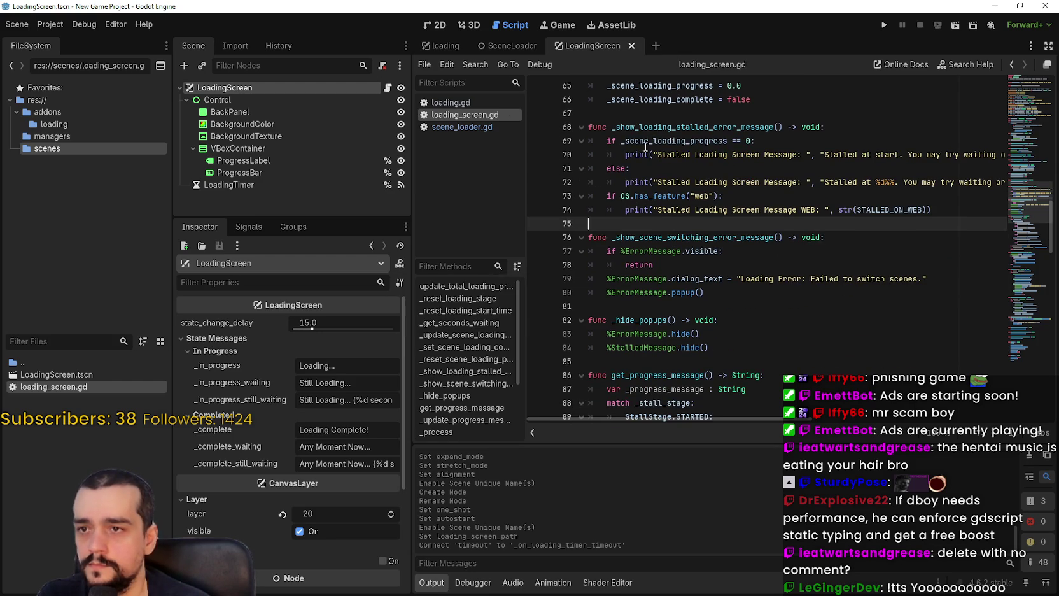
pyautogui.scroll(-1, 663, 125)
pyautogui.click(706, 216)
pyautogui.press('Down')
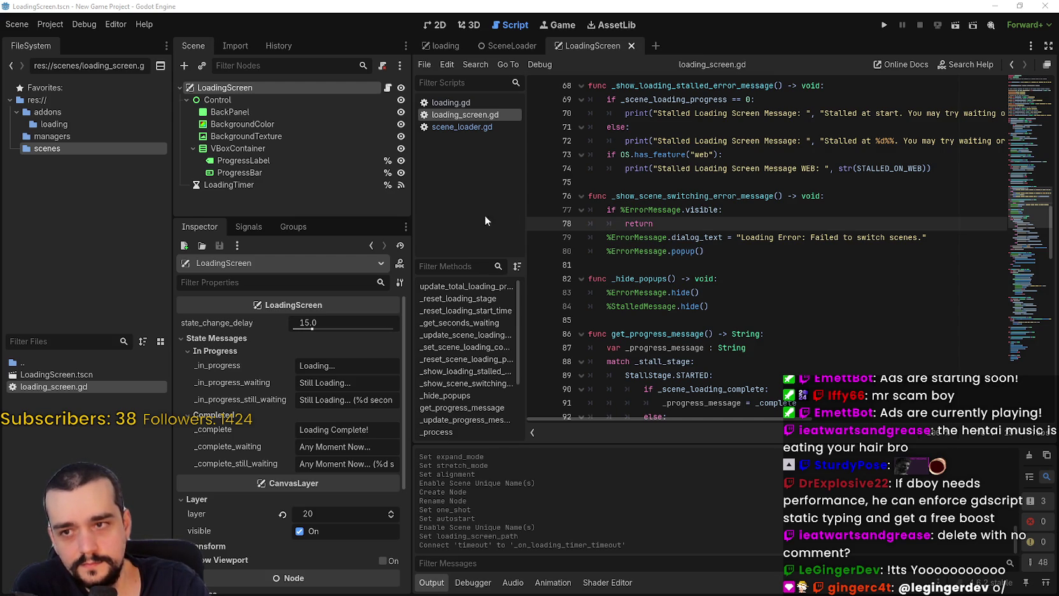
pyautogui.click(672, 209)
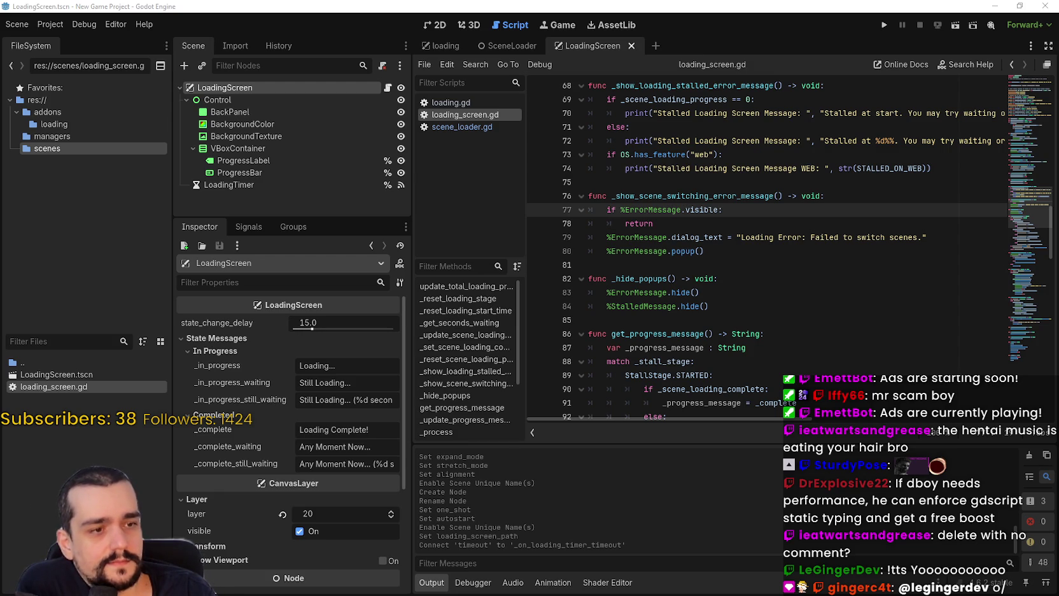
pyautogui.hotkey('alt', 'Tab')
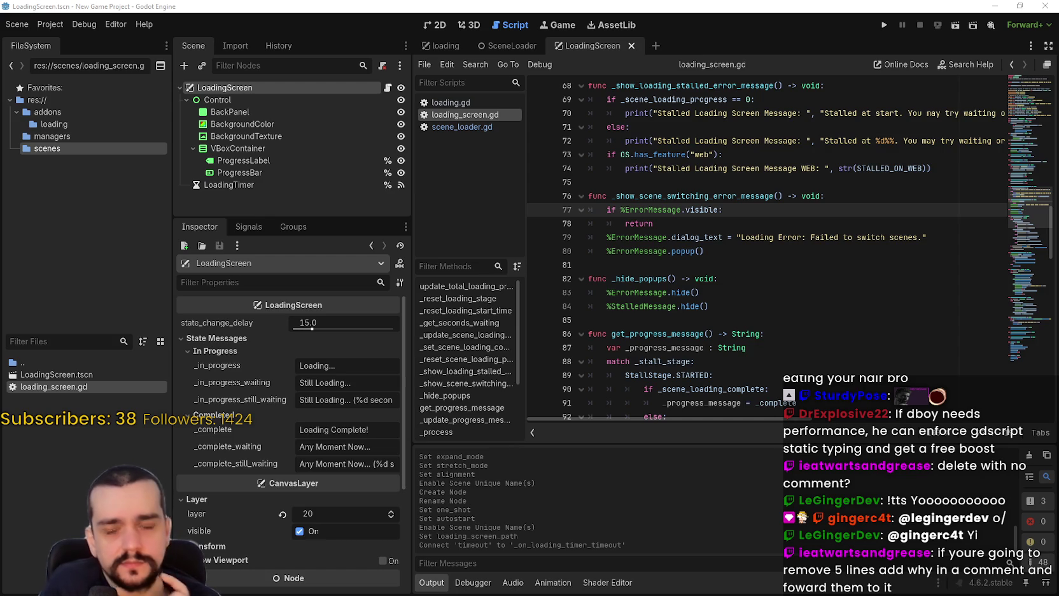
# - Scroll back over the stalled-message function's at-start check to the scene-switching function header
pyautogui.scroll(2, 747, 268)
pyautogui.click(747, 268)
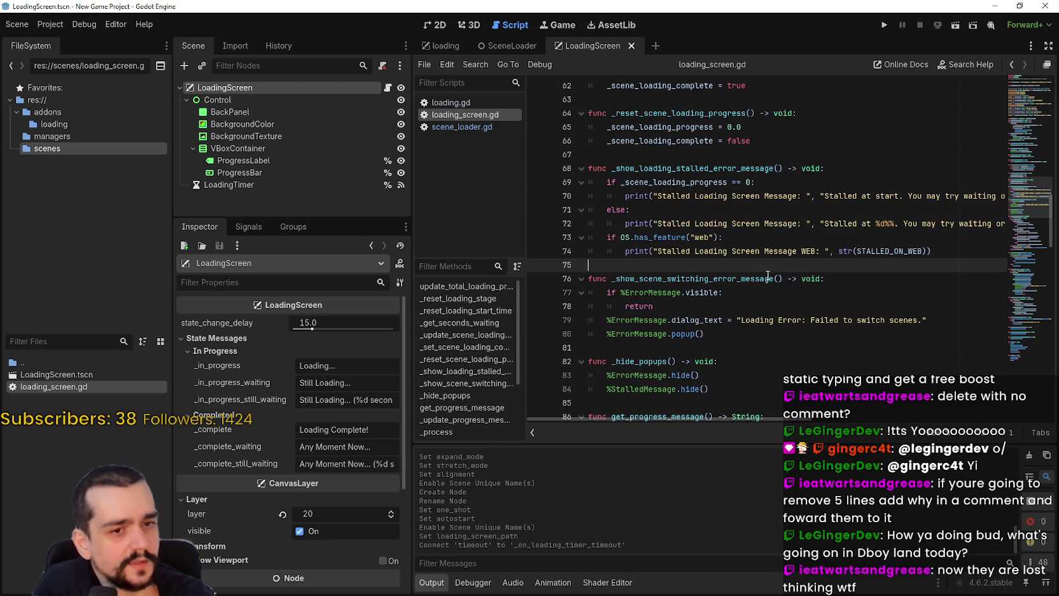
pyautogui.scroll(2, 768, 273)
pyautogui.click(770, 271)
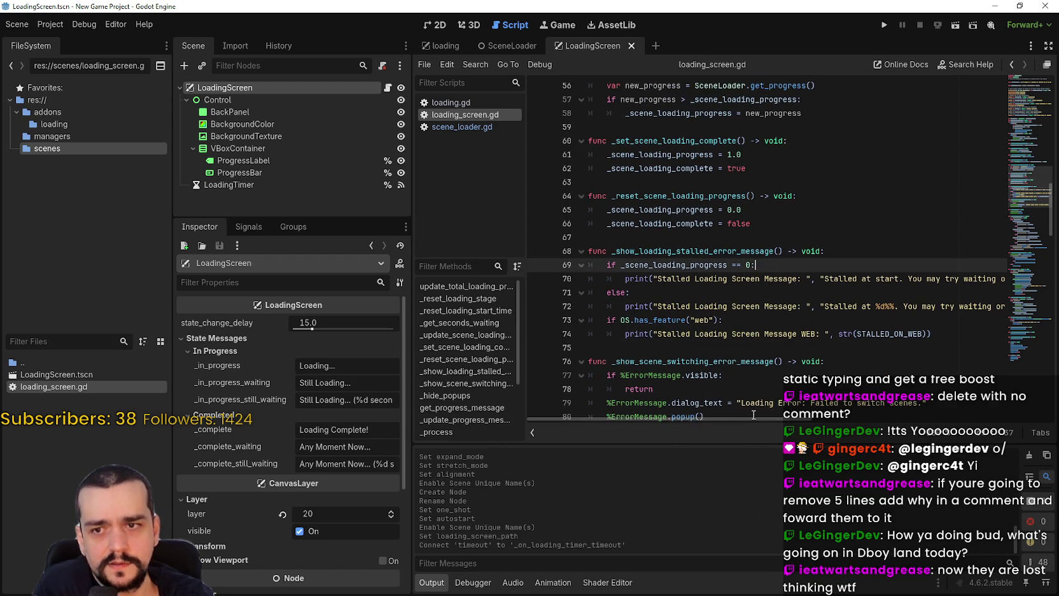
pyautogui.scroll(-1, 745, 401)
pyautogui.click(764, 323)
# - Narrow the Scene/Inspector dock so the script editor shows more of the long lines
pyautogui.moveTo(740, 419)
pyautogui.mouseDown()
pyautogui.moveTo(973, 401)
pyautogui.moveTo(650, 356)
pyautogui.mouseUp()
pyautogui.scroll(-2, 651, 356)
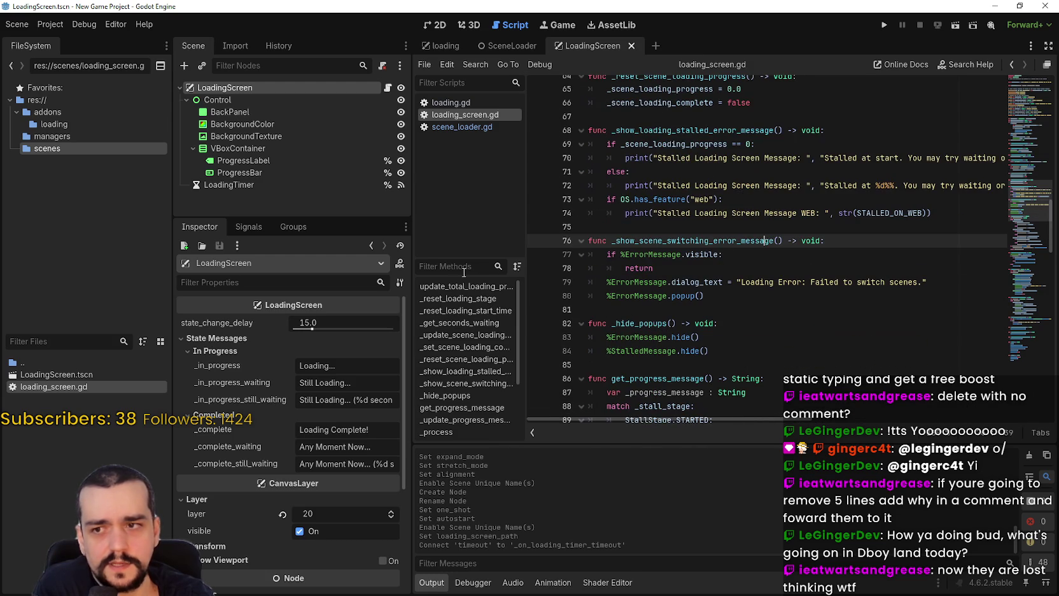
pyautogui.moveTo(413, 226); pyautogui.dragTo(352, 230)
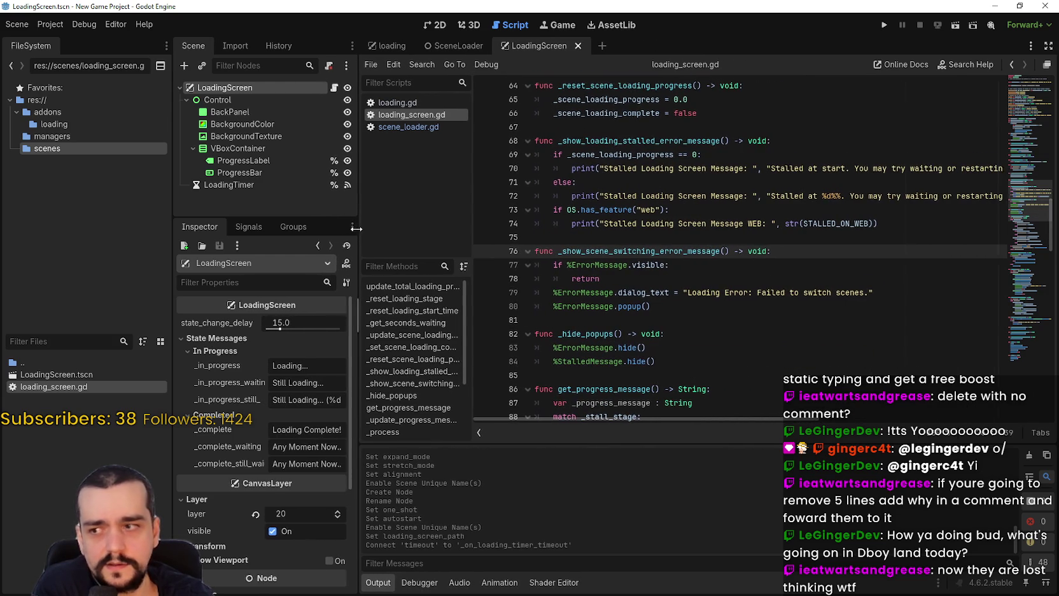
pyautogui.click(743, 293)
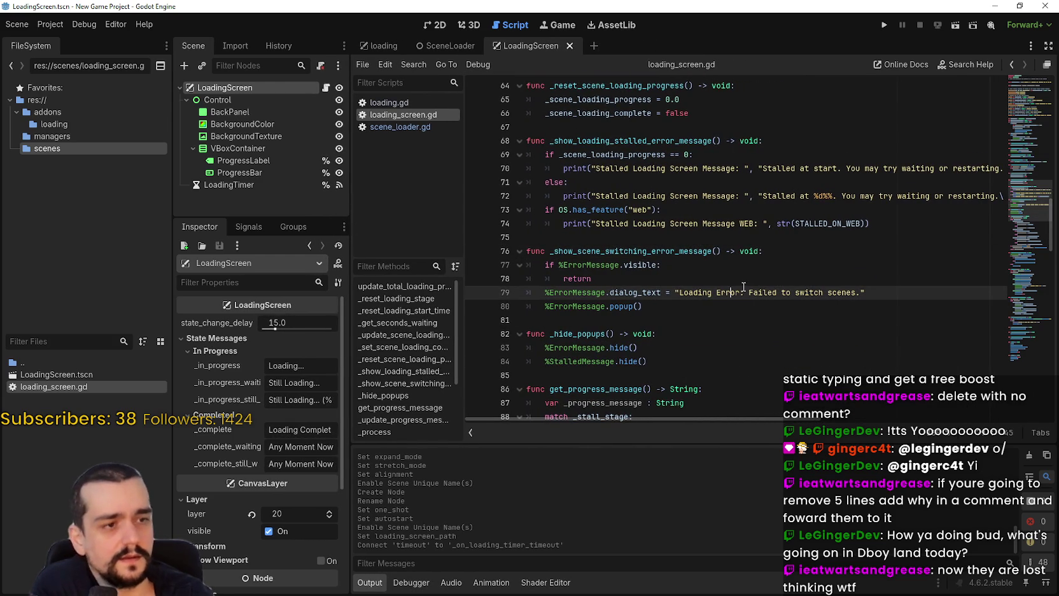
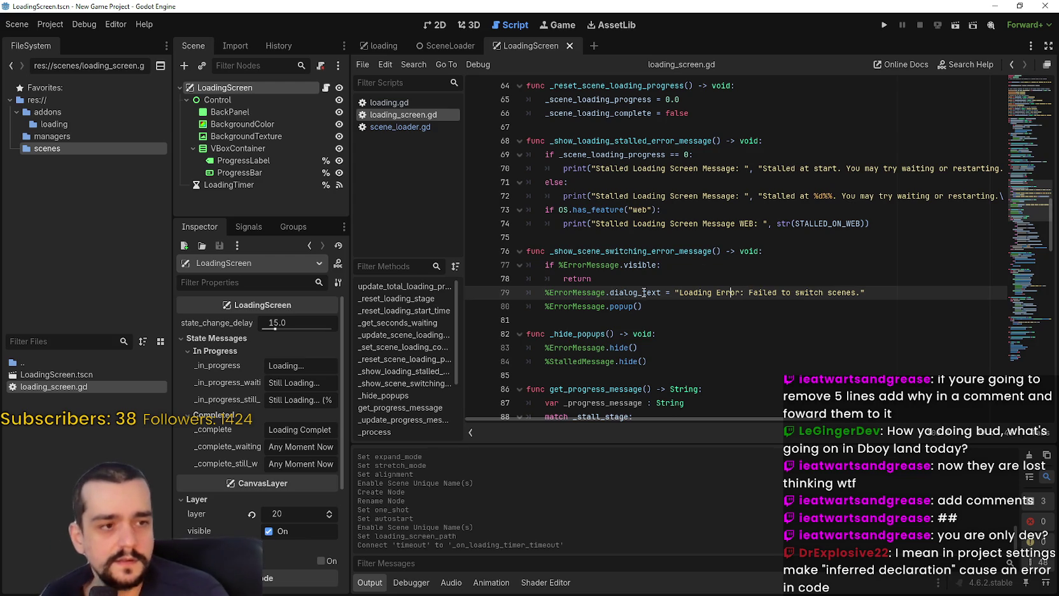
# - Open Project Settings, clear the search, and show the Debug > GDScript warning options
pyautogui.click(50, 24)
pyautogui.click(76, 39)
pyautogui.write('inffe')
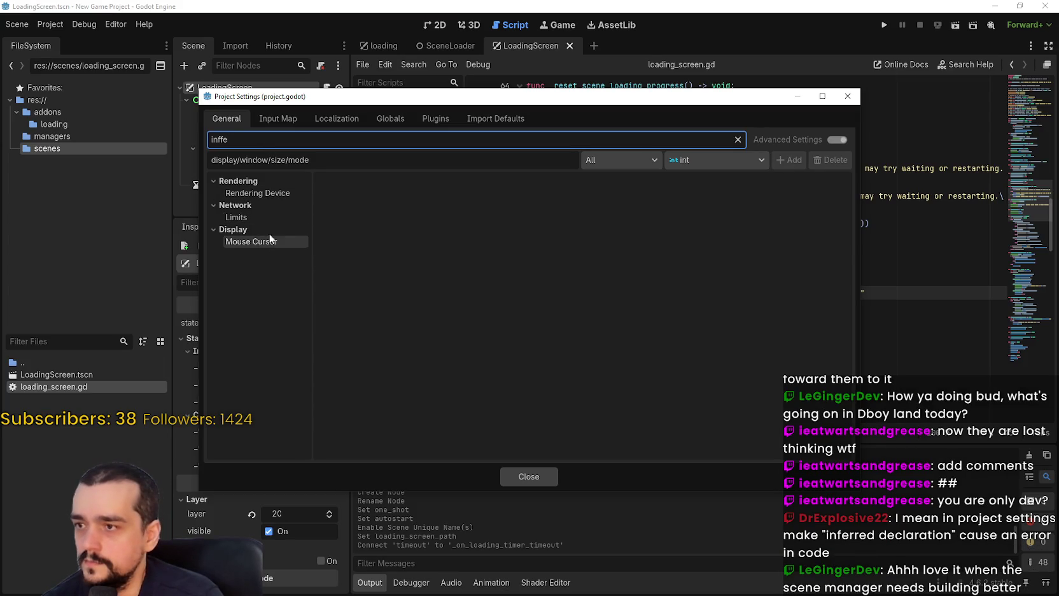
pyautogui.click(258, 193)
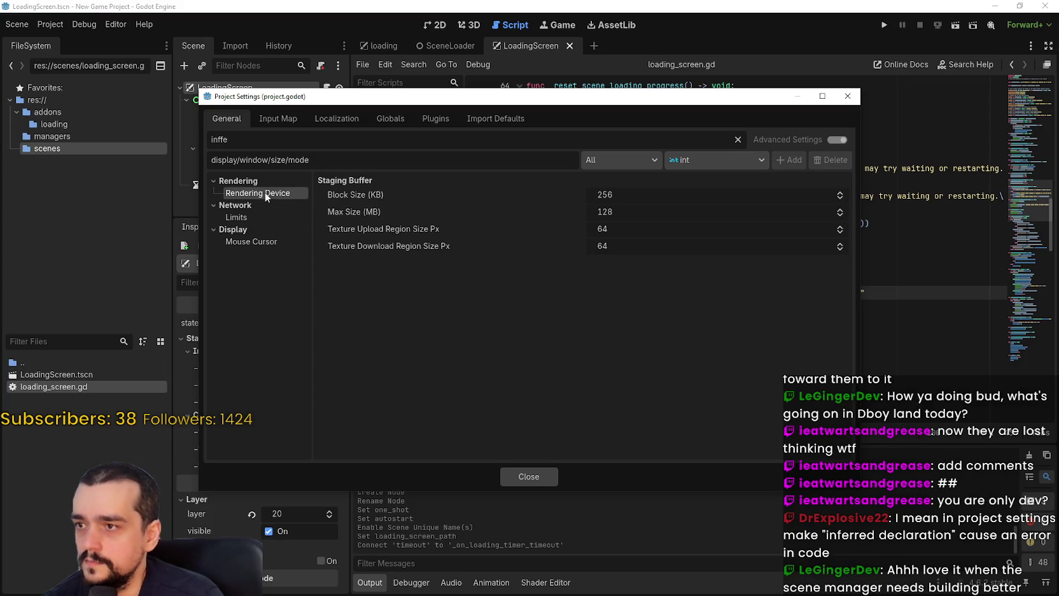
pyautogui.click(738, 139)
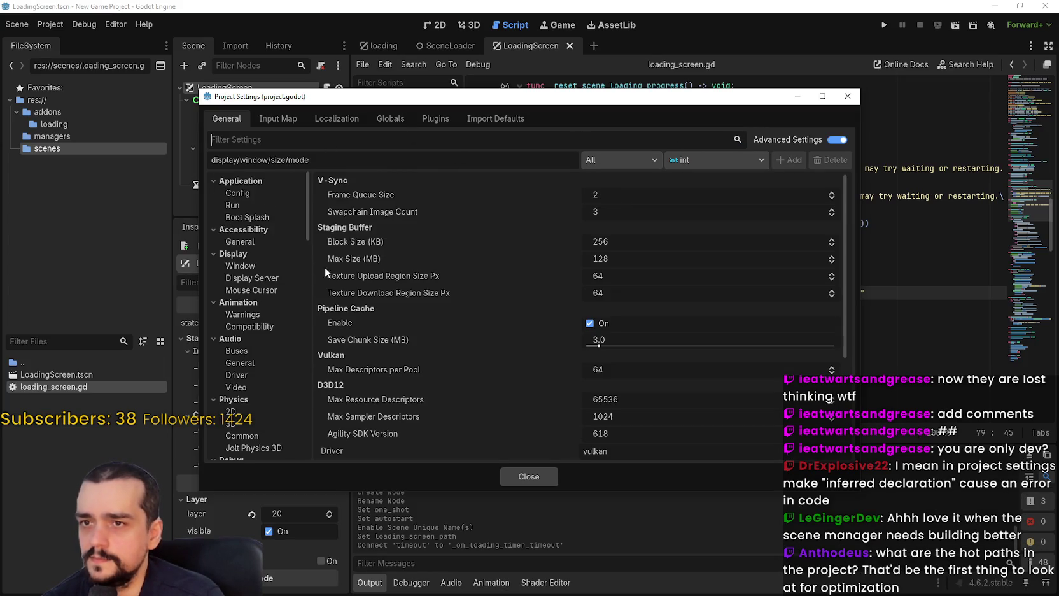
pyautogui.scroll(-5, 274, 325)
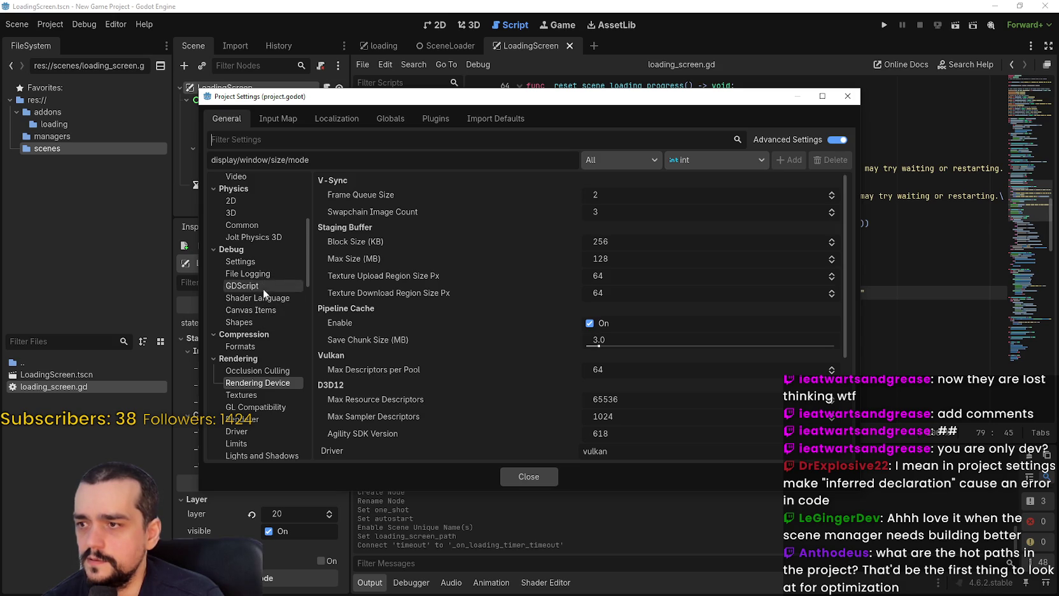
pyautogui.click(265, 275)
pyautogui.click(263, 285)
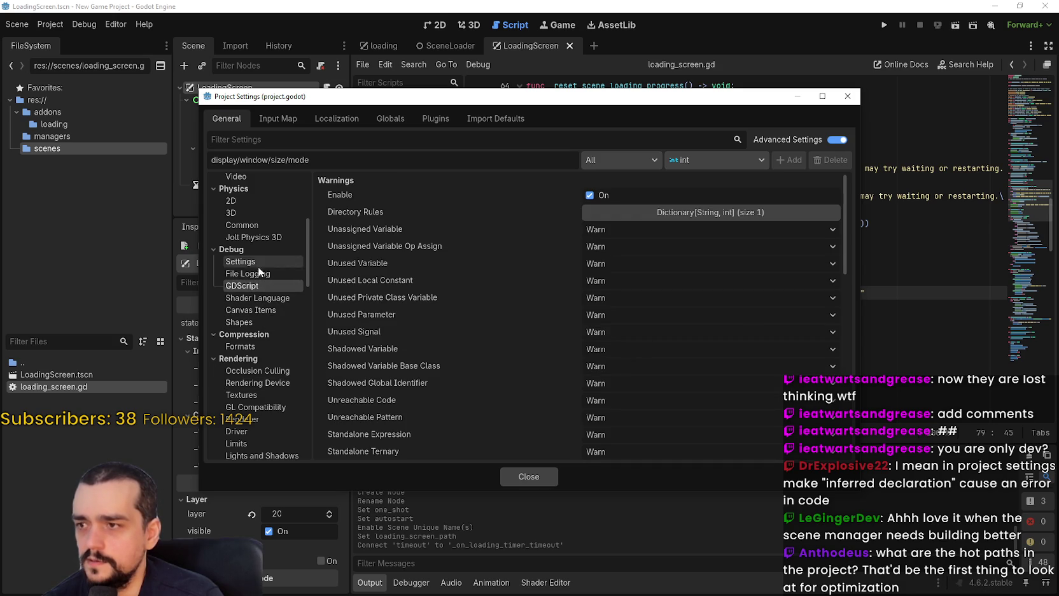
pyautogui.scroll(-5, 732, 331)
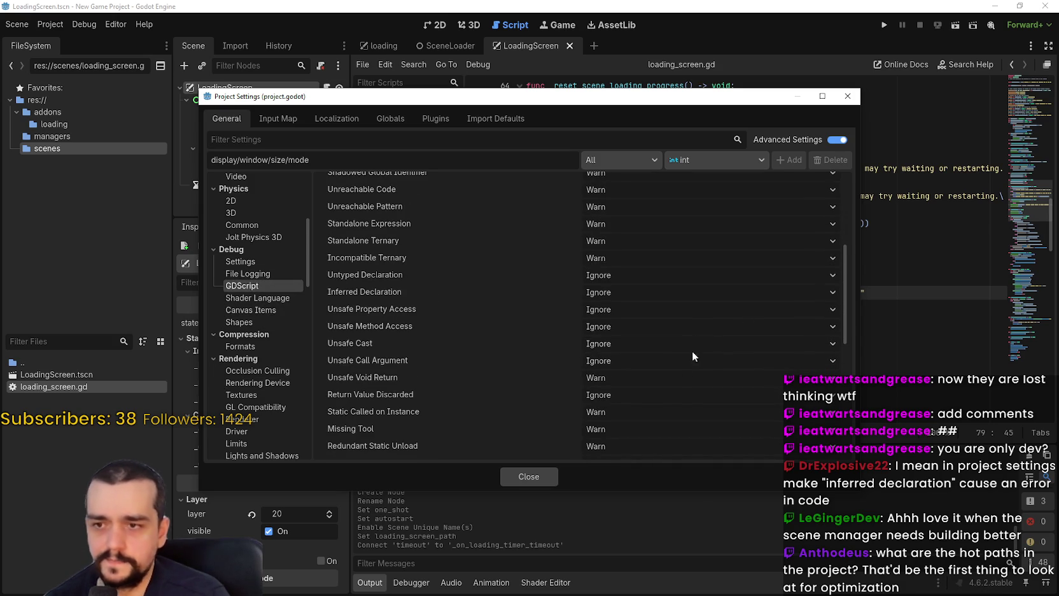
pyautogui.scroll(5, 676, 379)
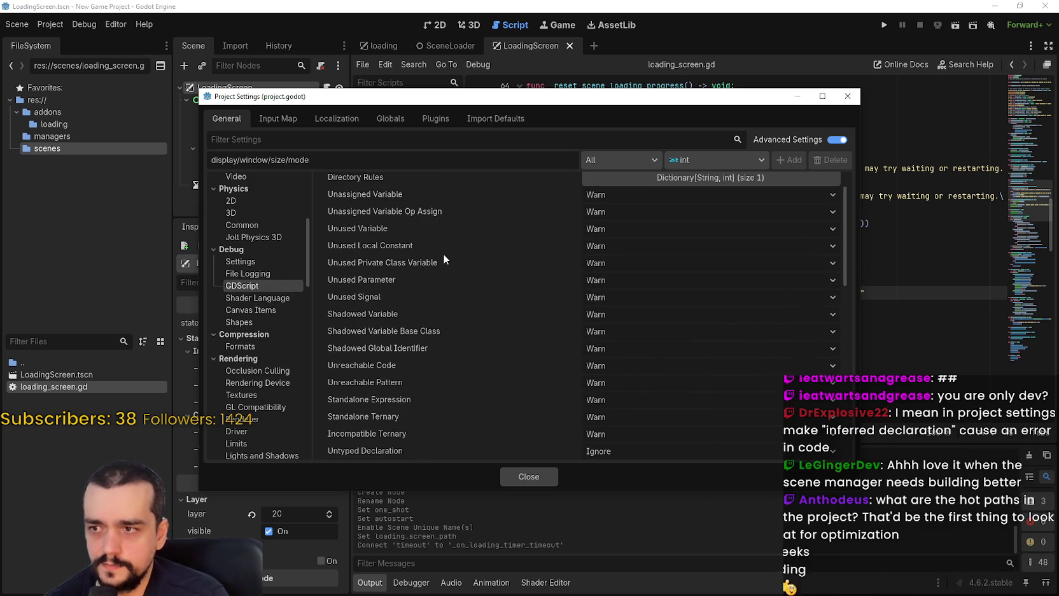
pyautogui.scroll(1, 448, 257)
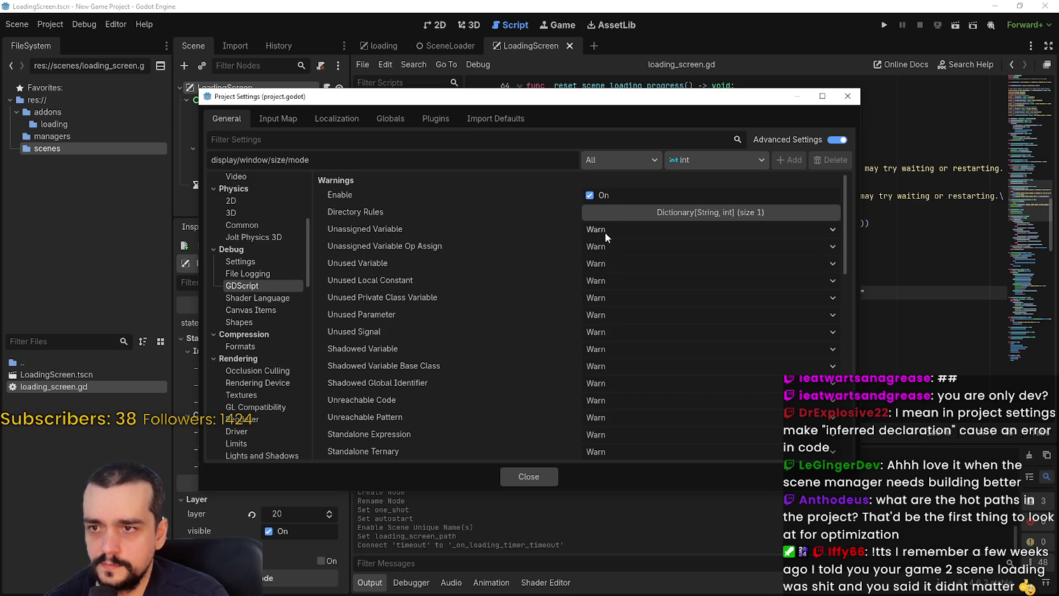
pyautogui.scroll(-2, 605, 232)
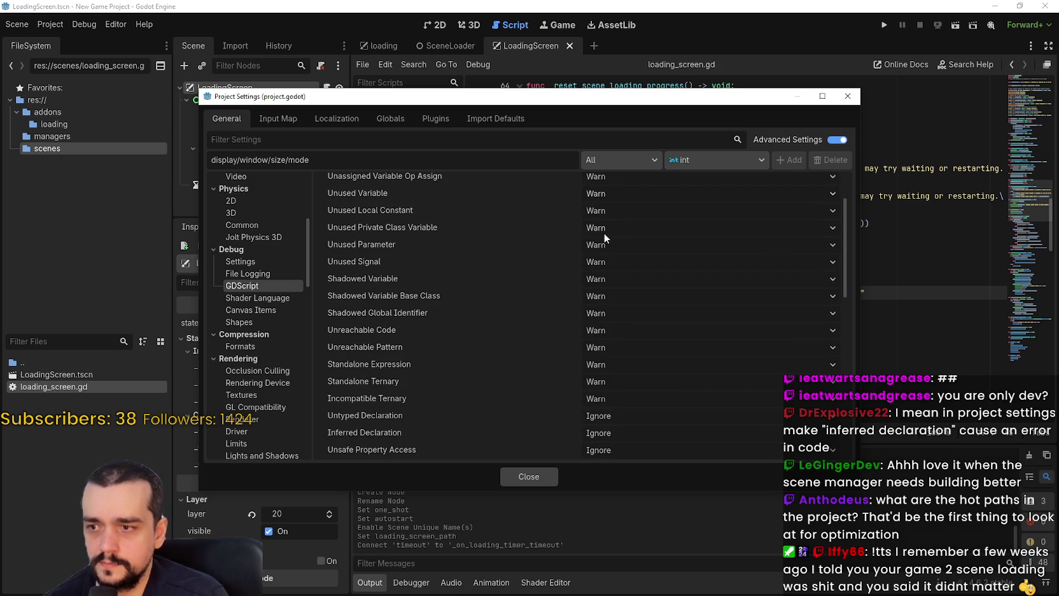
pyautogui.scroll(-3, 603, 234)
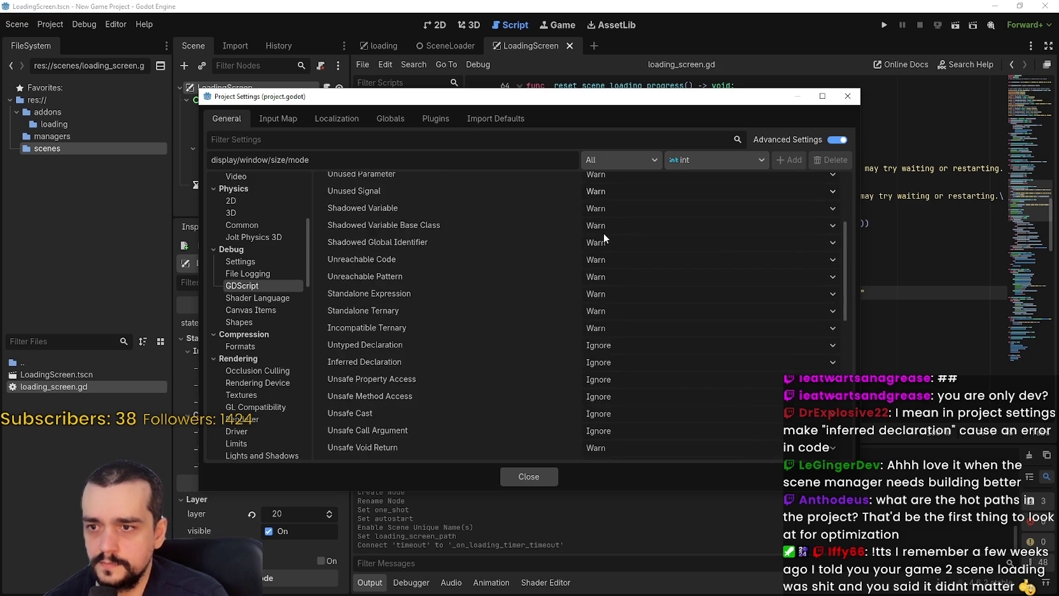
# - Set Inferred Declaration, Unsafe Property Access and Unsafe Method Access to Warn
pyautogui.click(606, 331)
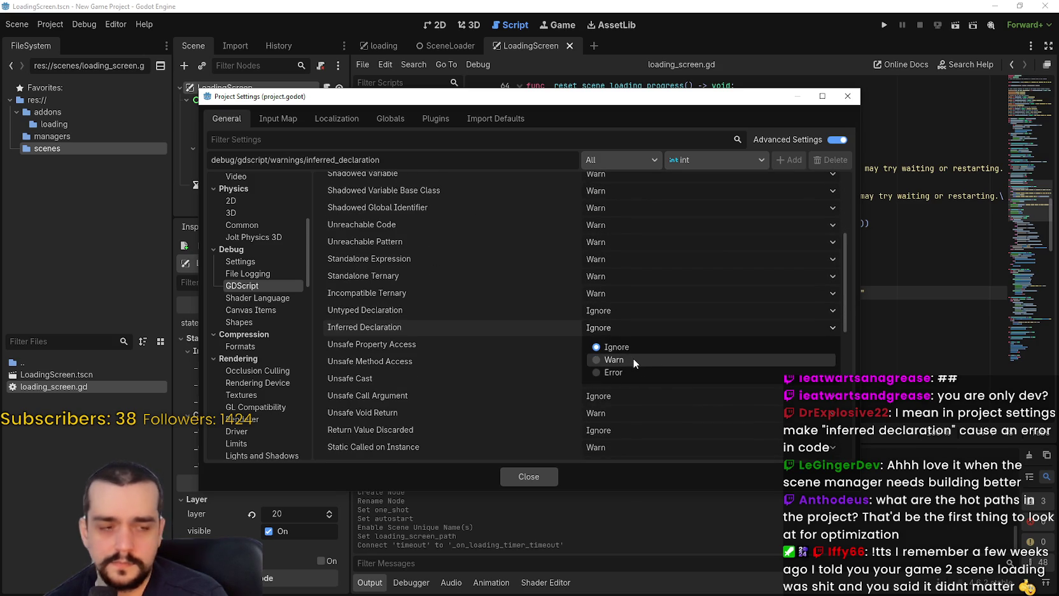
pyautogui.click(633, 361)
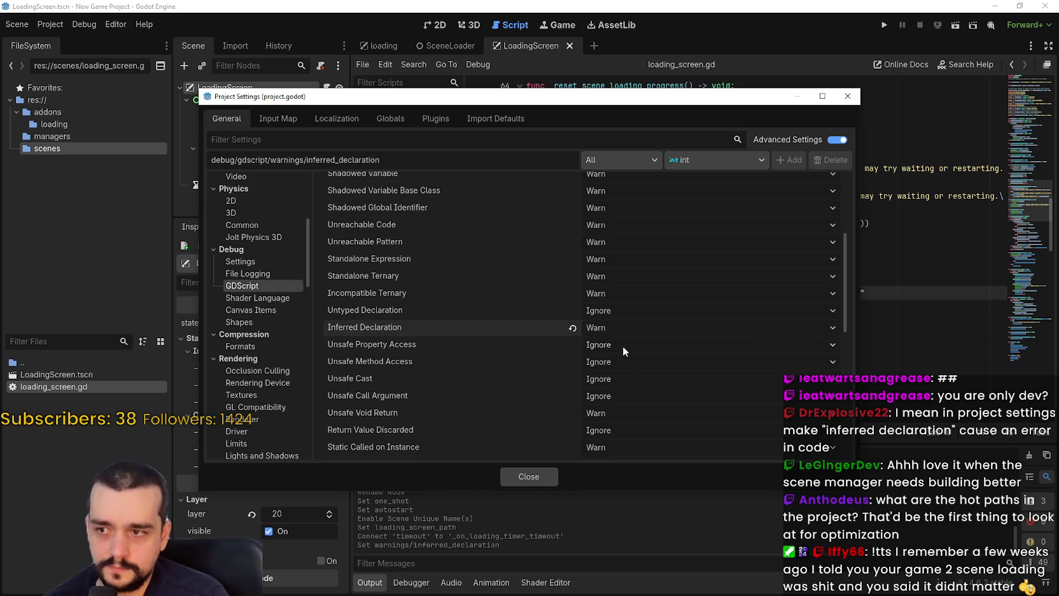
pyautogui.click(622, 346)
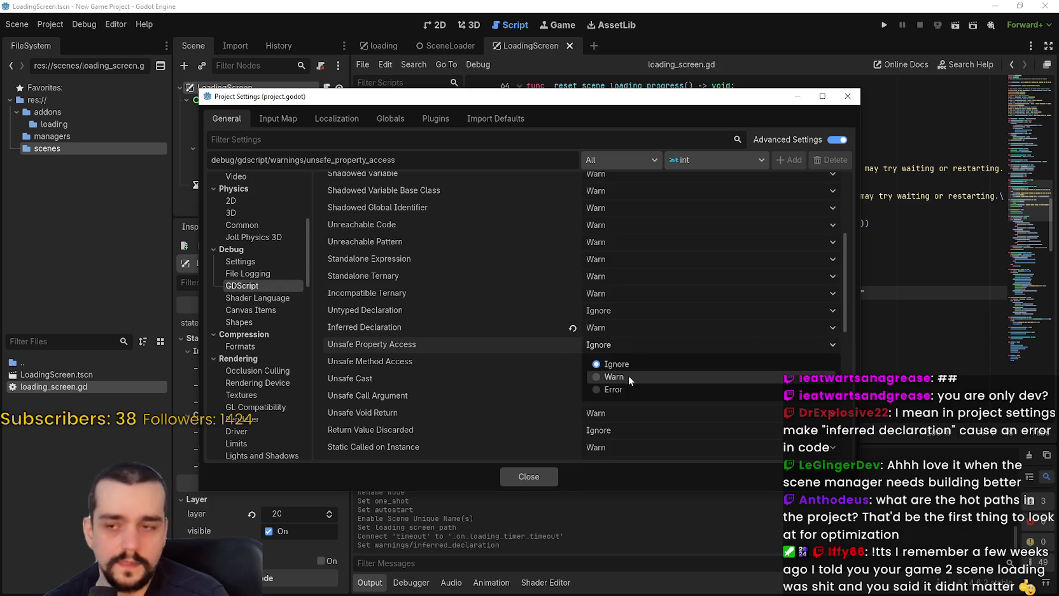
pyautogui.click(628, 375)
pyautogui.click(621, 360)
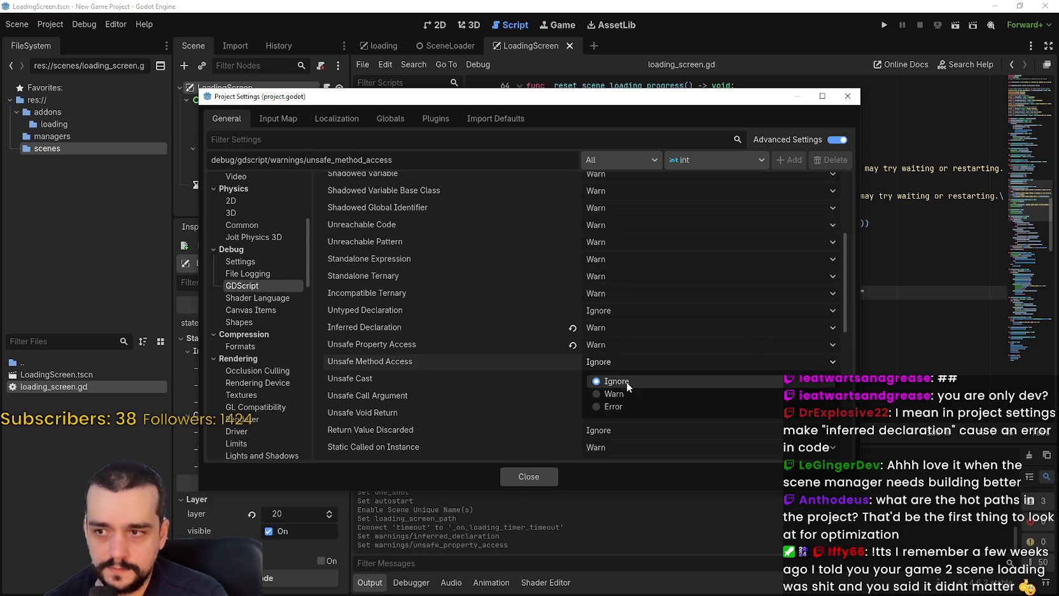
pyautogui.click(628, 389)
# - Set Unsafe Cast, Unsafe Call Argument, Return Value Discarded and Missing Await to Warn
pyautogui.scroll(-2, 610, 356)
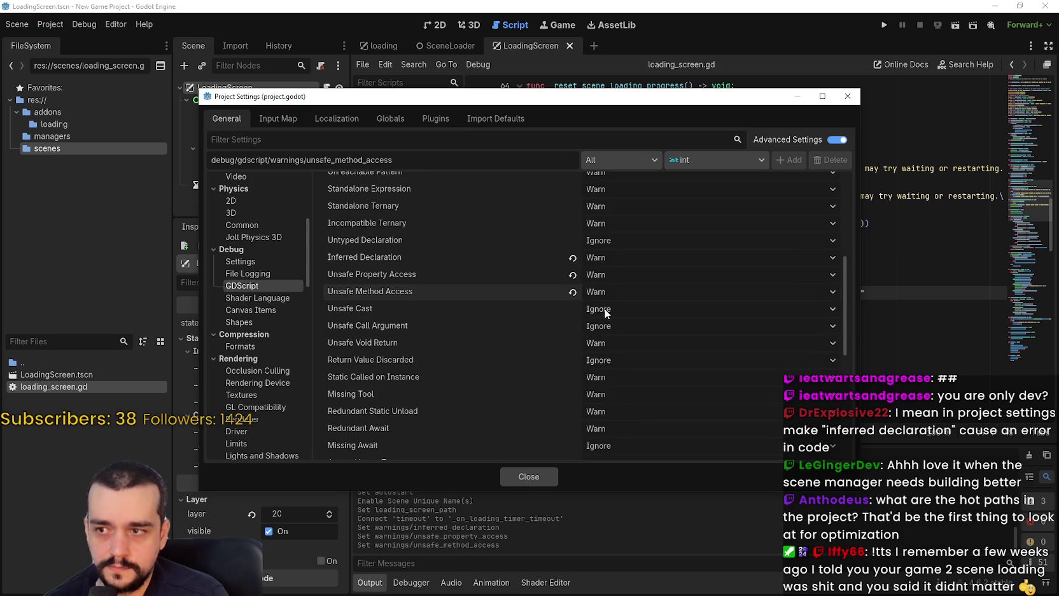
pyautogui.click(604, 308)
pyautogui.click(616, 342)
pyautogui.click(612, 326)
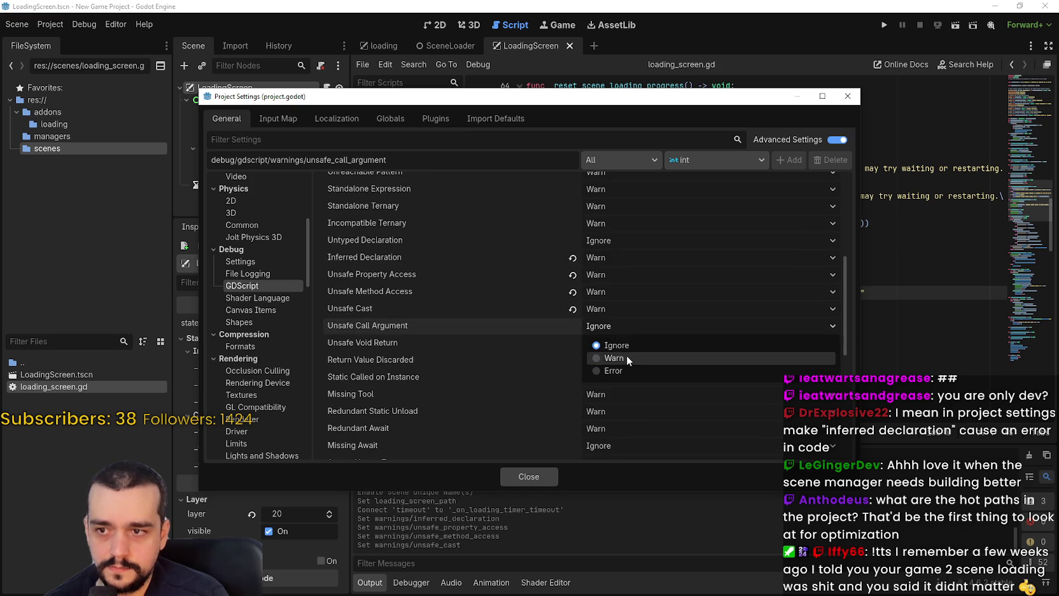
pyautogui.click(625, 355)
pyautogui.click(621, 359)
pyautogui.click(634, 394)
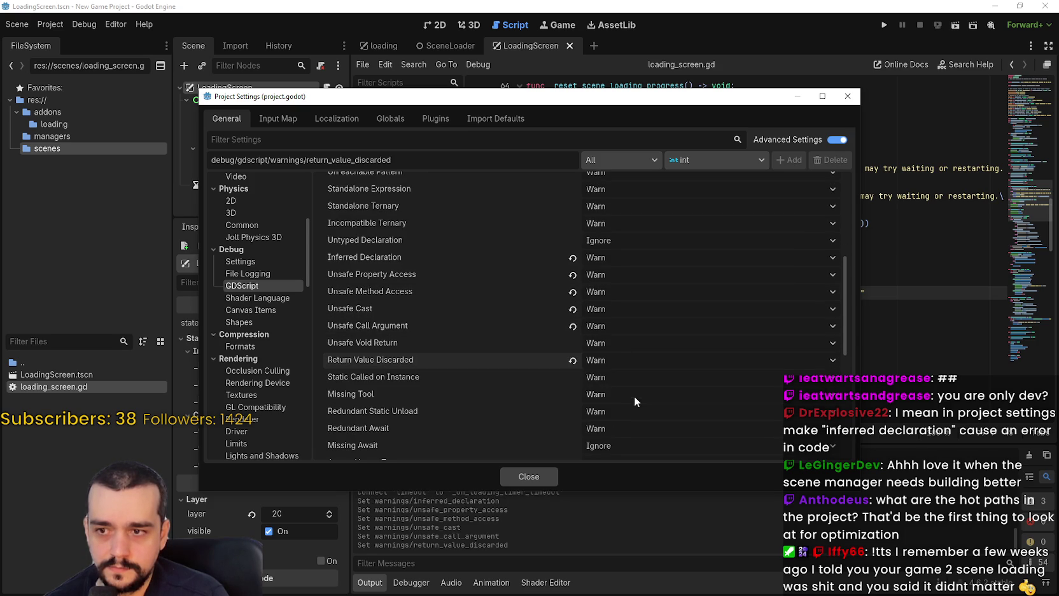
pyautogui.scroll(-4, 636, 390)
pyautogui.click(602, 306)
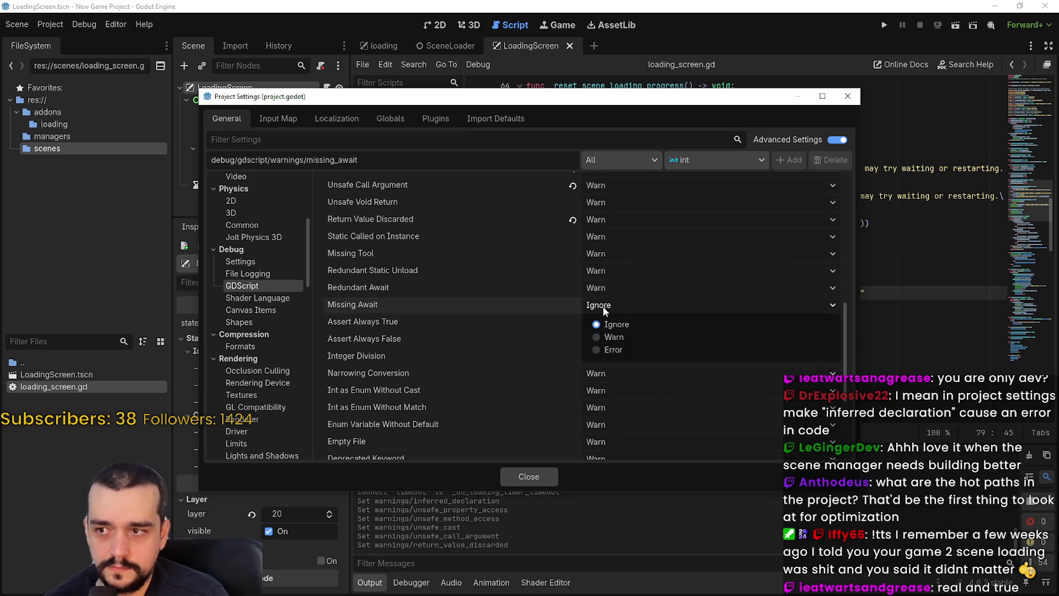
pyautogui.click(618, 339)
pyautogui.scroll(-5, 617, 362)
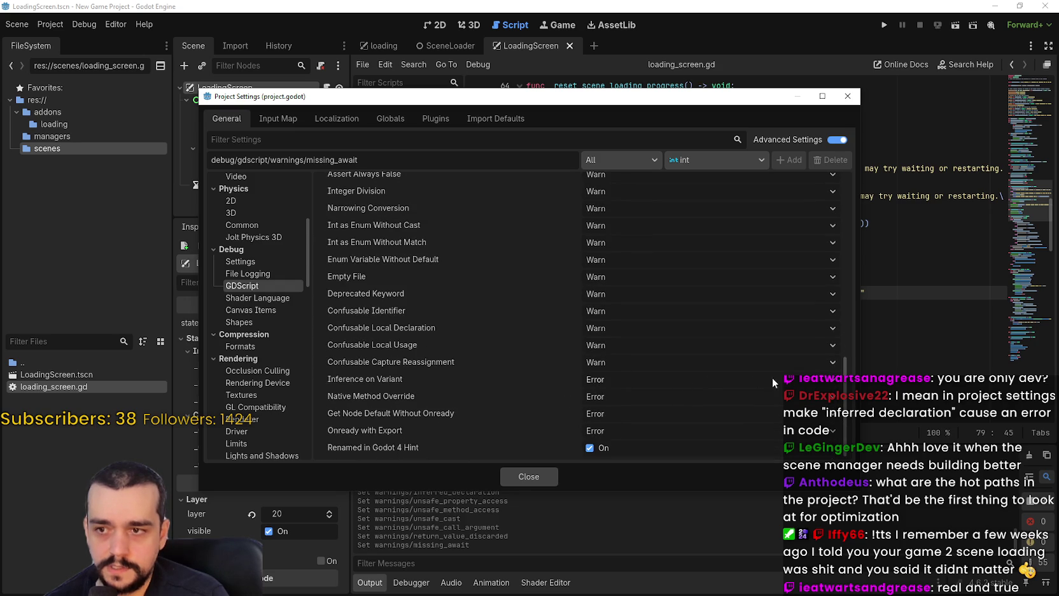
# - Raise Untyped Declaration to Warn as well
pyautogui.scroll(2, 846, 373)
pyautogui.moveTo(846, 374)
pyautogui.mouseDown()
pyautogui.moveTo(835, 226)
pyautogui.moveTo(844, 302)
pyautogui.moveTo(833, 243)
pyautogui.mouseUp()
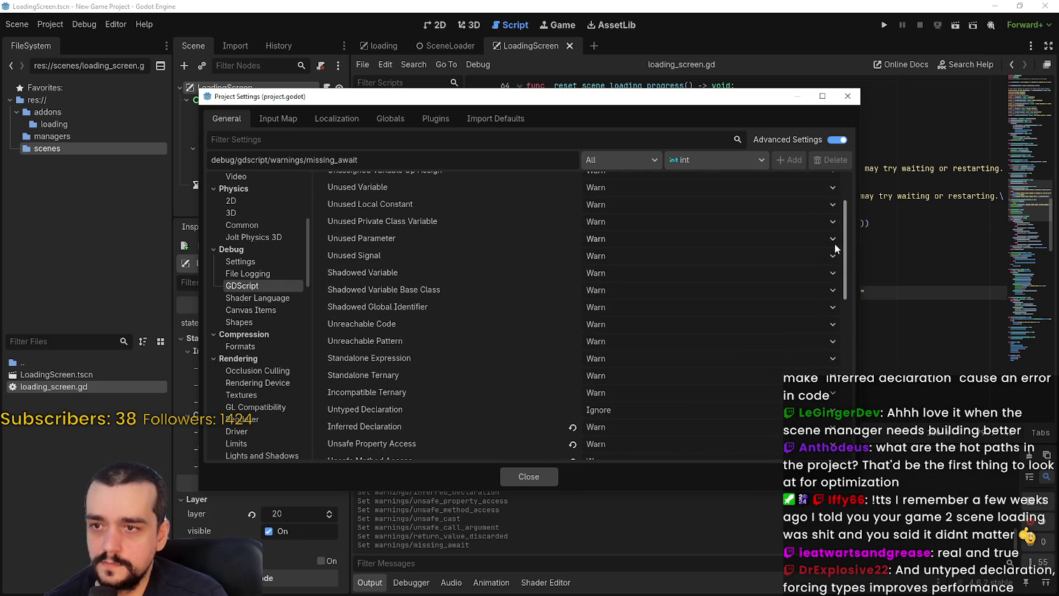
pyautogui.click(598, 409)
pyautogui.click(626, 439)
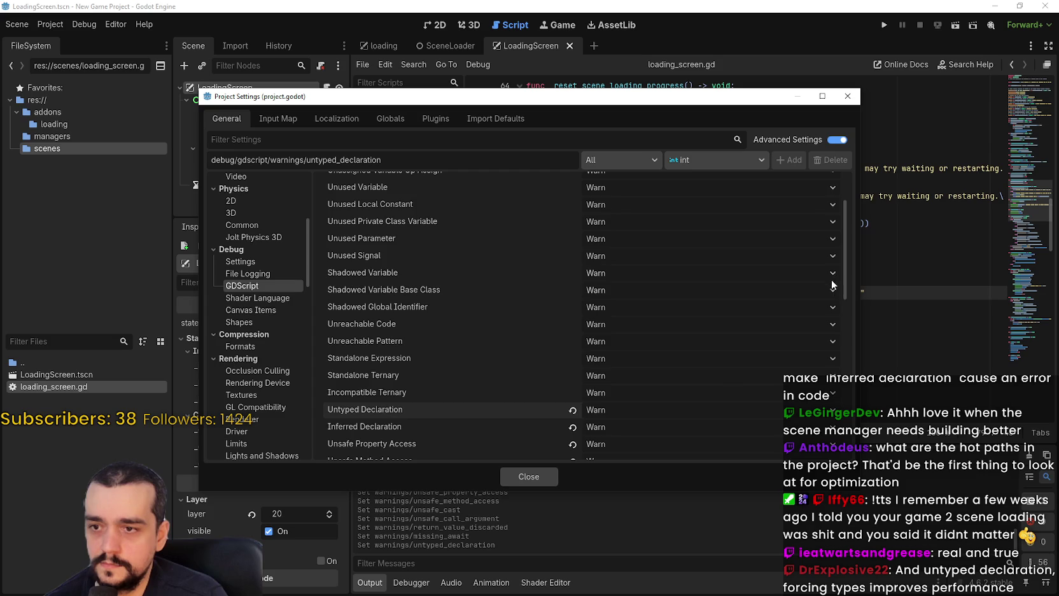
pyautogui.moveTo(846, 267)
pyautogui.mouseDown()
pyautogui.moveTo(847, 225)
pyautogui.moveTo(835, 464)
pyautogui.mouseUp()
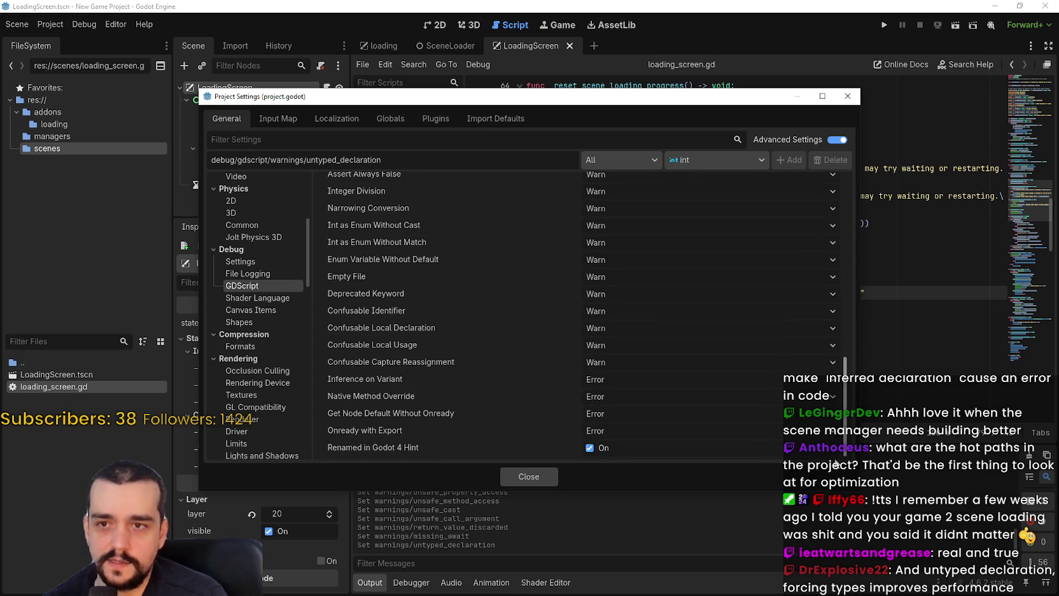
pyautogui.scroll(10, 811, 321)
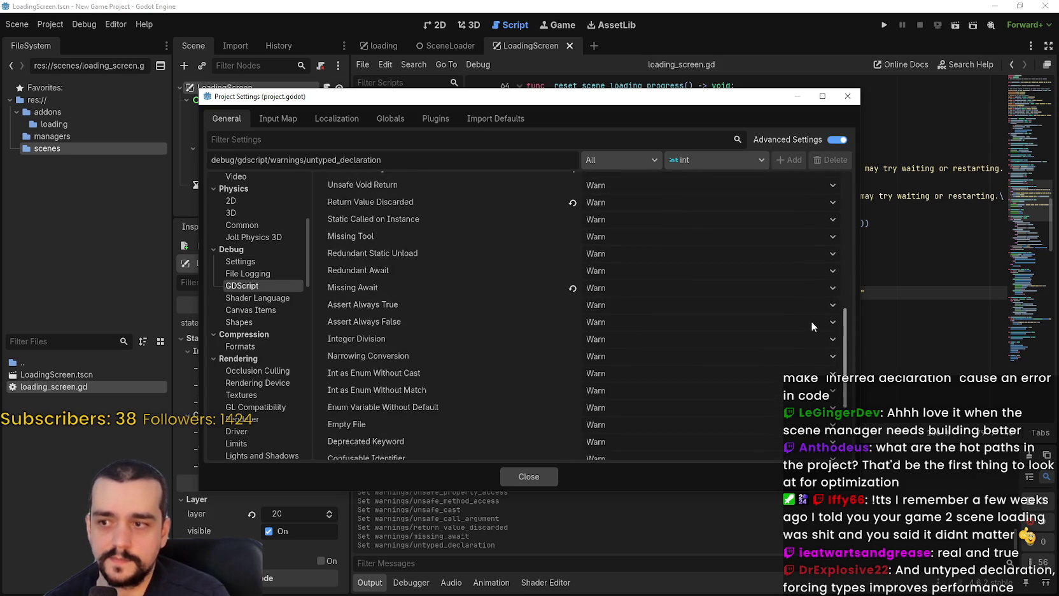
pyautogui.scroll(-8, 810, 320)
pyautogui.scroll(5, 840, 302)
pyautogui.moveTo(839, 302)
pyautogui.mouseDown()
pyautogui.moveTo(851, 204)
pyautogui.moveTo(821, 473)
pyautogui.mouseUp()
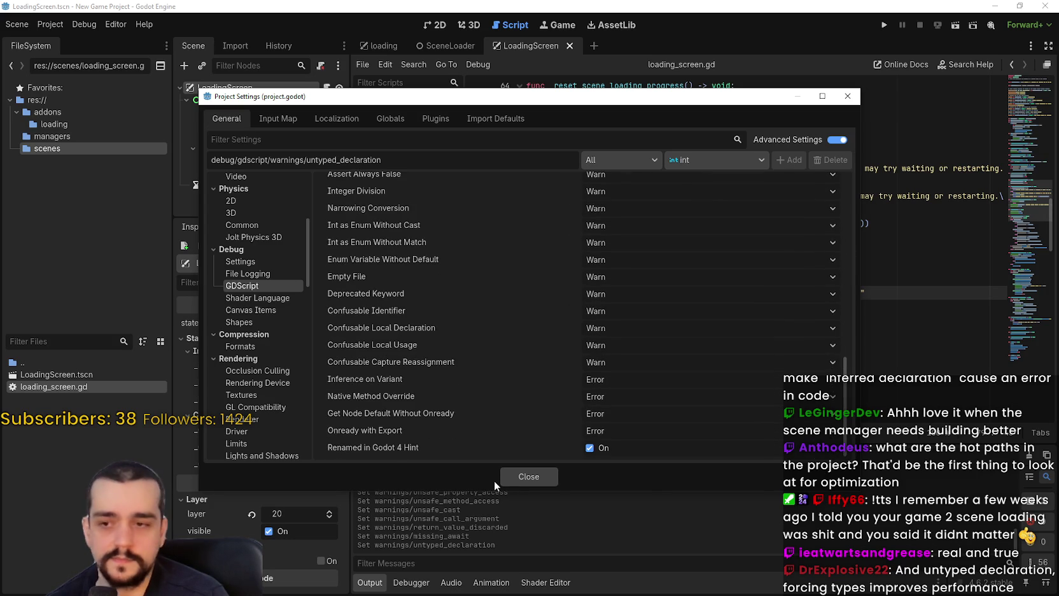
pyautogui.click(531, 477)
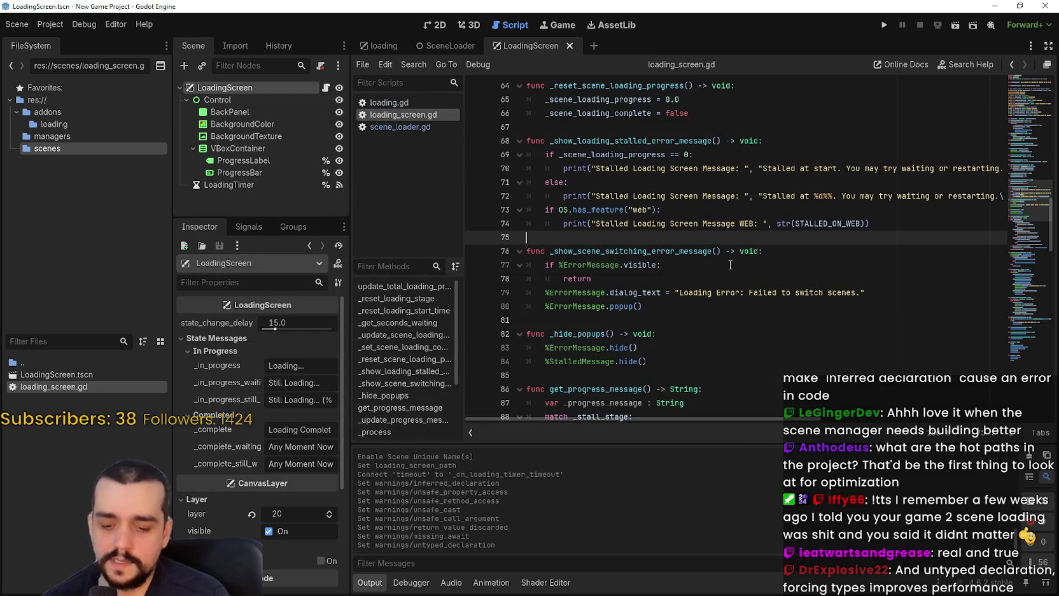
pyautogui.click(956, 27)
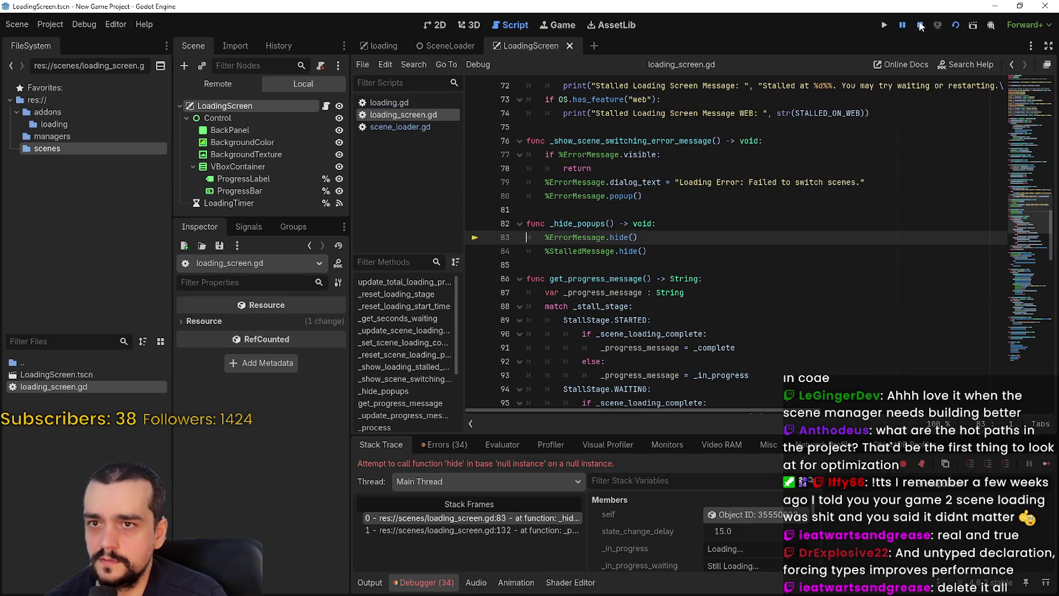
pyautogui.click(920, 25)
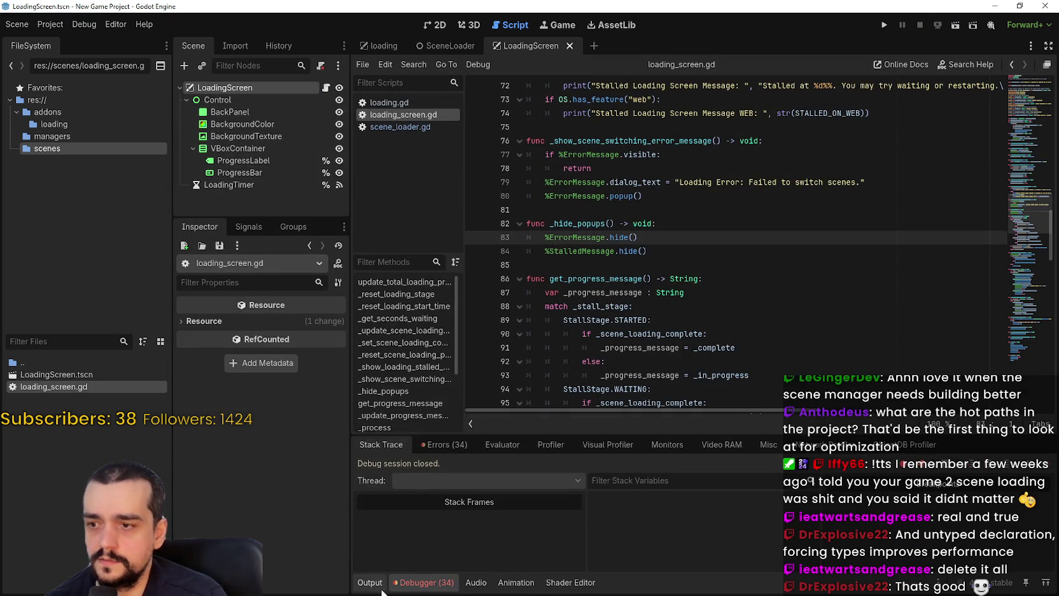
pyautogui.click(465, 449)
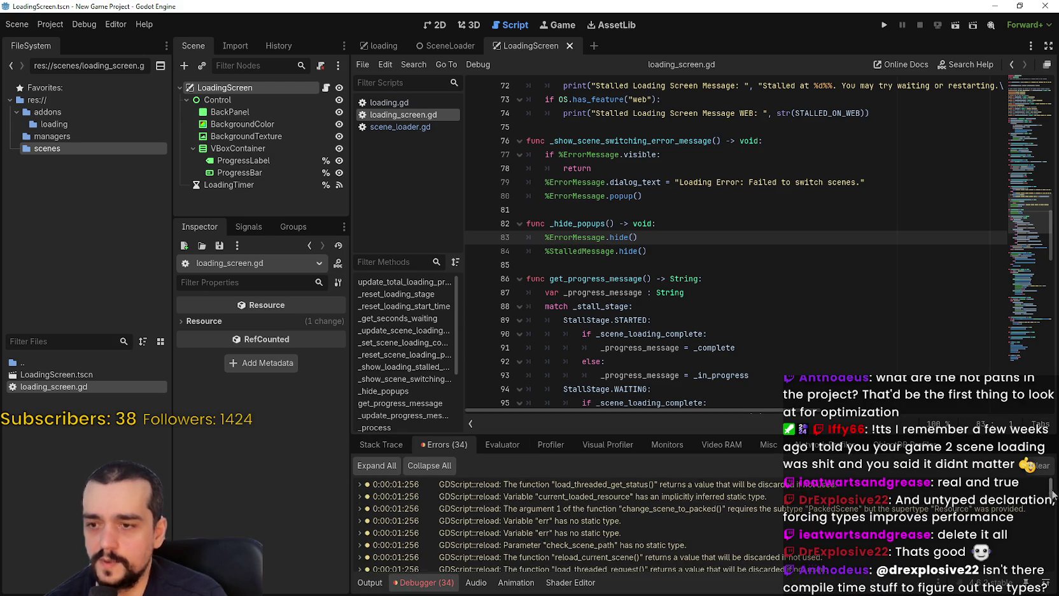
pyautogui.moveTo(1052, 495); pyautogui.dragTo(1050, 560)
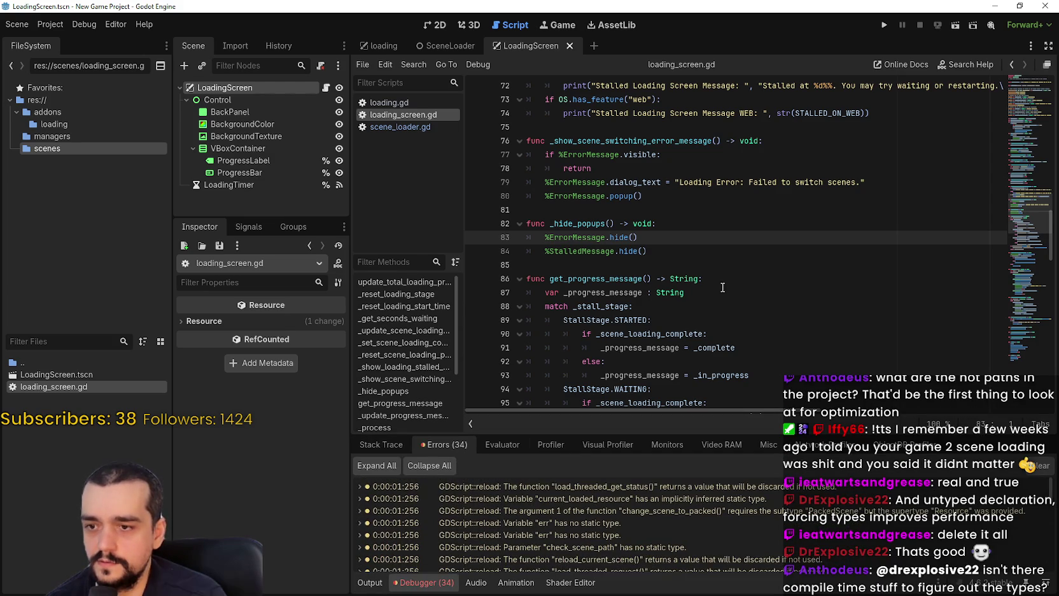
pyautogui.press('Down')
pyautogui.press('Down')
pyautogui.scroll(3, 719, 289)
pyautogui.click(719, 289)
pyautogui.scroll(3, 719, 289)
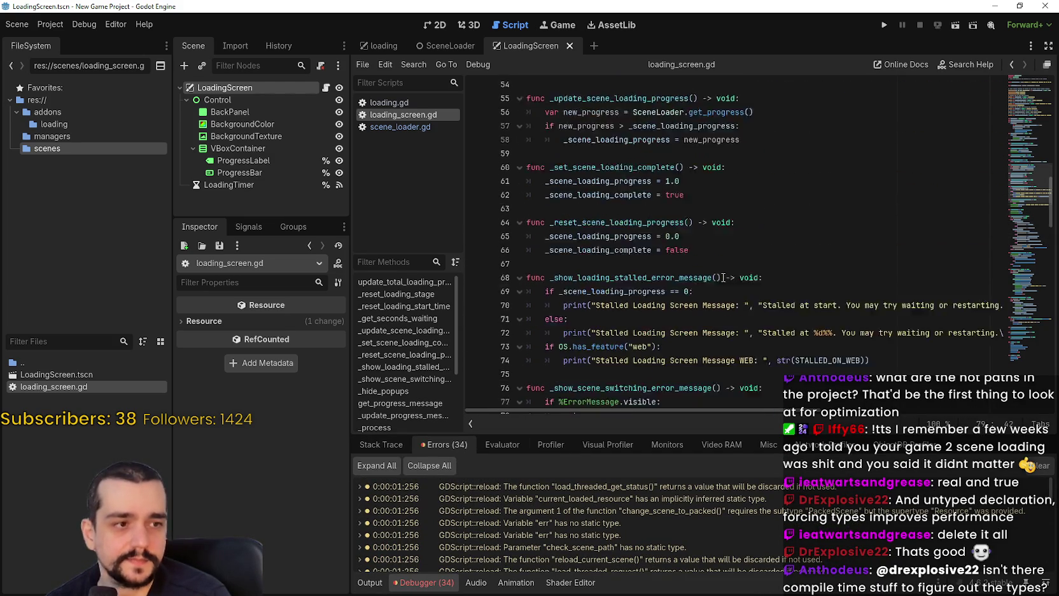
pyautogui.click(717, 320)
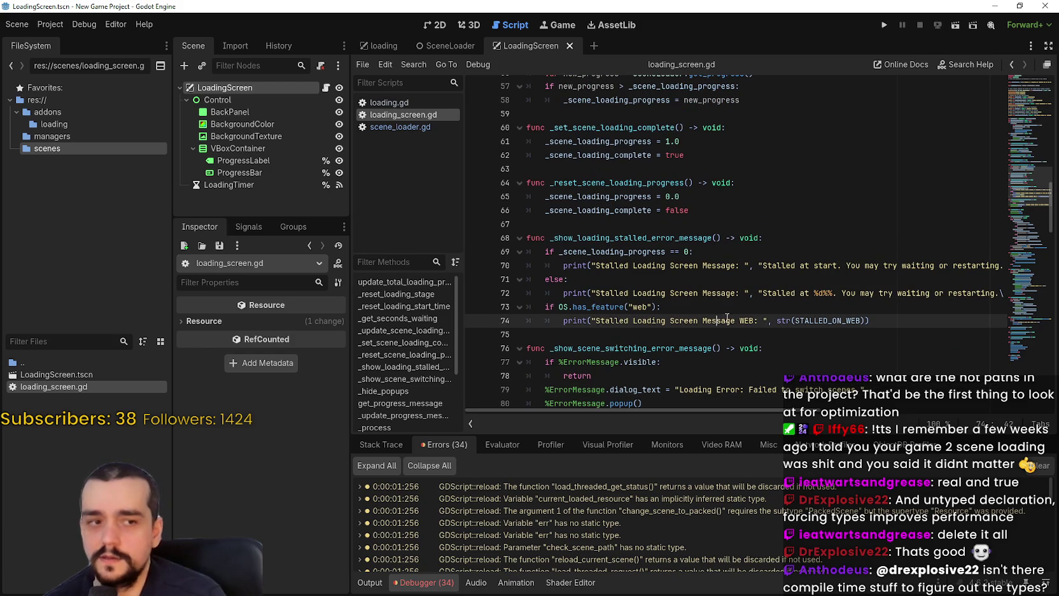
pyautogui.scroll(-2, 725, 312)
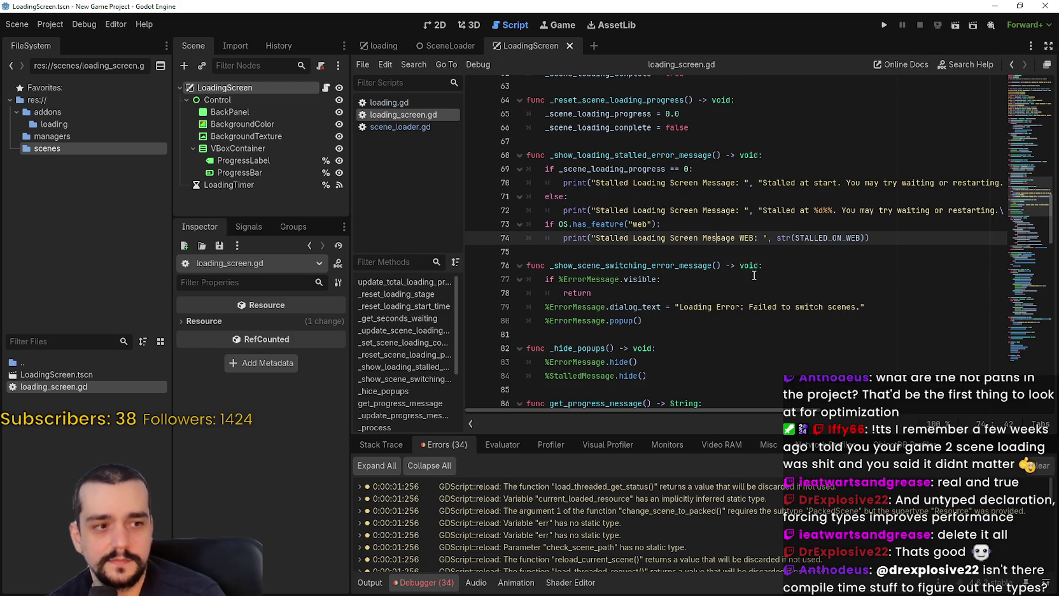
pyautogui.click(733, 250)
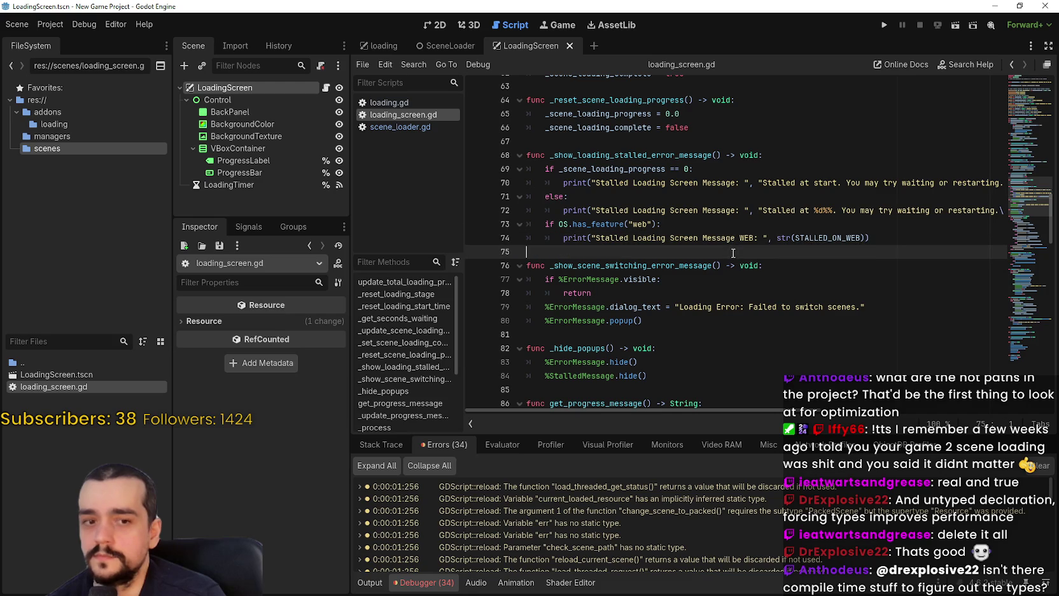
pyautogui.click(369, 445)
pyautogui.click(713, 320)
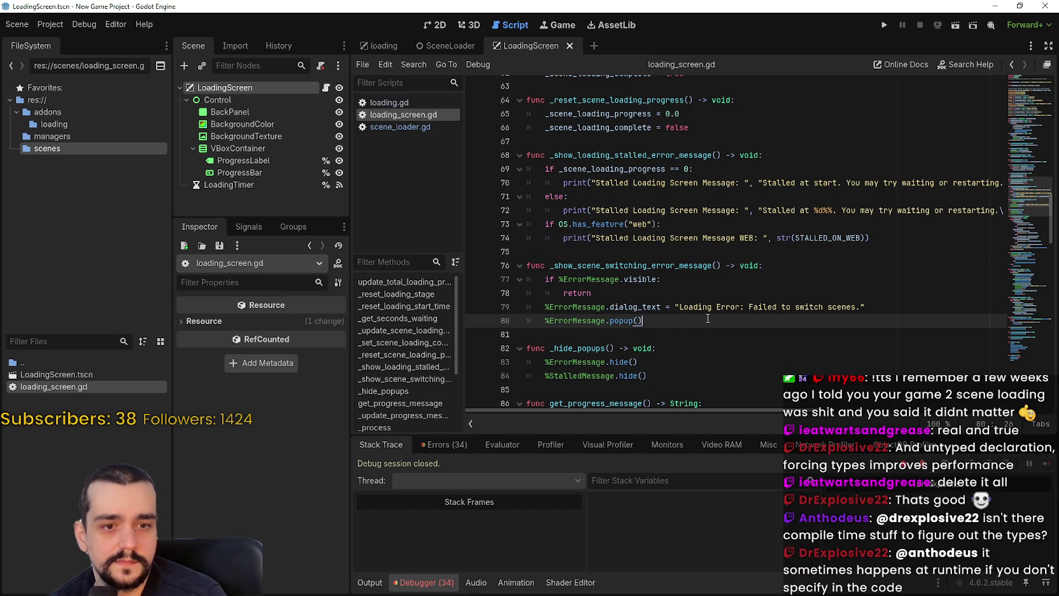
pyautogui.click(704, 249)
pyautogui.scroll(-3, 704, 250)
# - Delete the visibility if/return guard and the popup() call from the error function
pyautogui.click(657, 237)
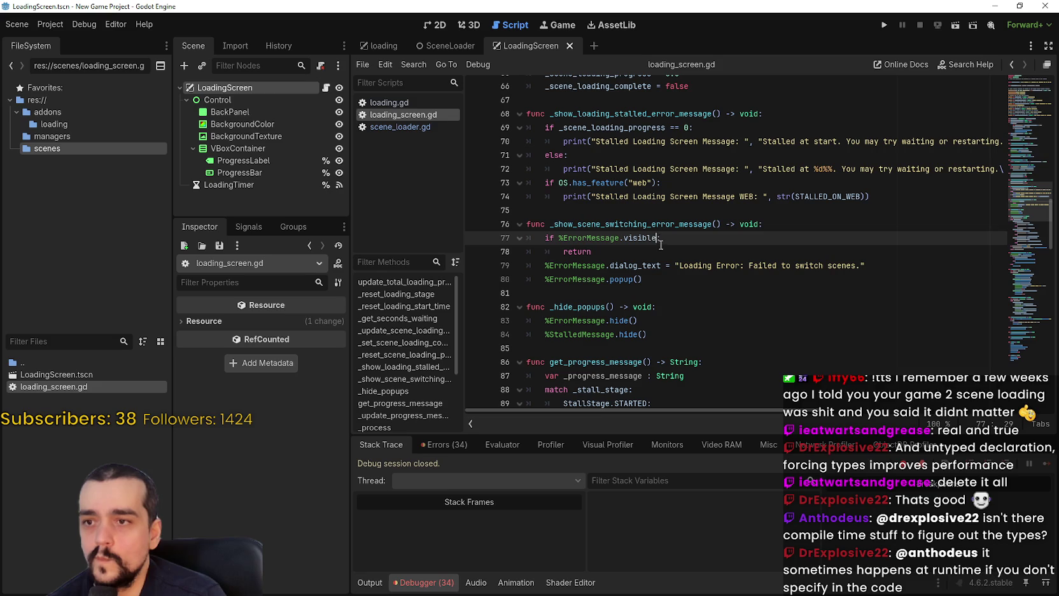
pyautogui.click(659, 251)
pyautogui.moveTo(592, 251); pyautogui.dragTo(517, 248)
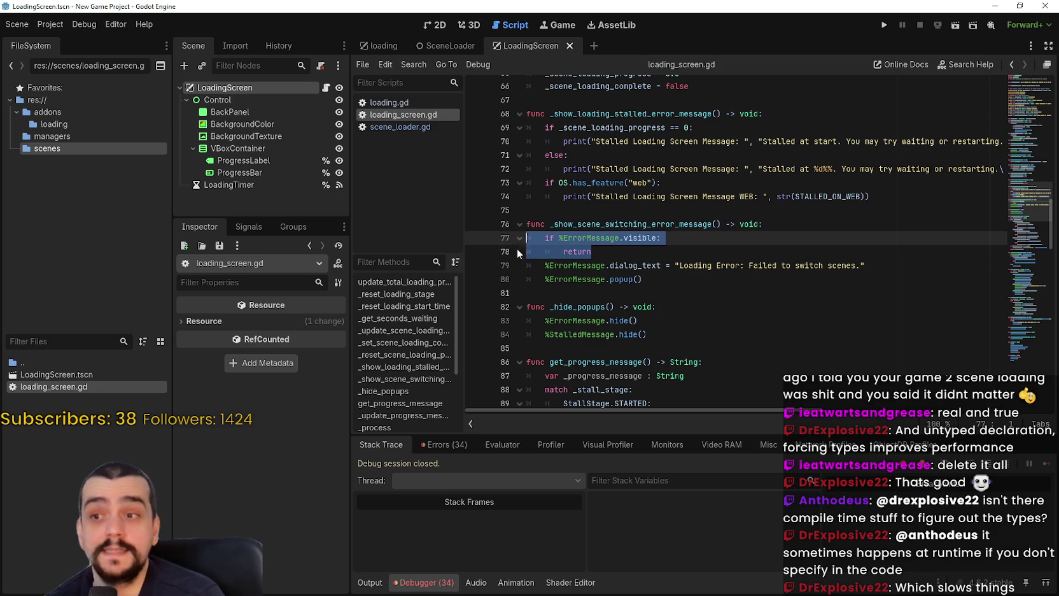
pyautogui.press('Delete')
pyautogui.press('Delete')
pyautogui.click(690, 252)
pyautogui.hotkey('shift', 'Home')
pyautogui.hotkey('shift', 'Home')
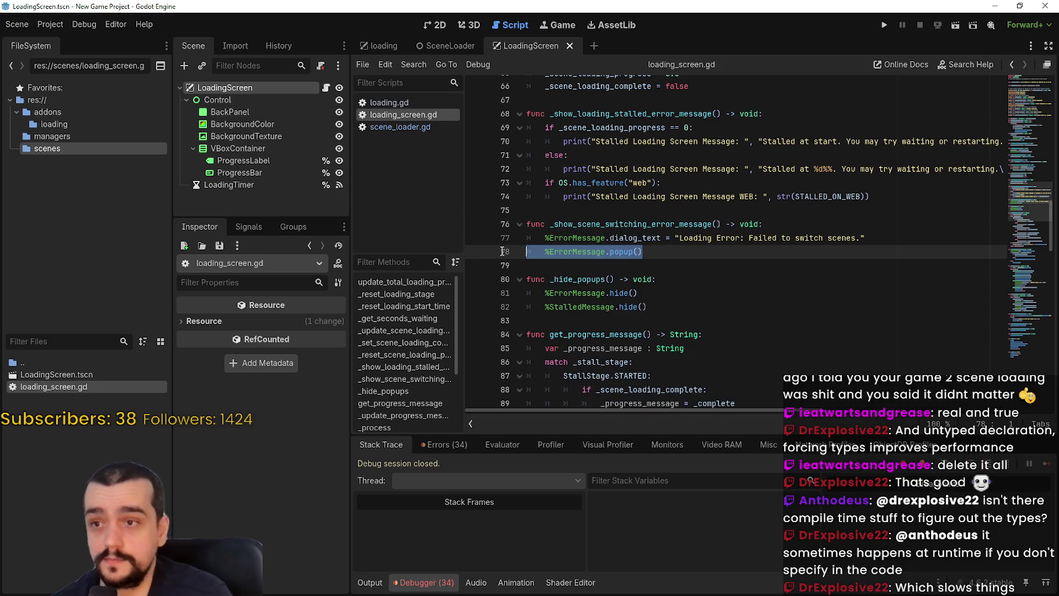
pyautogui.press('Delete')
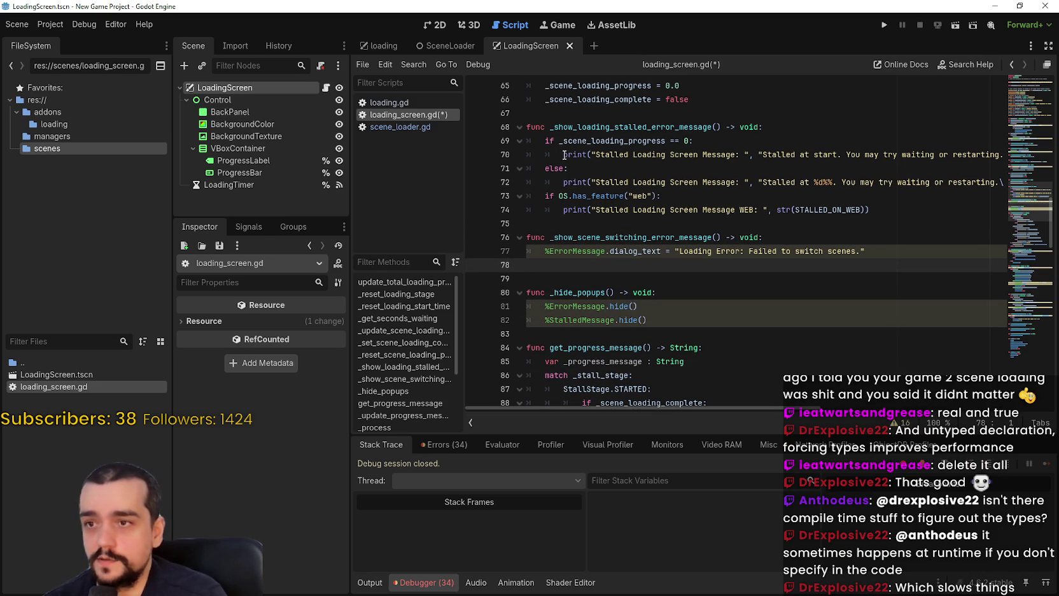
# - Copy line 74's print into the error function and relabel it 'Error Loading Screen Message: '
pyautogui.moveTo(563, 209); pyautogui.dragTo(886, 207)
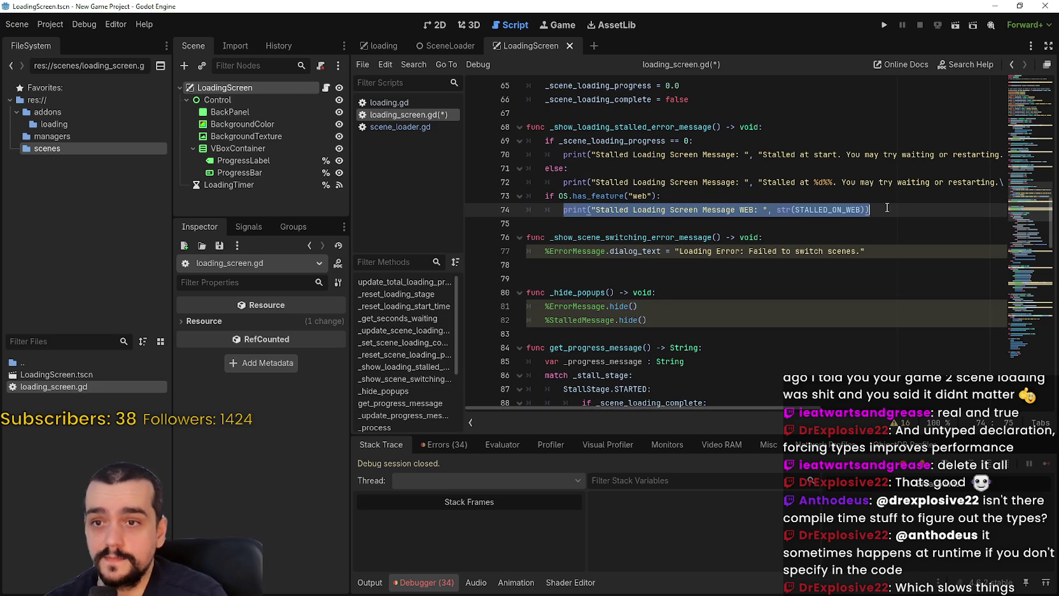
pyautogui.hotkey('ctrl', 'c')
pyautogui.click(884, 261)
pyautogui.hotkey('ctrl', 'v')
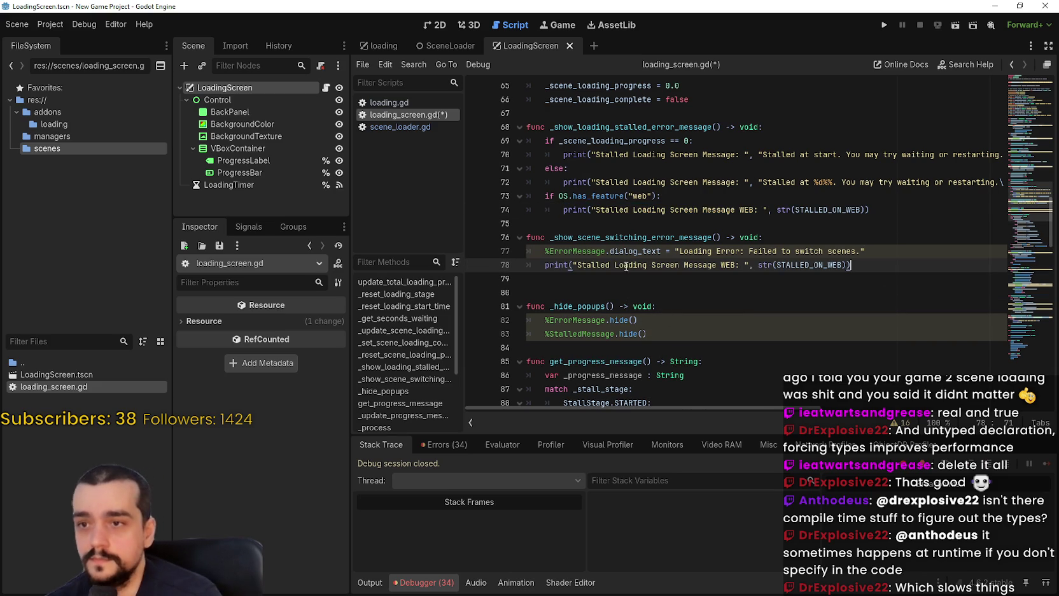
pyautogui.doubleClick(575, 252)
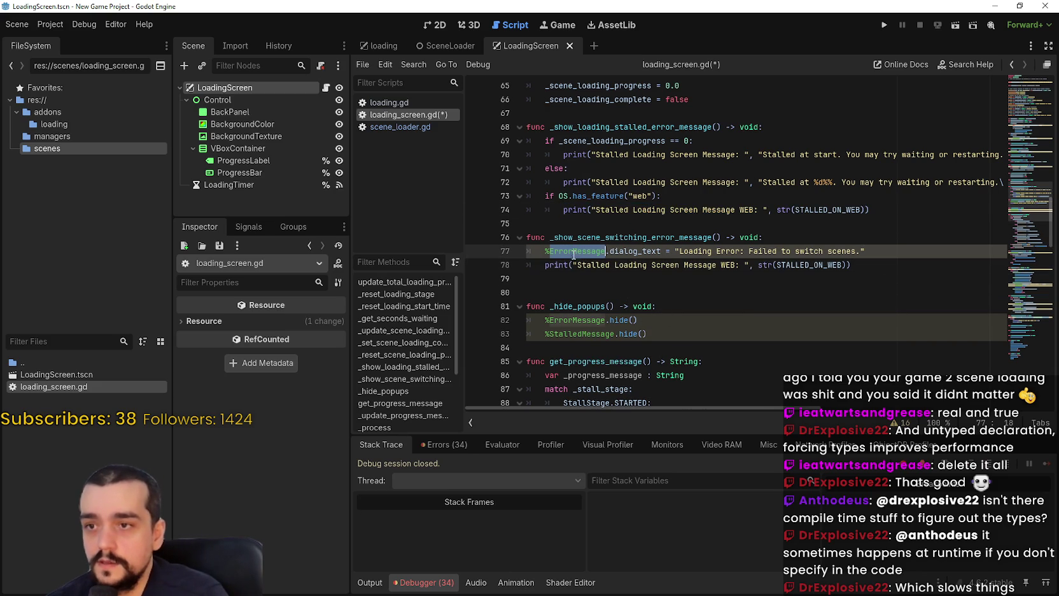
pyautogui.doubleClick(608, 265)
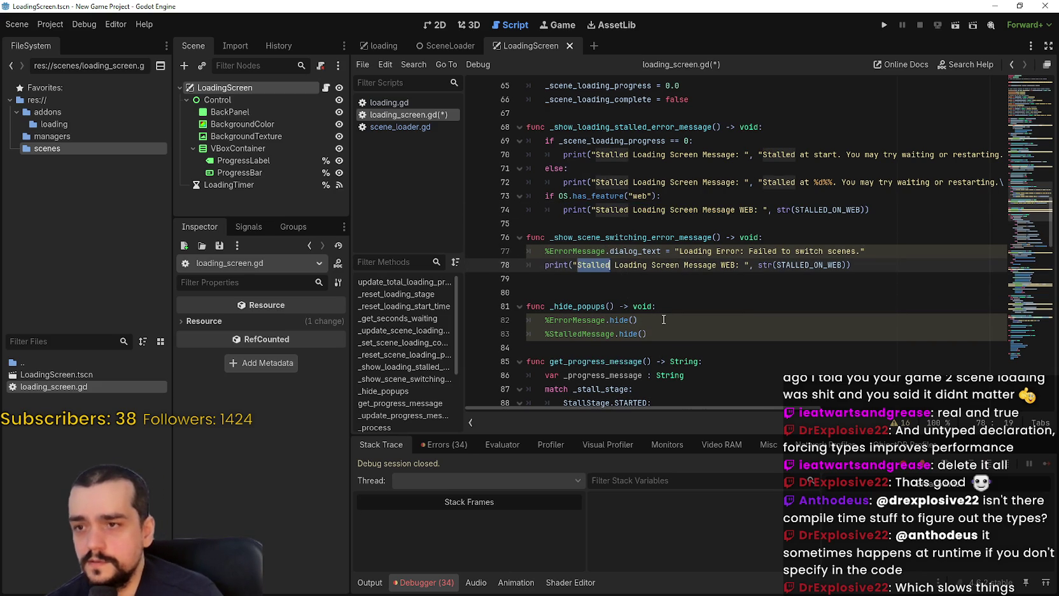
pyautogui.doubleClick(727, 265)
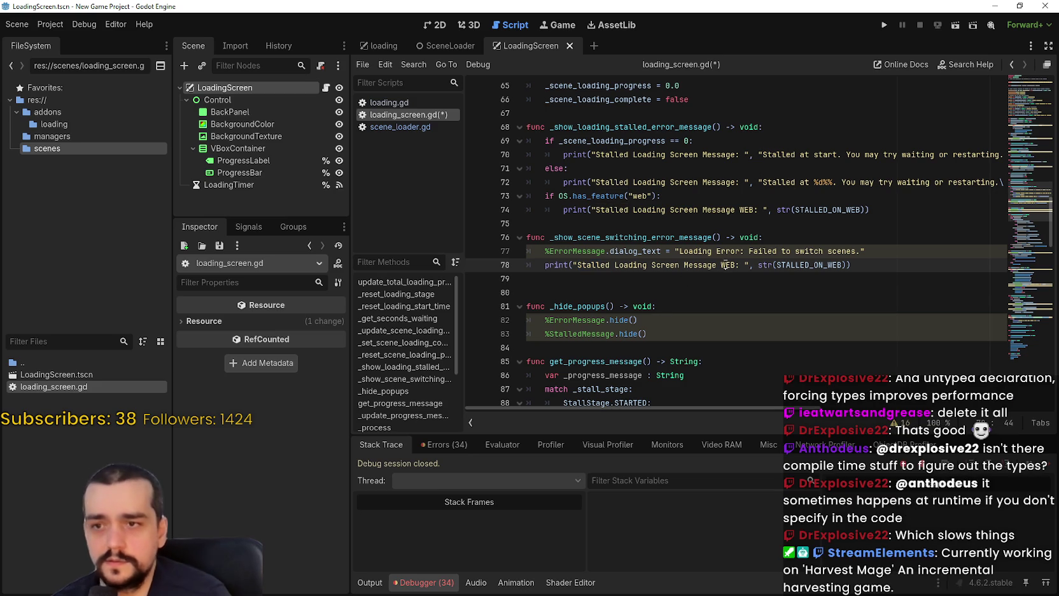
pyautogui.press('BackSpace')
pyautogui.press('BackSpace')
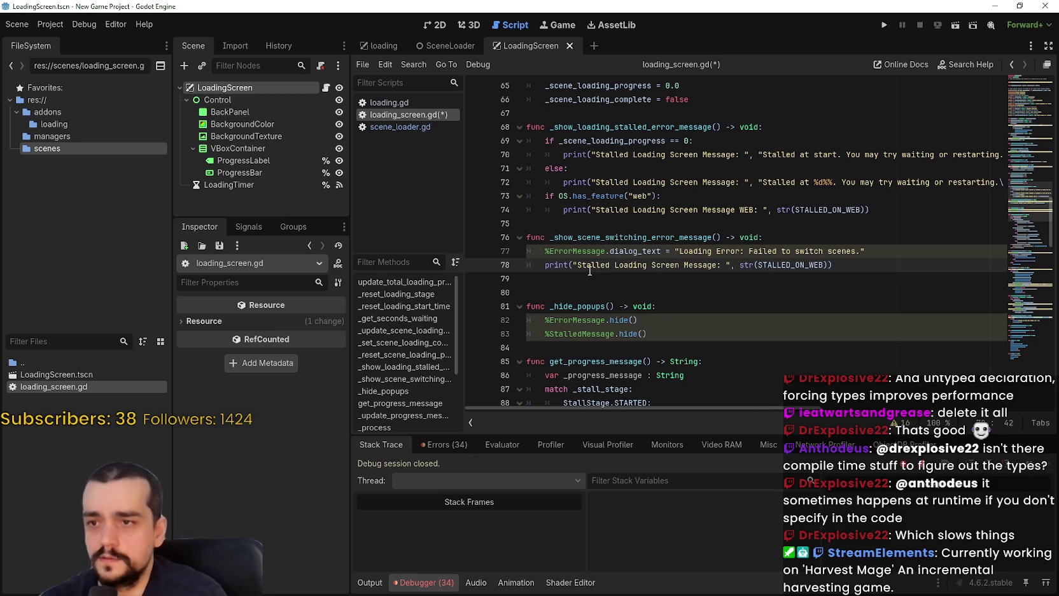
pyautogui.doubleClick(593, 266)
pyautogui.write('Er')
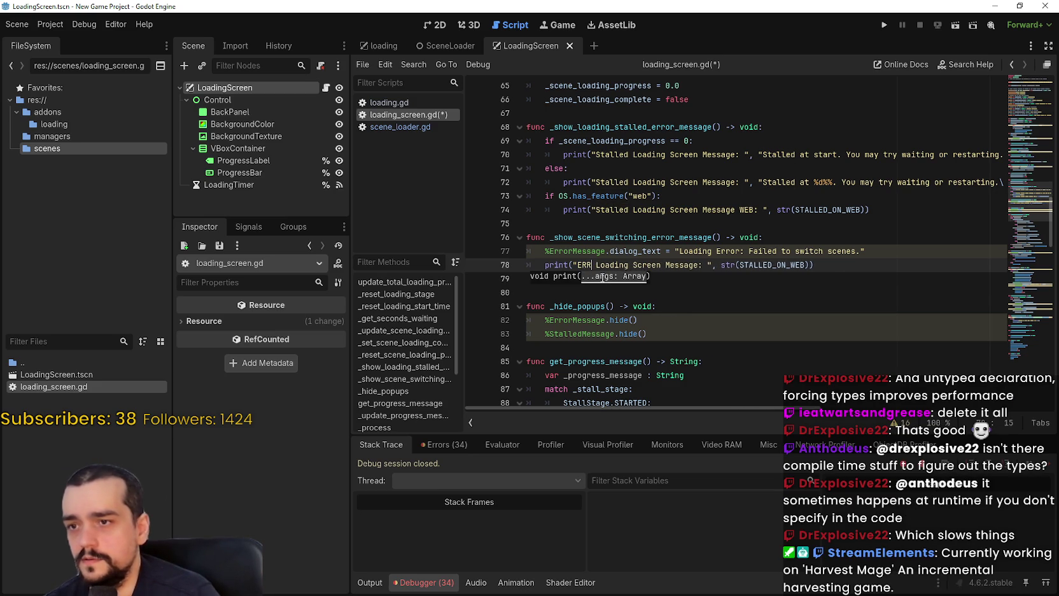
pyautogui.write('ror')
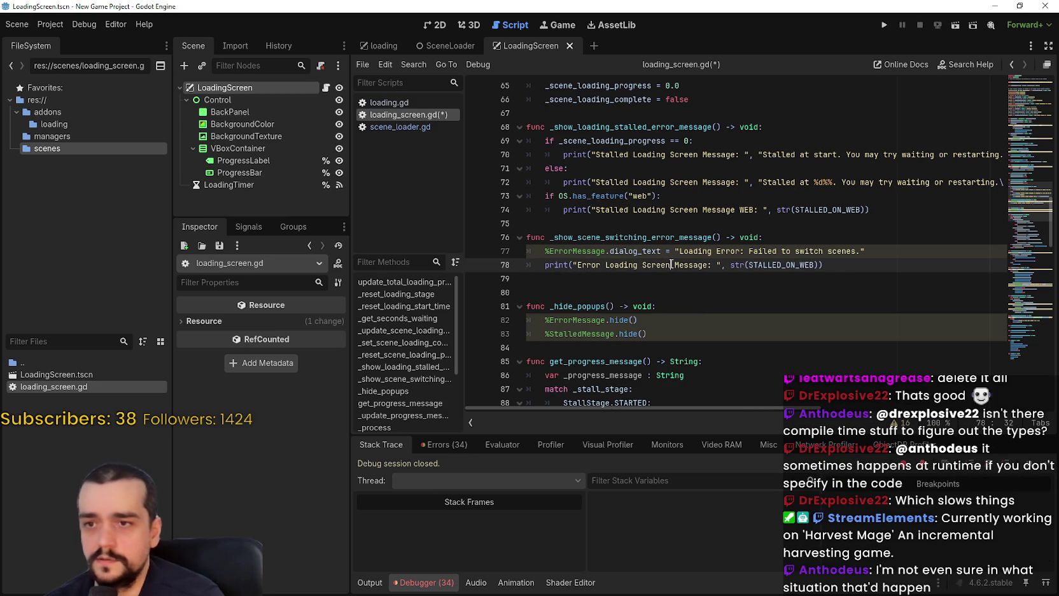
pyautogui.click(700, 266)
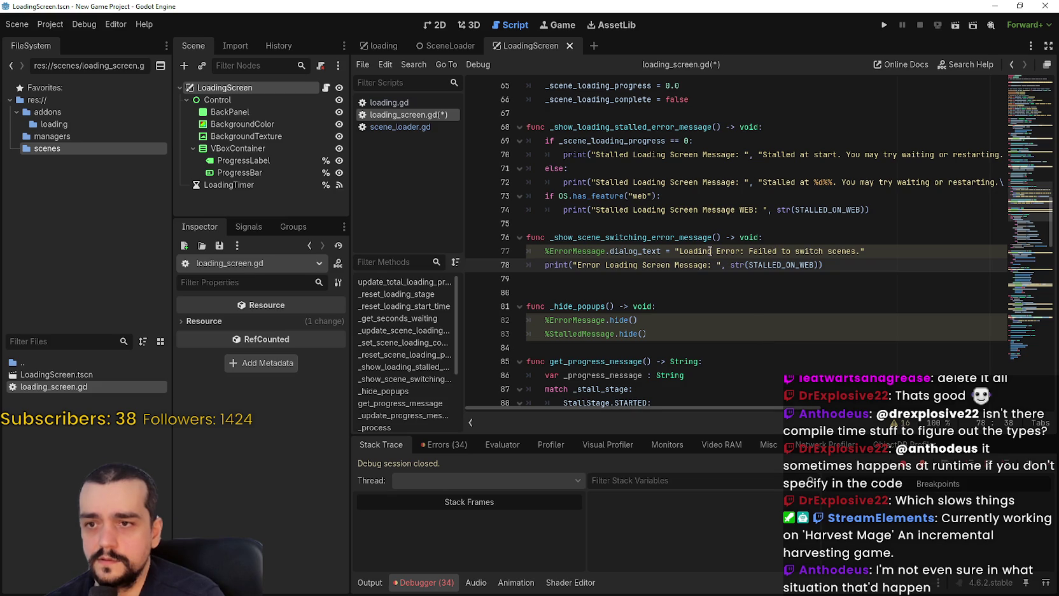
# - Replace the str(STALLED_ON_WEB) argument with the quoted text "Failed to switch scenes."
pyautogui.moveTo(680, 251); pyautogui.dragTo(860, 252)
pyautogui.moveTo(730, 264); pyautogui.dragTo(814, 265)
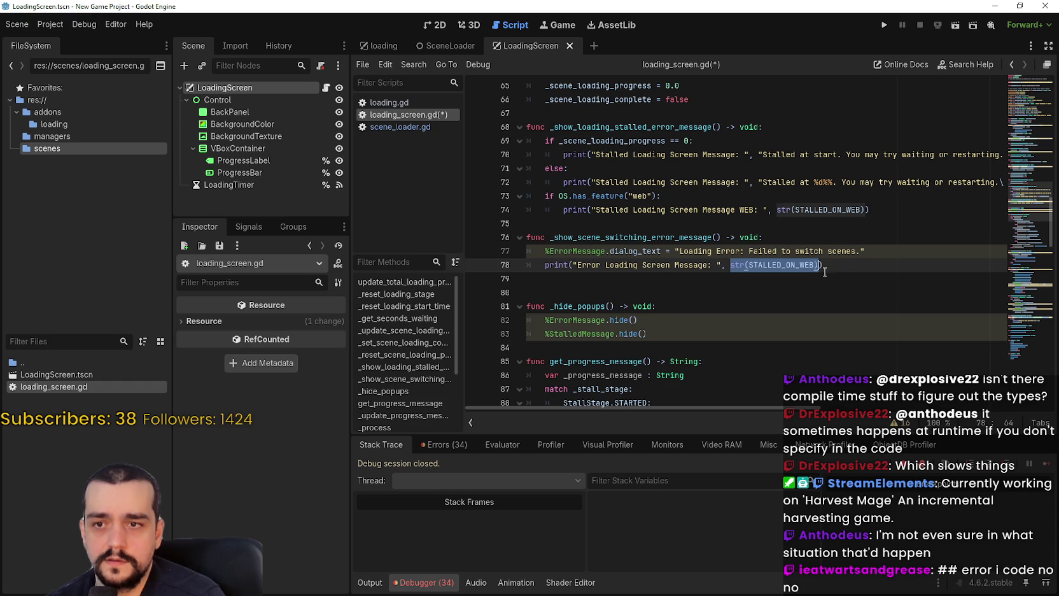
pyautogui.hotkey('ctrl', 'v')
pyautogui.hotkey('ctrl', 'z')
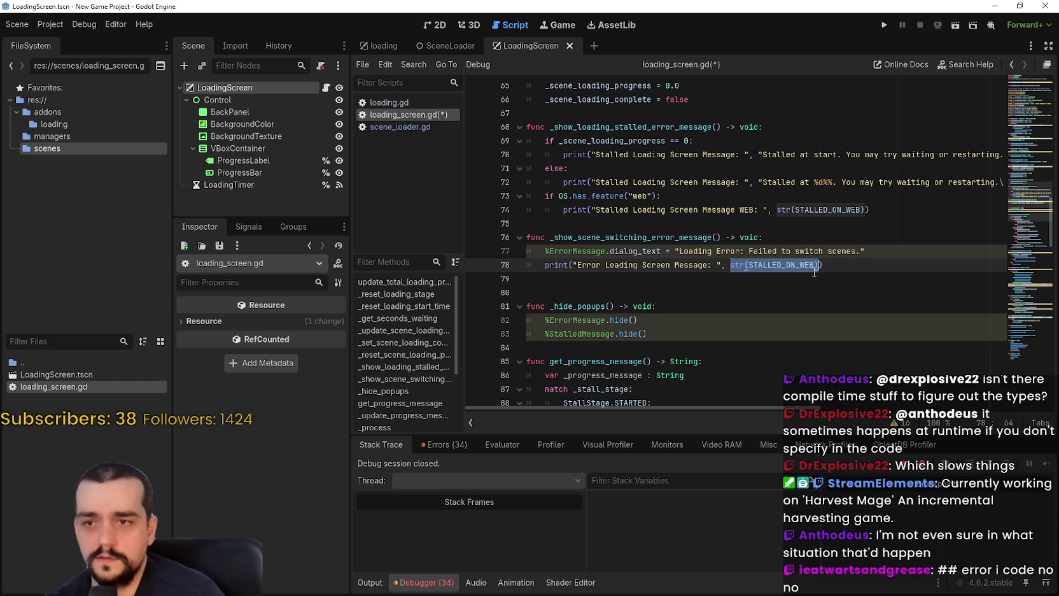
pyautogui.write('"')
pyautogui.hotkey('ctrl', 'v')
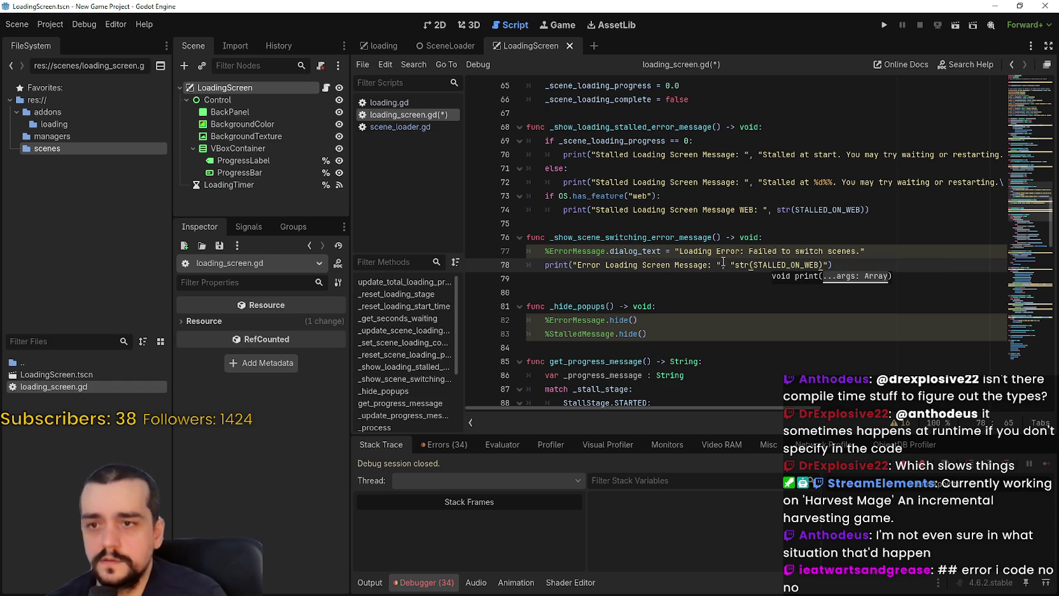
pyautogui.hotkey('ctrl', 'z')
pyautogui.hotkey('ctrl', 'z')
pyautogui.hotkey('ctrl', 'y')
pyautogui.hotkey('ctrl', 'y')
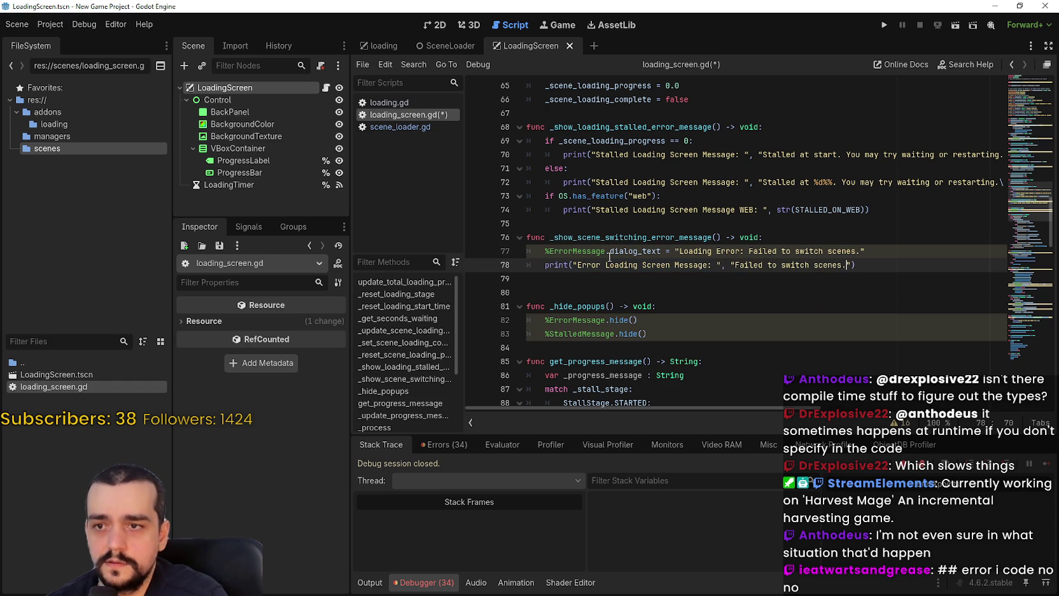
# - Delete the old dialog_text line and save loading_screen.gd
pyautogui.moveTo(868, 251); pyautogui.dragTo(482, 244)
pyautogui.click(878, 251)
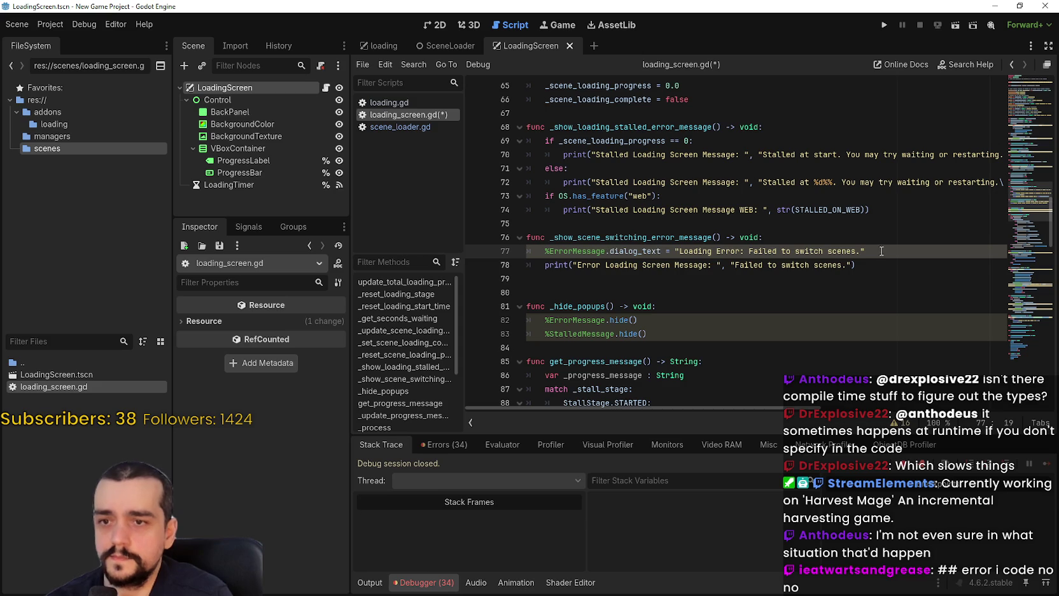
pyautogui.hotkey('shift', 'Home')
pyautogui.hotkey('shift', 'Home')
pyautogui.press('BackSpace')
pyautogui.press('BackSpace')
pyautogui.click(581, 268)
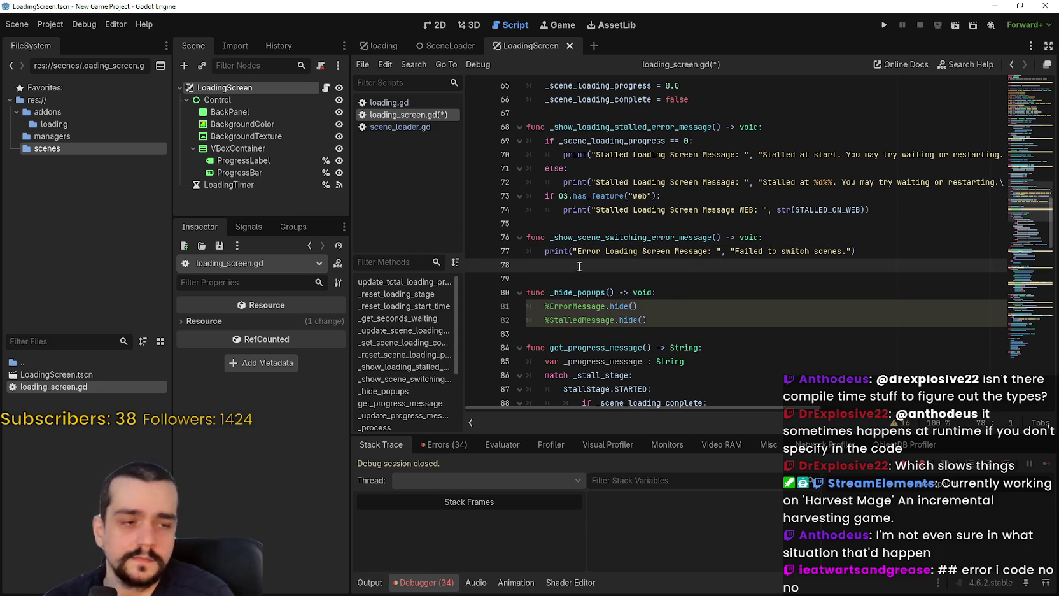
pyautogui.hotkey('ctrl', 's')
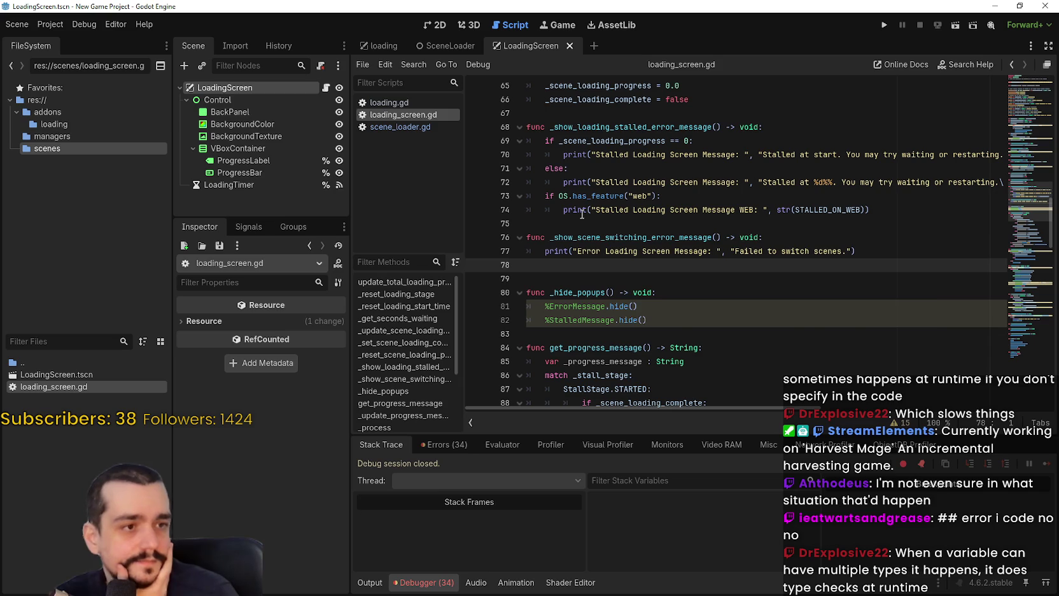
# - Delete the _hide_popups function on lines 78–82 and its leftover blank line
pyautogui.moveTo(582, 215)
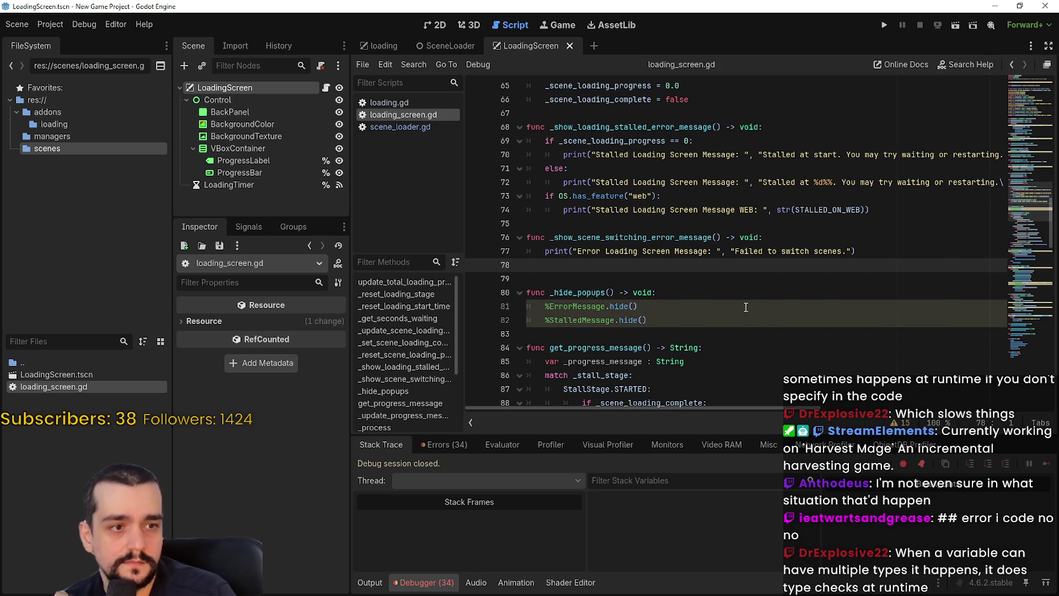
pyautogui.click(646, 283)
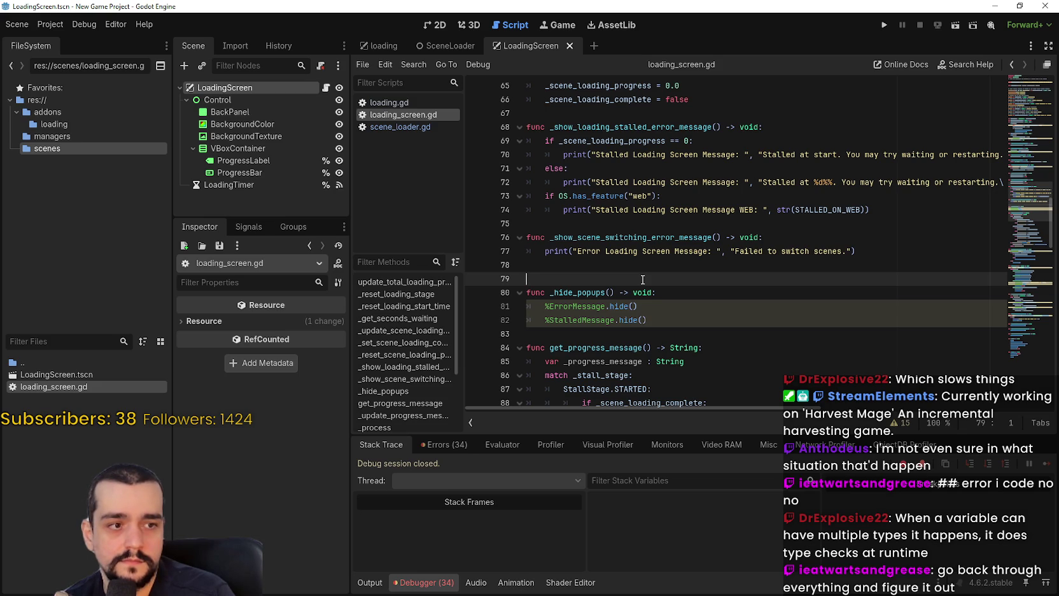
pyautogui.scroll(-2, 642, 279)
pyautogui.scroll(2, 700, 305)
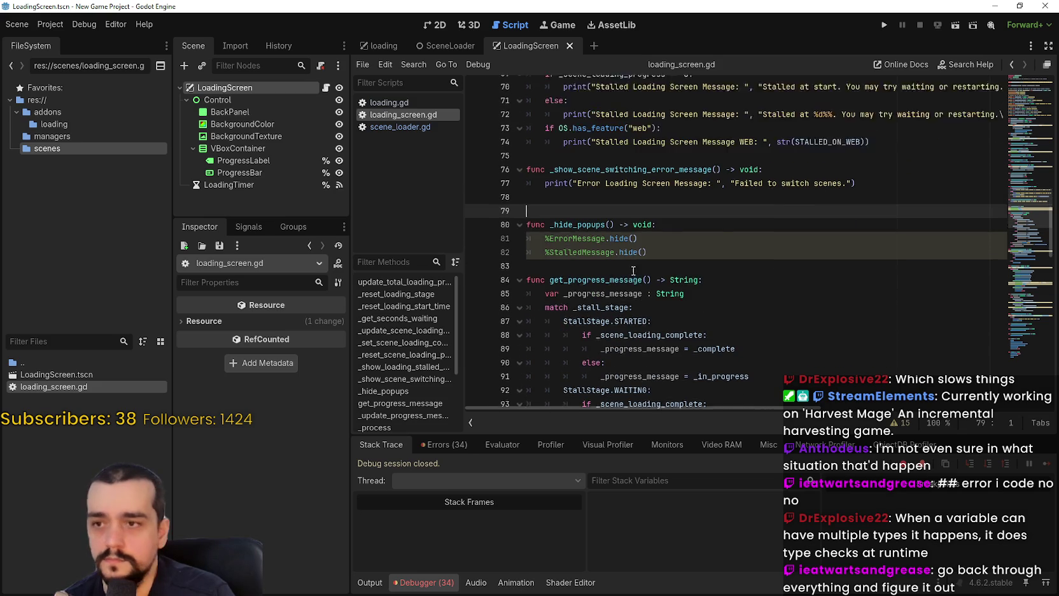
pyautogui.click(687, 320)
pyautogui.hotkey('shift', 'Up')
pyautogui.hotkey('shift', 'Up')
pyautogui.hotkey('shift', 'Up')
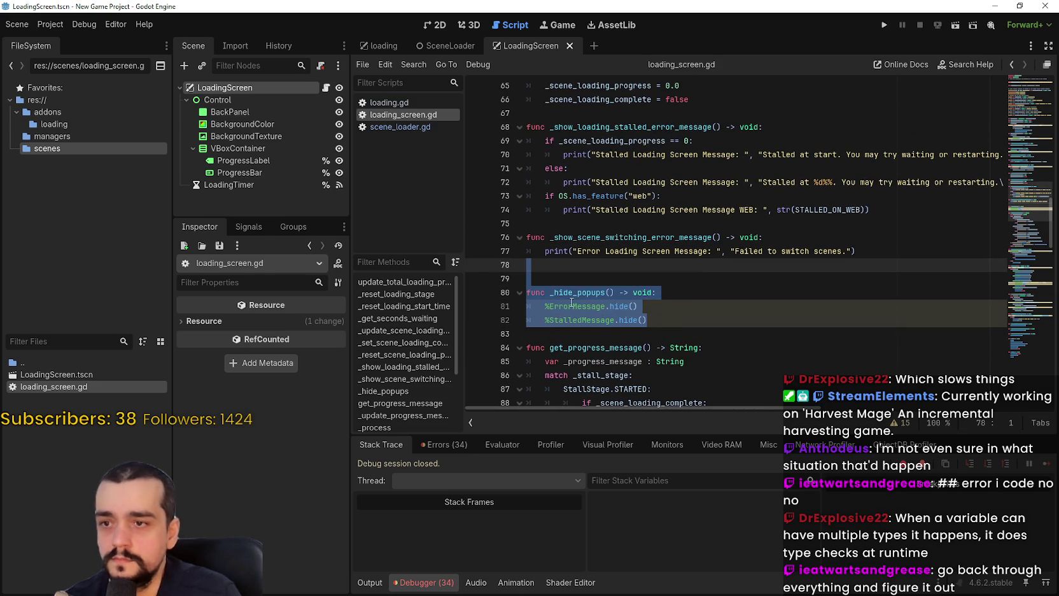
pyautogui.press('BackSpace')
pyautogui.press('Down')
pyautogui.press('BackSpace')
# - Delete the else: branch calling _hide_popups() in _update_progress_messaging
pyautogui.scroll(-2, 700, 255)
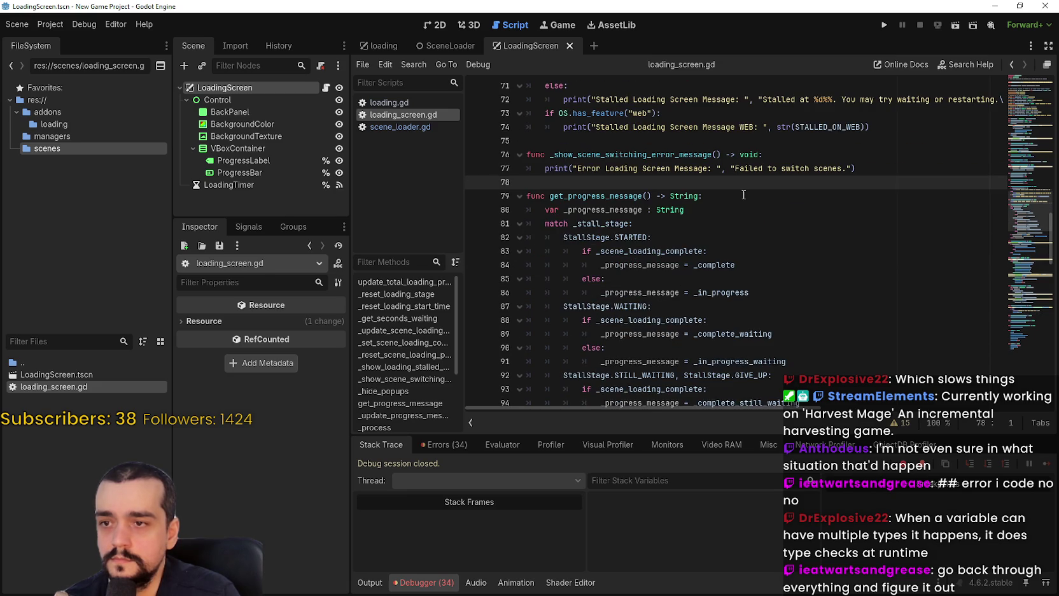
pyautogui.scroll(-3, 739, 223)
pyautogui.scroll(-2, 752, 290)
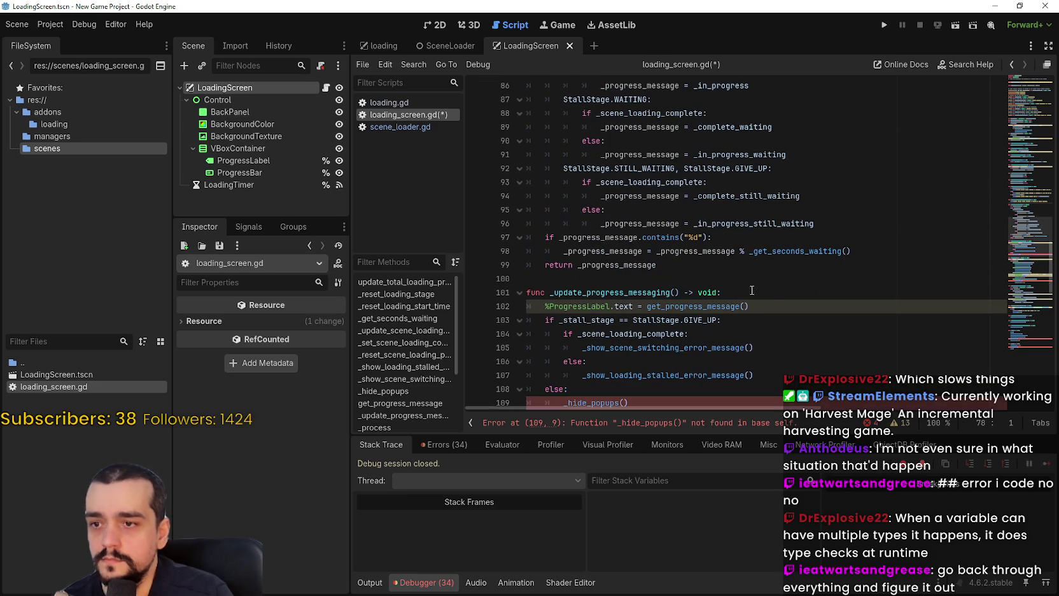
pyautogui.scroll(-4, 732, 274)
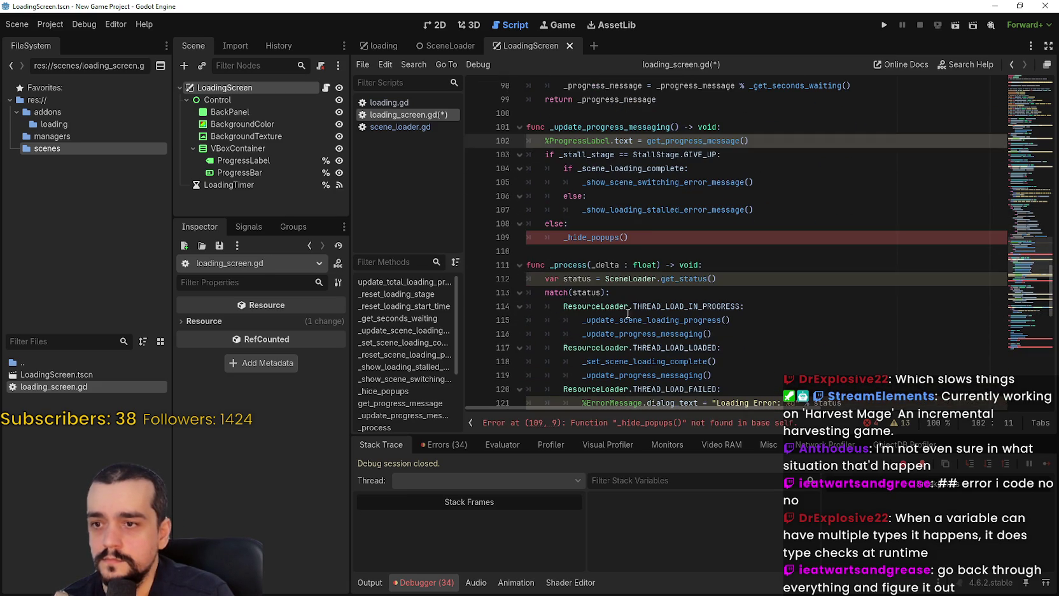
pyautogui.click(652, 226)
pyautogui.moveTo(653, 237); pyautogui.dragTo(523, 223)
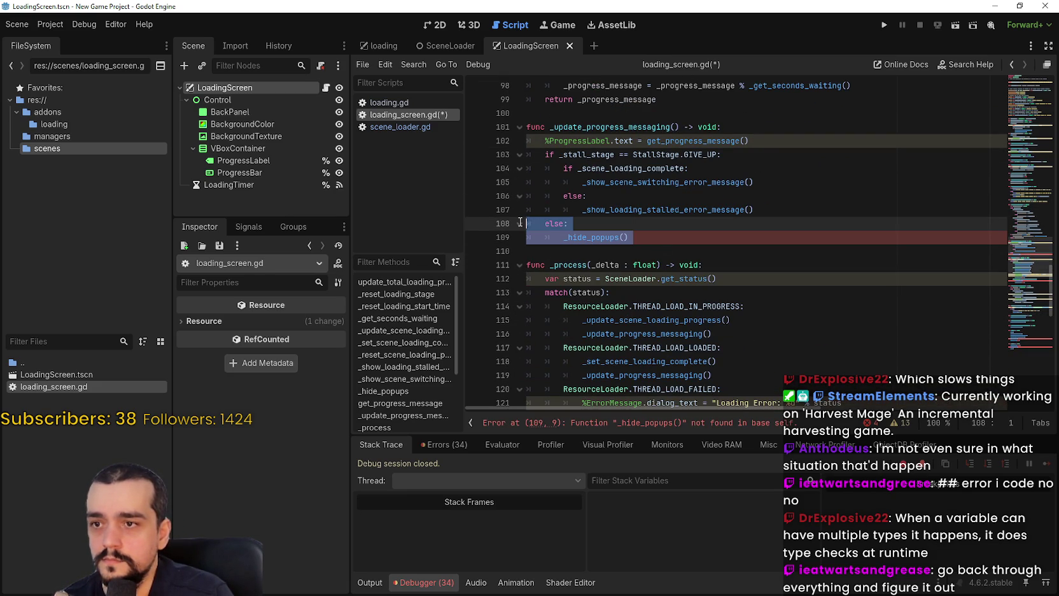
pyautogui.moveTo(628, 237)
pyautogui.mouseDown()
pyautogui.moveTo(526, 236)
pyautogui.moveTo(511, 226)
pyautogui.mouseUp()
pyautogui.press('Delete')
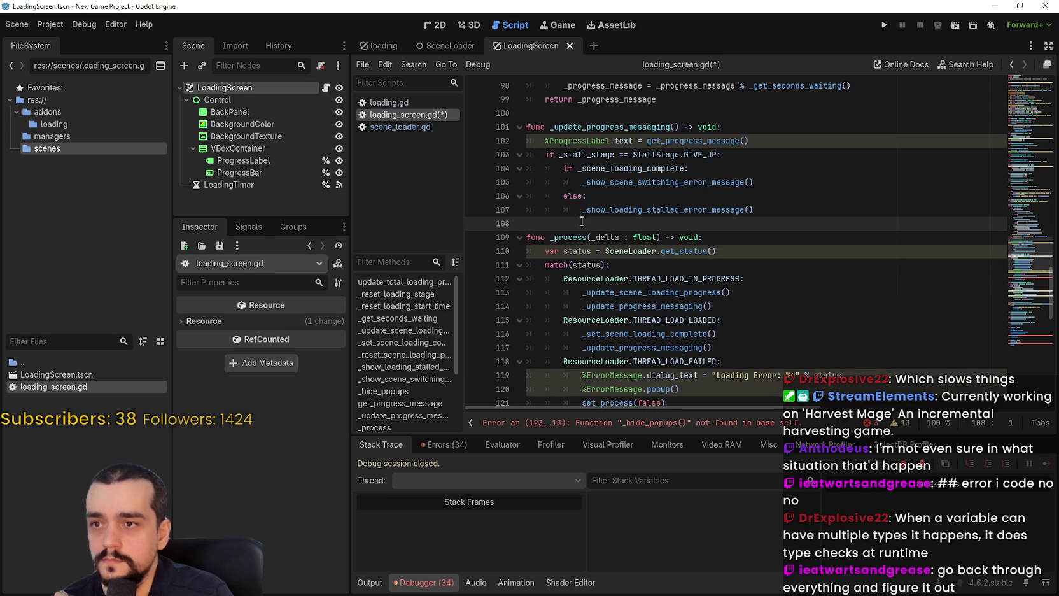
# - Remove the _hide_popups() call on line 123 in _process and its empty line
pyautogui.press('Up')
pyautogui.press('Up')
pyautogui.press('Up')
pyautogui.click(612, 224)
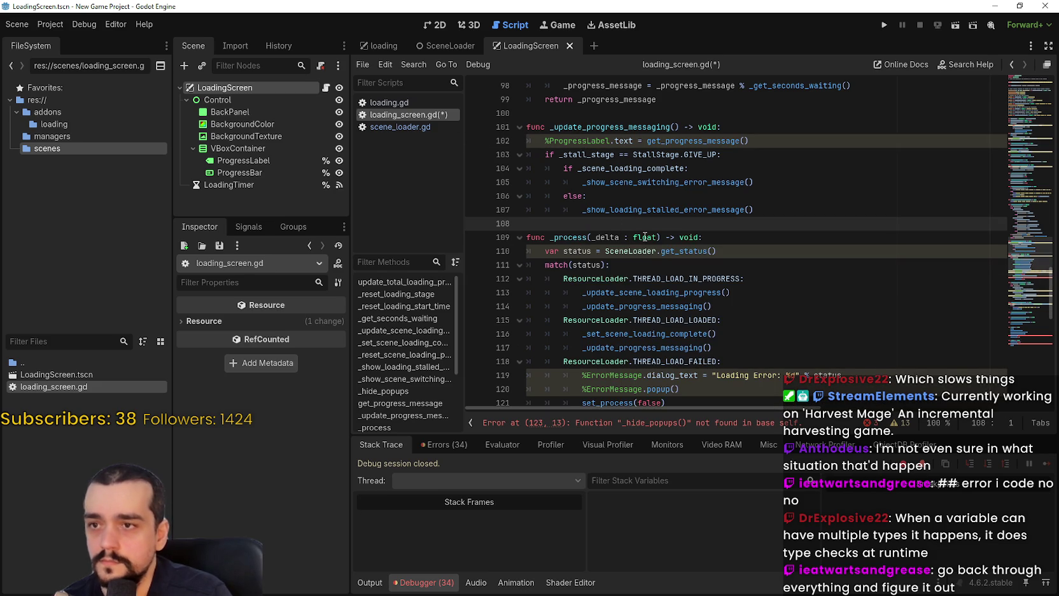
pyautogui.scroll(-2, 639, 228)
pyautogui.click(691, 319)
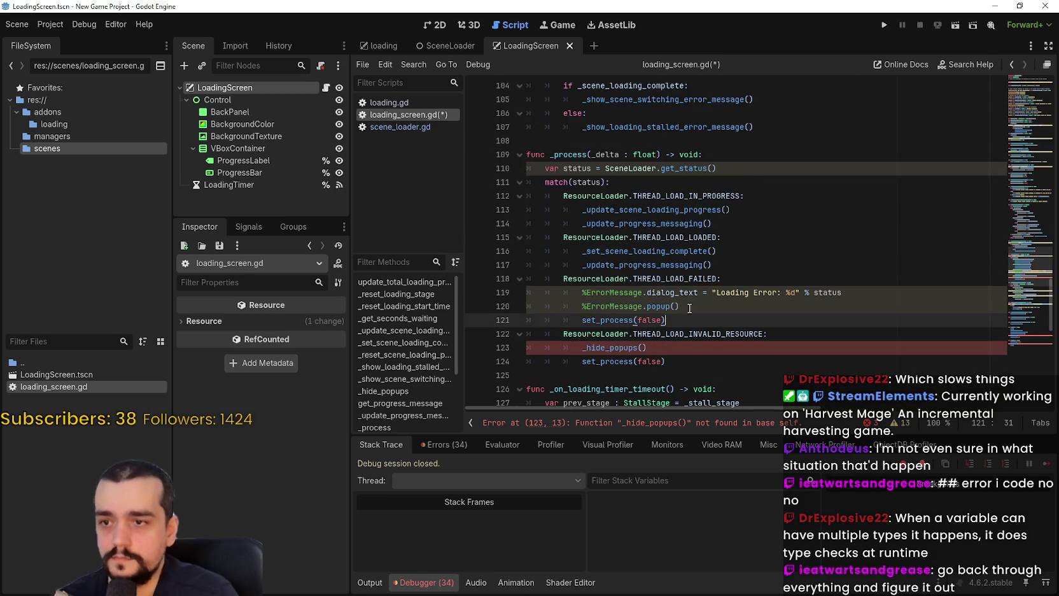
pyautogui.scroll(-1, 637, 312)
pyautogui.press('Down')
pyautogui.press('Down')
pyautogui.keyDown('shift'); pyautogui.click(528, 303); pyautogui.keyUp('shift')
pyautogui.press('BackSpace')
pyautogui.press('BackSpace')
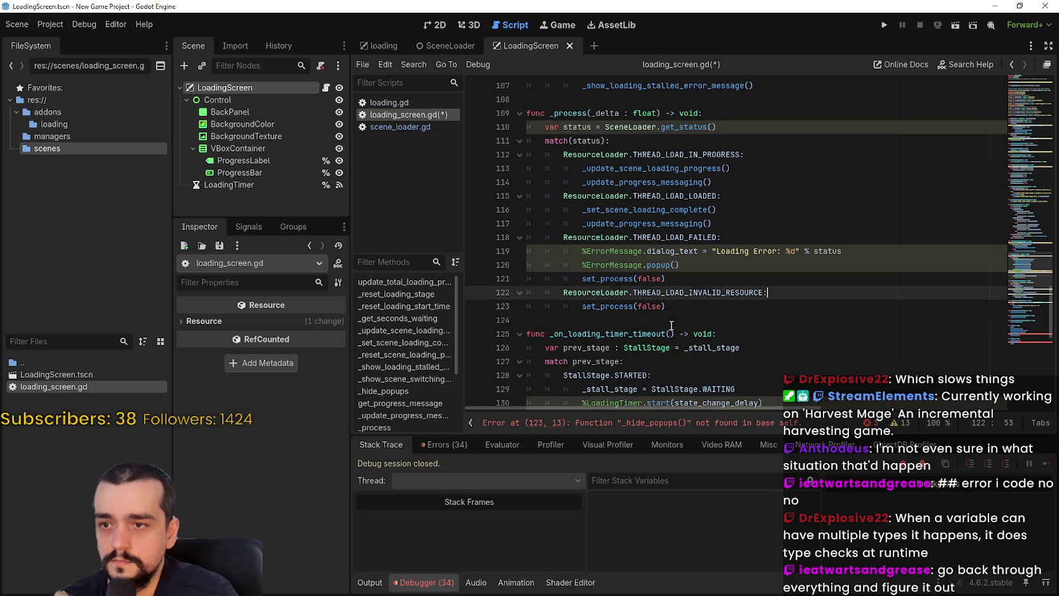
pyautogui.press('Down')
pyautogui.press('Down')
# - Check the ErrorMessage lines and ProgressLabel node, then select line 77's error print statement
pyautogui.click(686, 266)
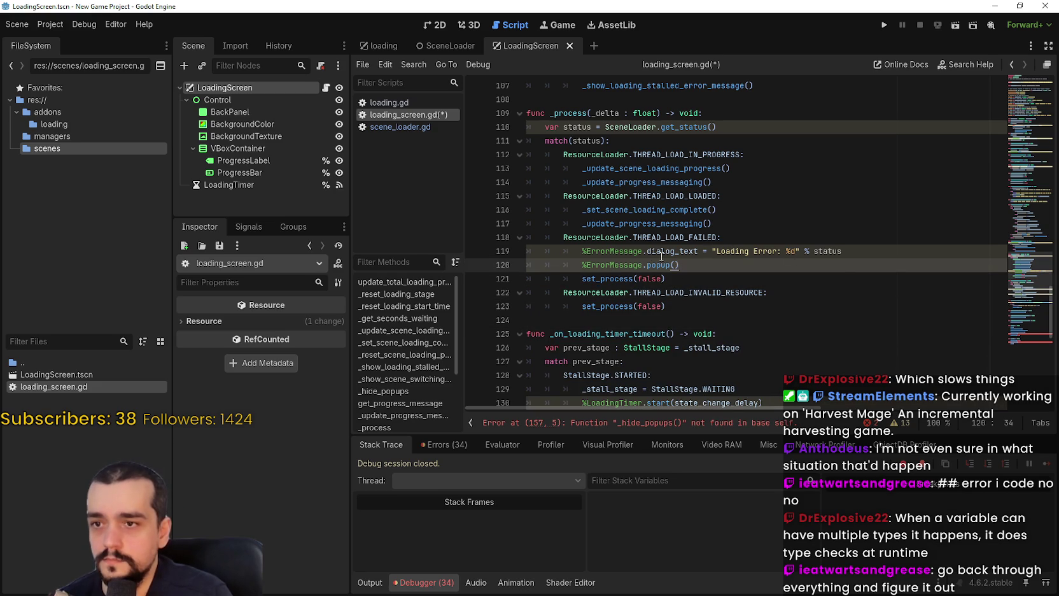
pyautogui.doubleClick(620, 251)
pyautogui.scroll(1, 621, 257)
pyautogui.scroll(5, 620, 257)
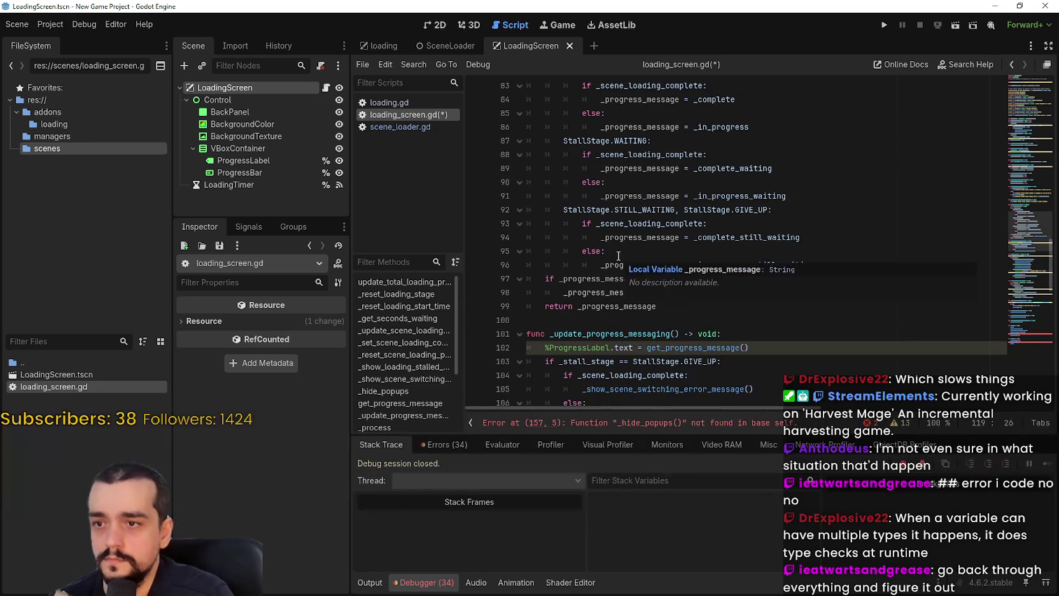
pyautogui.scroll(-2, 617, 257)
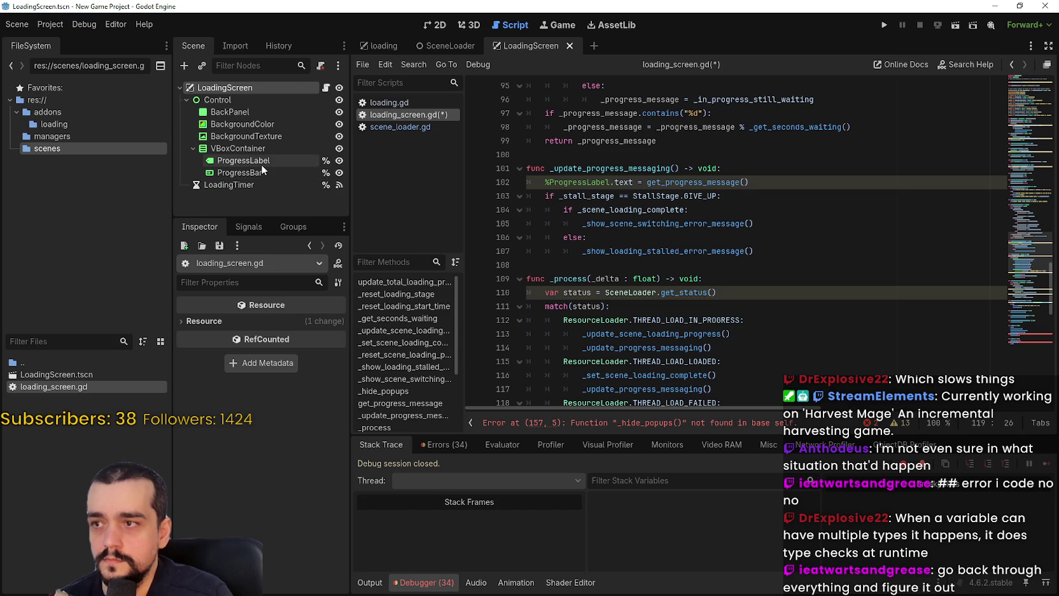
pyautogui.click(259, 162)
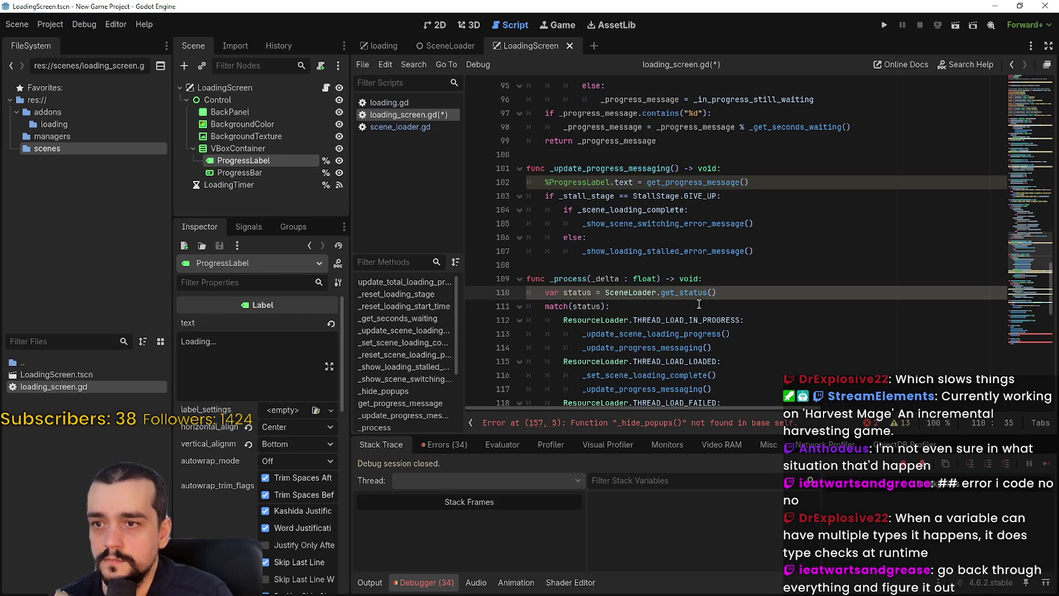
pyautogui.scroll(-3, 683, 296)
pyautogui.click(683, 305)
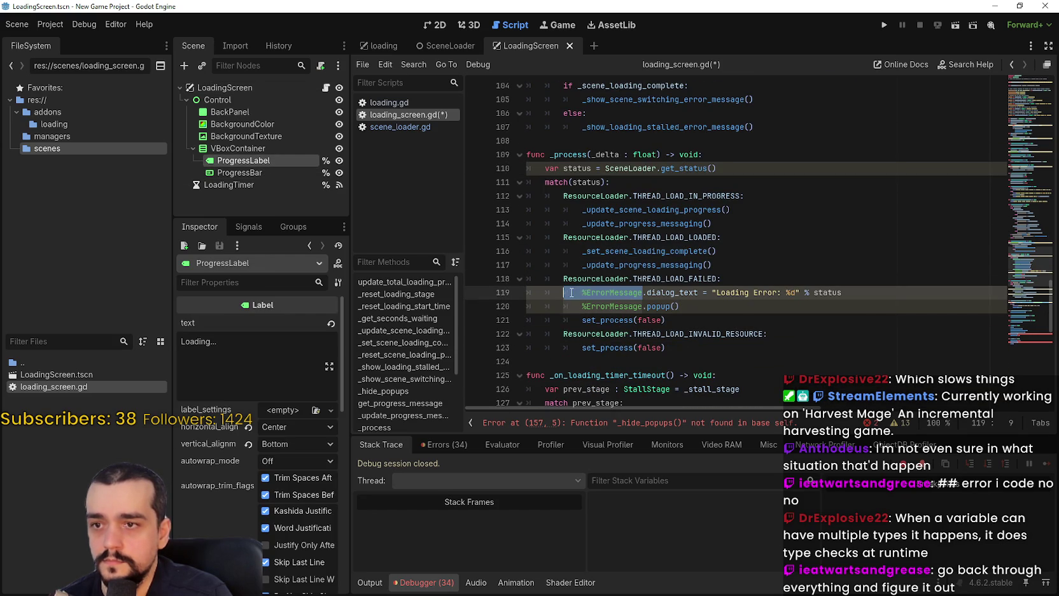
pyautogui.scroll(14, 723, 303)
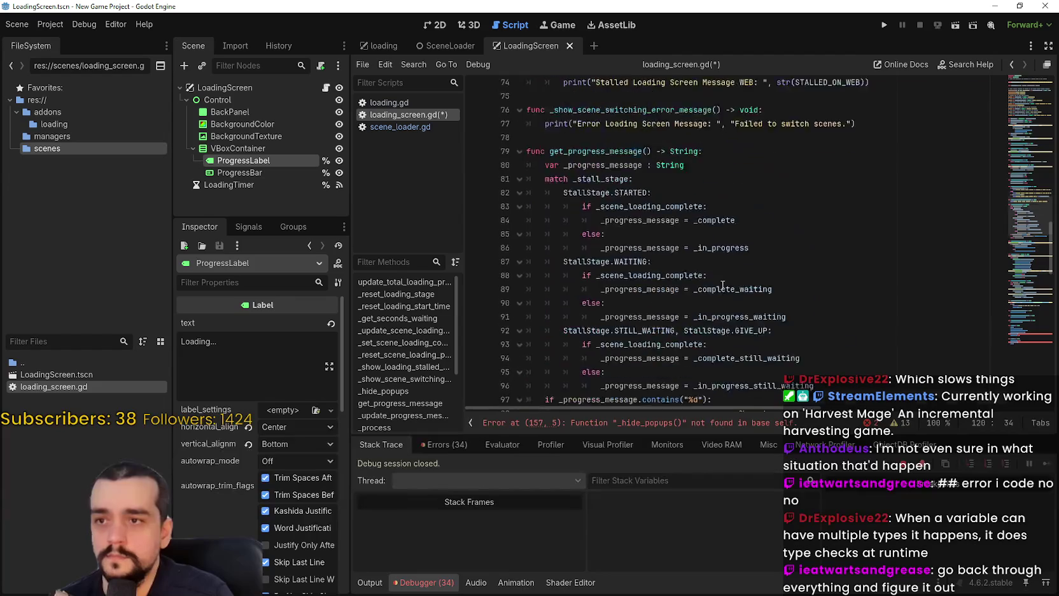
pyautogui.click(545, 287)
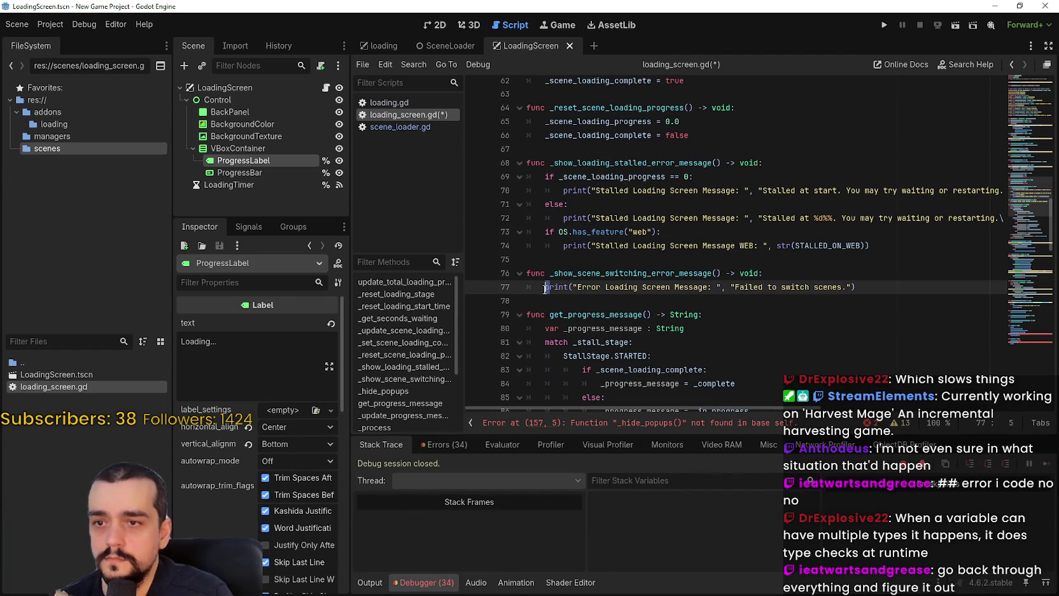
pyautogui.moveTo(545, 286); pyautogui.dragTo(924, 284)
pyautogui.hotkey('ctrl', 'c')
pyautogui.scroll(-11, 727, 248)
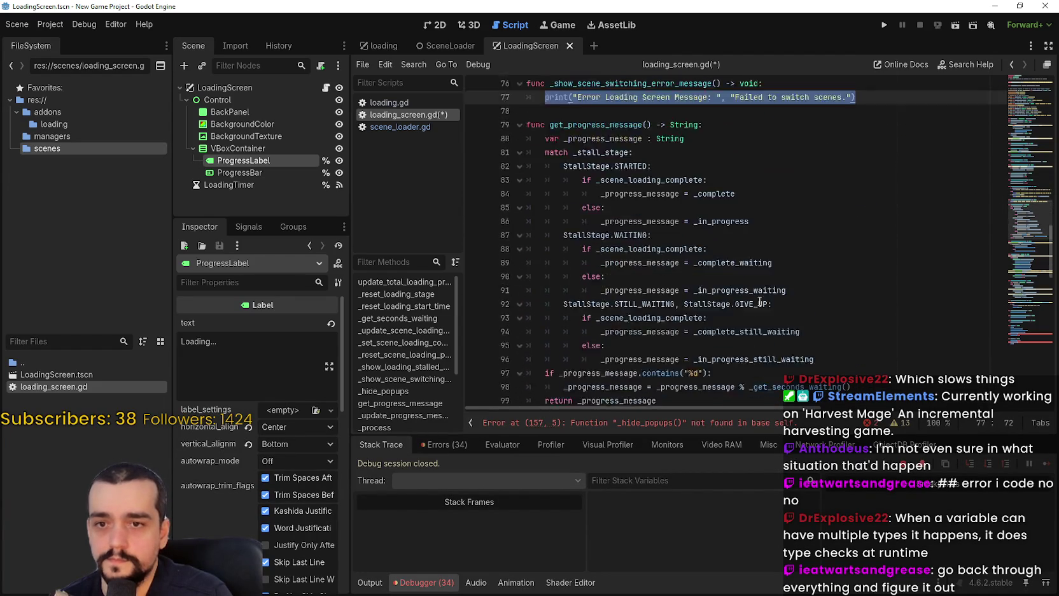
pyautogui.scroll(-2, 727, 247)
pyautogui.click(872, 311)
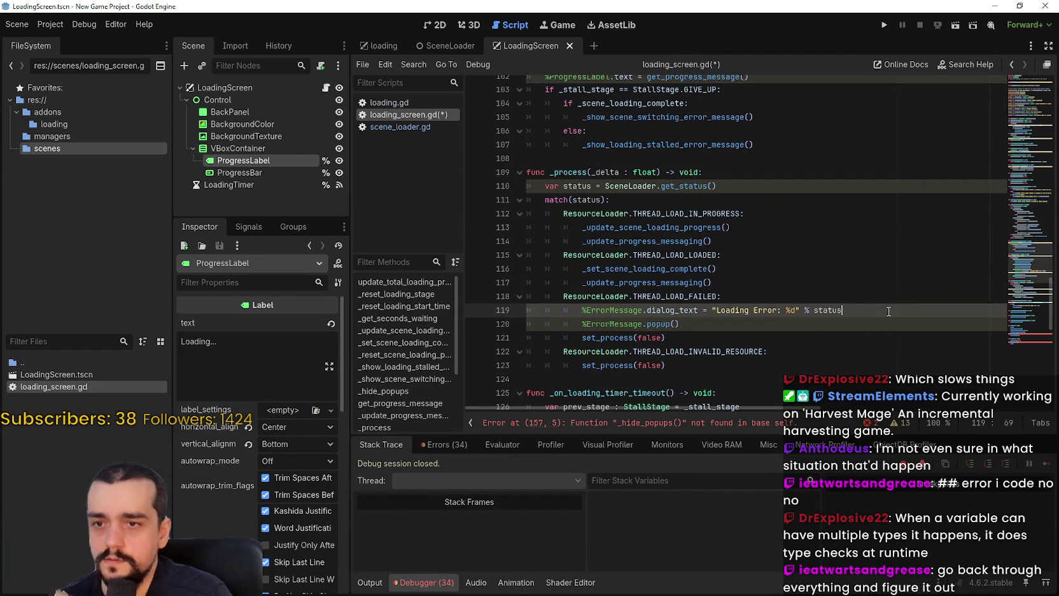
# - Print "Loading Error: %d" % status in the load-failed case and delete both ErrorMessage lines
pyautogui.click(815, 324)
pyautogui.press('Return')
pyautogui.hotkey('ctrl', 'v')
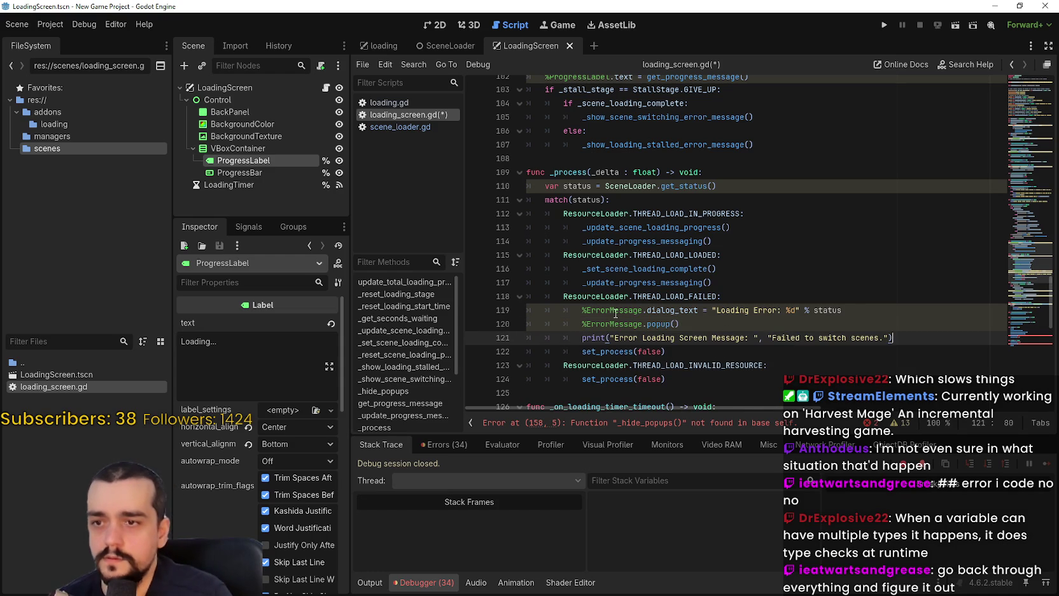
pyautogui.moveTo(712, 312); pyautogui.dragTo(846, 311)
pyautogui.hotkey('ctrl', 'c')
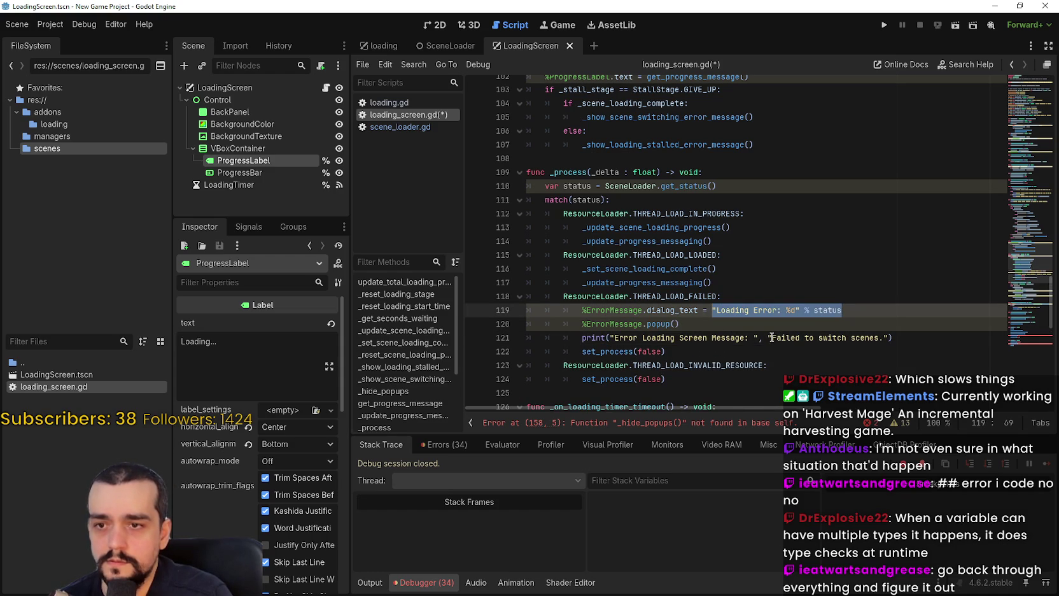
pyautogui.moveTo(767, 337)
pyautogui.mouseDown()
pyautogui.moveTo(890, 337)
pyautogui.moveTo(583, 324)
pyautogui.moveTo(529, 311)
pyautogui.mouseUp()
pyautogui.hotkey('ctrl', 'v')
pyautogui.press('BackSpace')
pyautogui.press('BackSpace')
# - Highlight LoadingTimer to review its occurrences further down the script
pyautogui.scroll(-3, 691, 270)
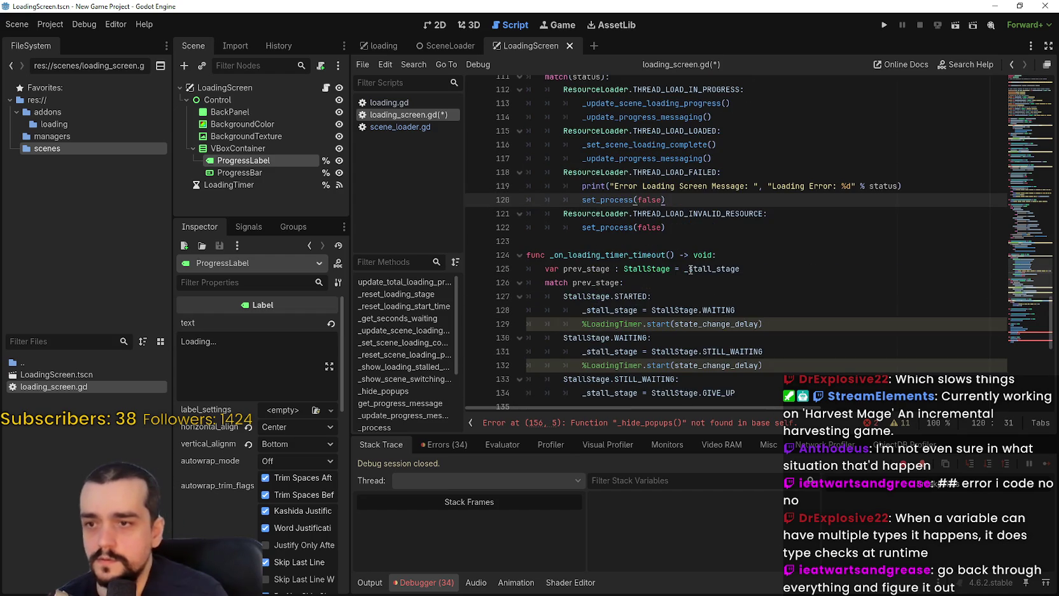
pyautogui.click(690, 270)
pyautogui.scroll(-1, 691, 269)
pyautogui.doubleClick(614, 282)
pyautogui.scroll(-2, 710, 315)
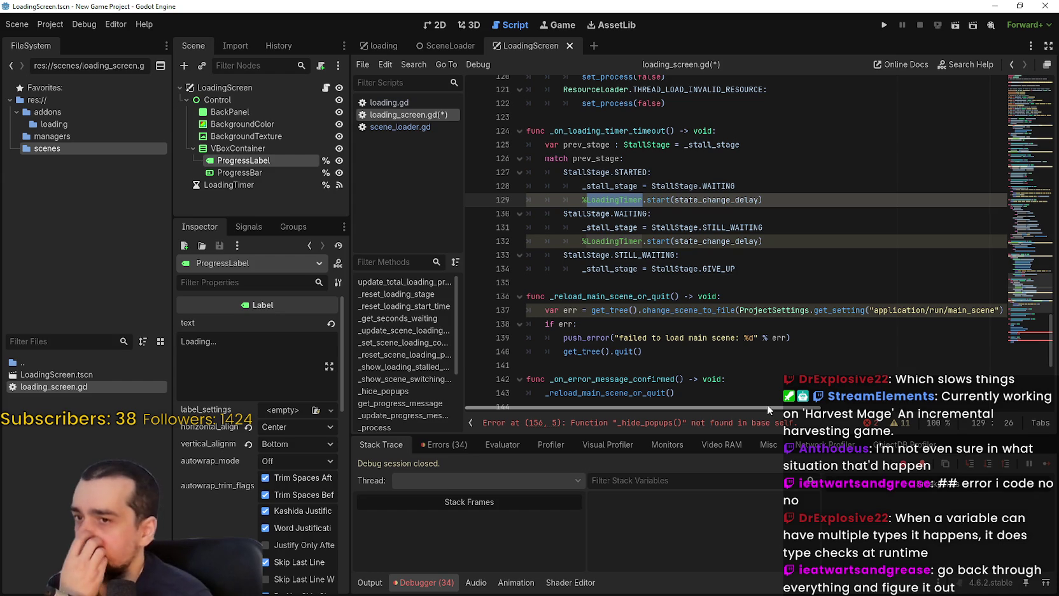
# - Review the push_error message and quit call in _reload_main_scene_or_quit
pyautogui.moveTo(766, 403)
pyautogui.mouseDown()
pyautogui.moveTo(860, 411)
pyautogui.moveTo(767, 407)
pyautogui.mouseUp()
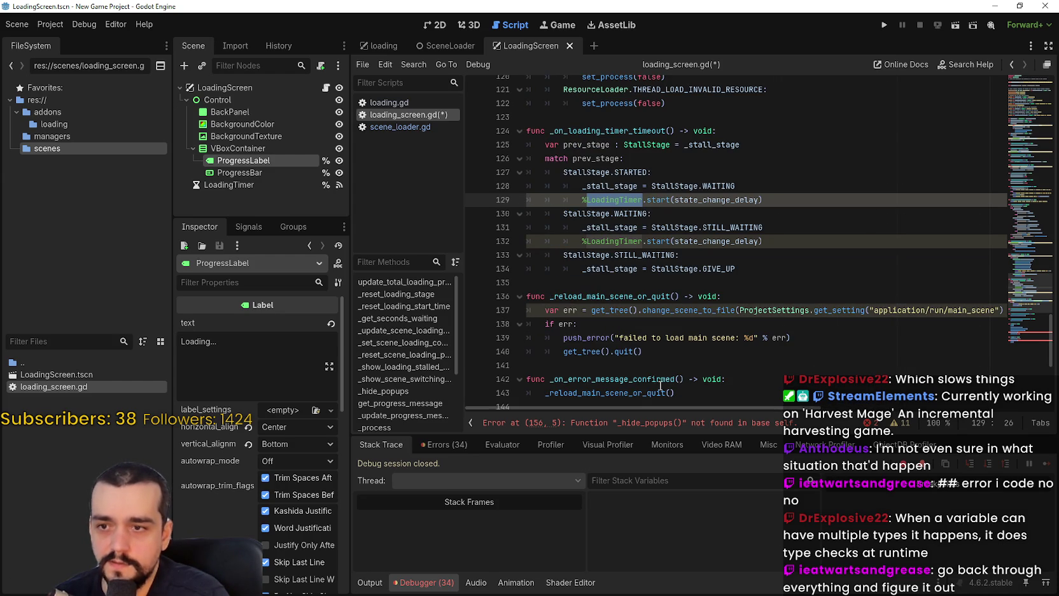
pyautogui.click(593, 324)
pyautogui.scroll(-2, 605, 318)
pyautogui.click(620, 273)
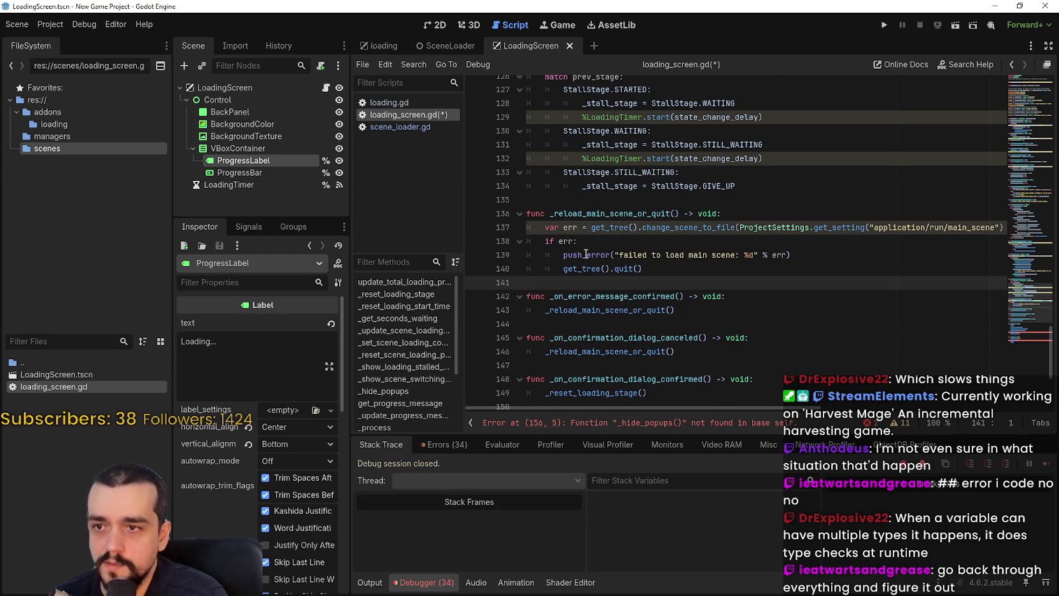
pyautogui.moveTo(563, 254); pyautogui.dragTo(789, 256)
pyautogui.click(706, 270)
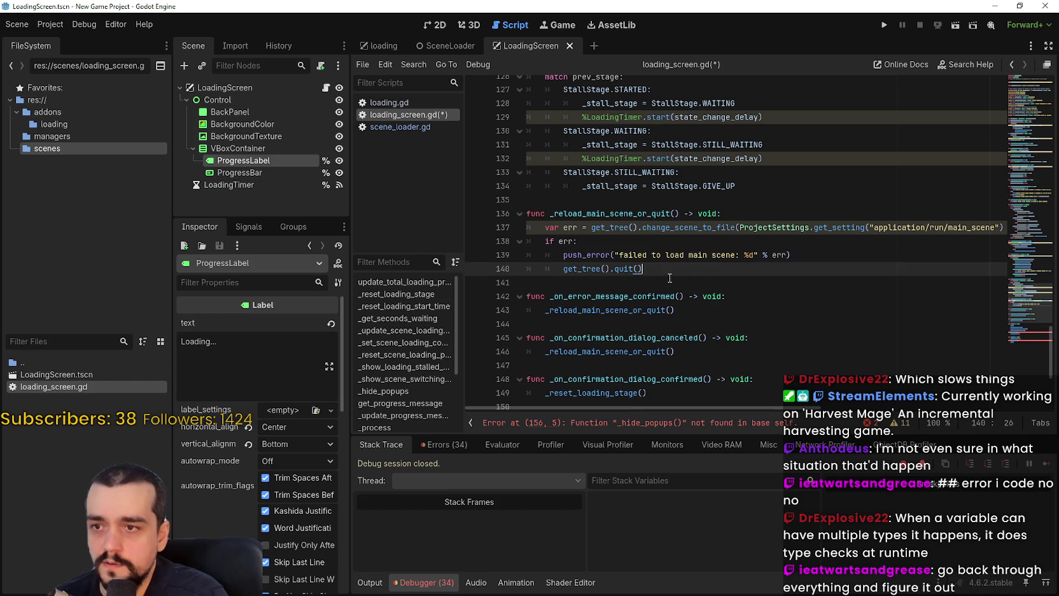
# - Delete the _hide_popups() calls from reset() and close()
pyautogui.scroll(-2, 620, 313)
pyautogui.scroll(-3, 620, 313)
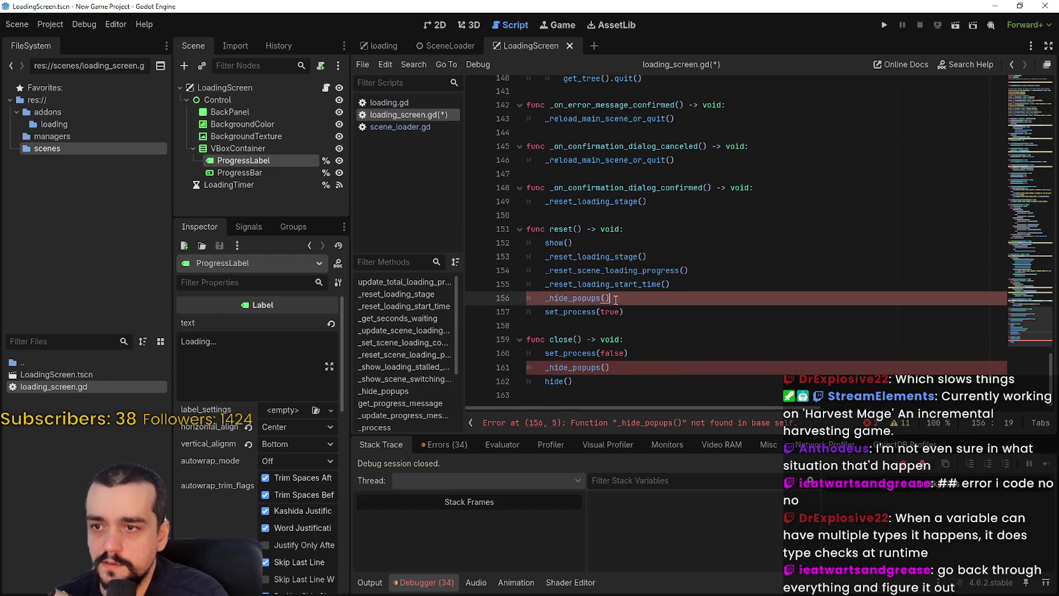
pyautogui.moveTo(613, 298); pyautogui.dragTo(517, 296)
pyautogui.press('BackSpace')
pyautogui.press('BackSpace')
pyautogui.moveTo(526, 354); pyautogui.dragTo(610, 353)
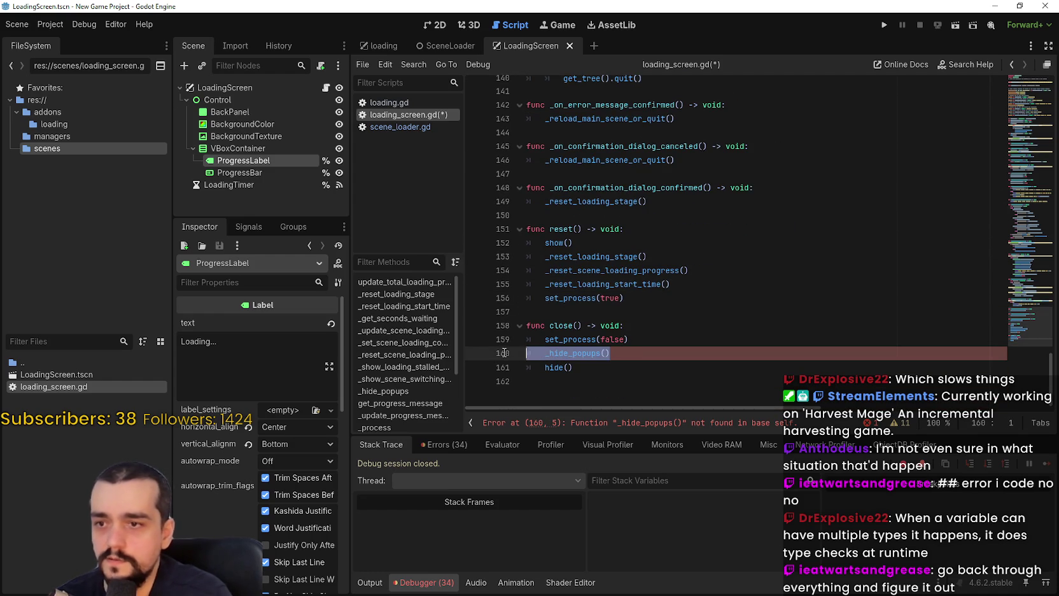
pyautogui.press('BackSpace')
pyautogui.press('BackSpace')
pyautogui.click(614, 360)
# - Select main_scene in the setting path on the change_scene_to_file line
pyautogui.scroll(7, 636, 350)
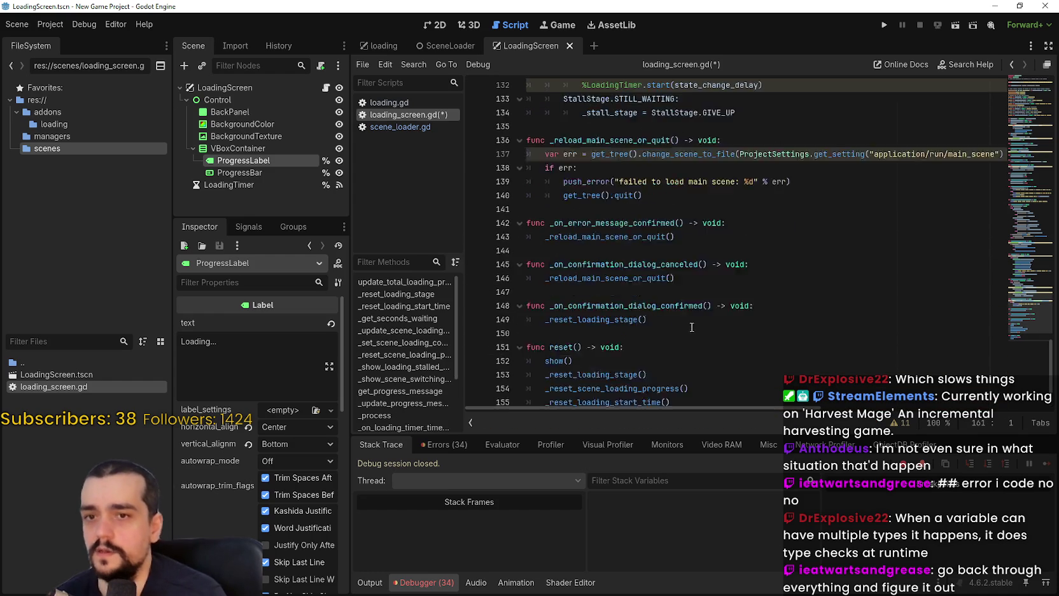
pyautogui.click(840, 326)
pyautogui.moveTo(859, 334); pyautogui.dragTo(980, 335)
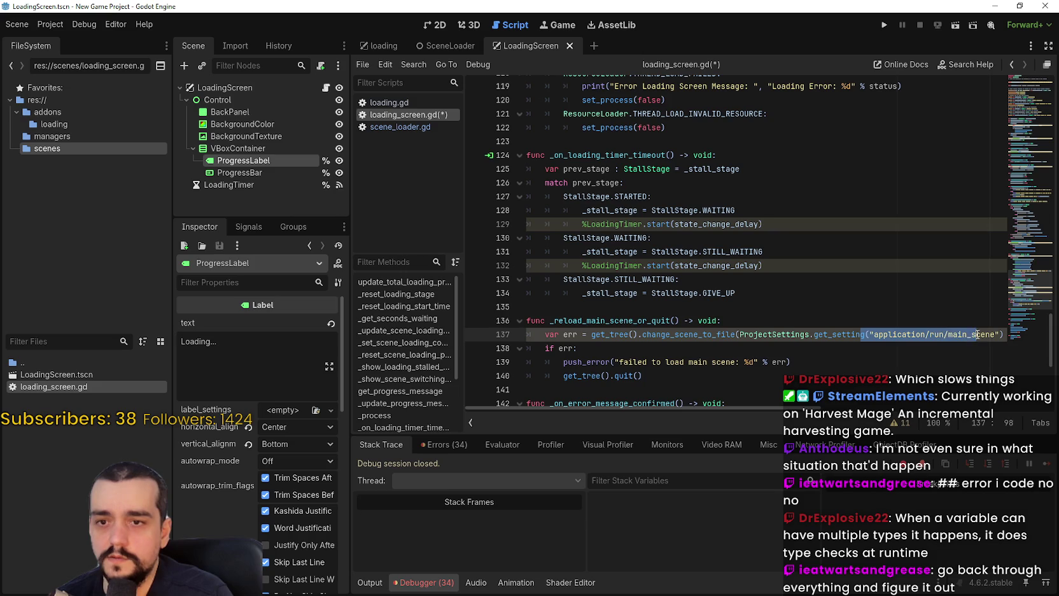
pyautogui.doubleClick(976, 332)
# - Check the run setting path in Project Settings, then close the window
pyautogui.doubleClick(933, 334)
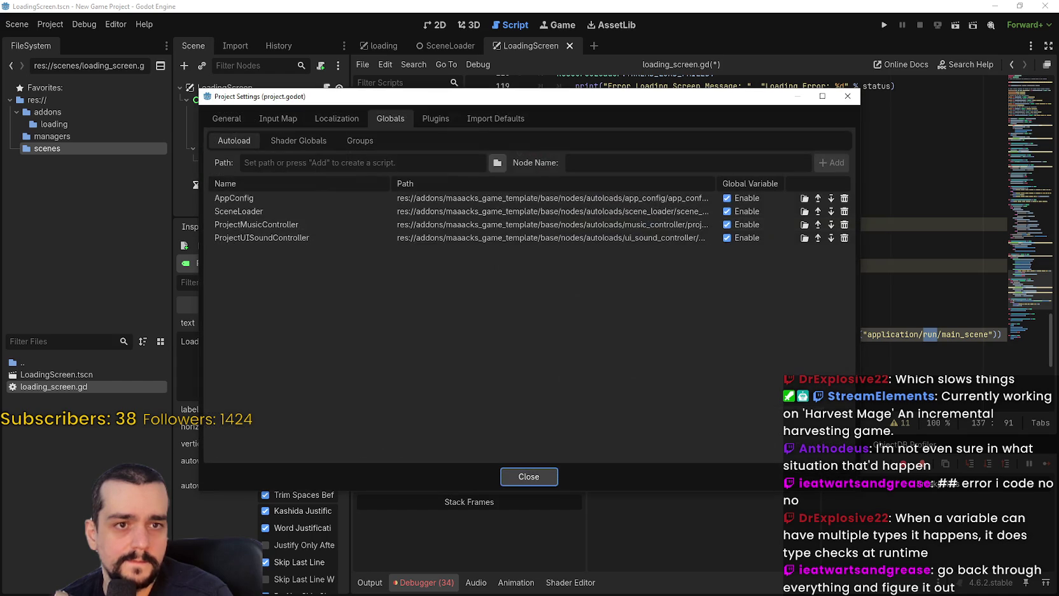
pyautogui.moveTo(434, 98); pyautogui.dragTo(667, 101)
pyautogui.press('Escape')
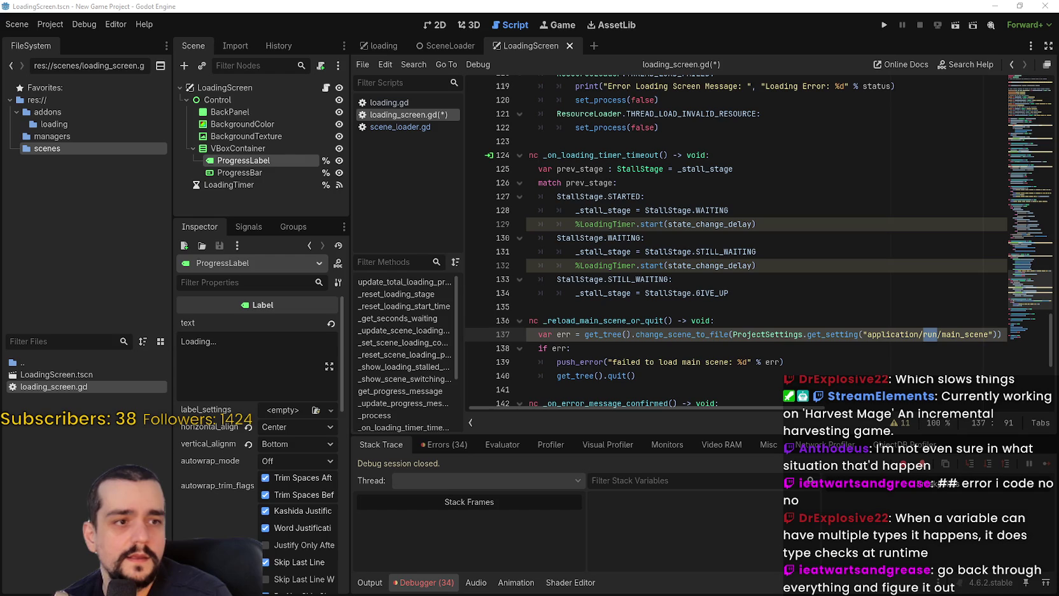
# - Return to loading_screen.gd and save the script with Ctrl+S
pyautogui.click(763, 279)
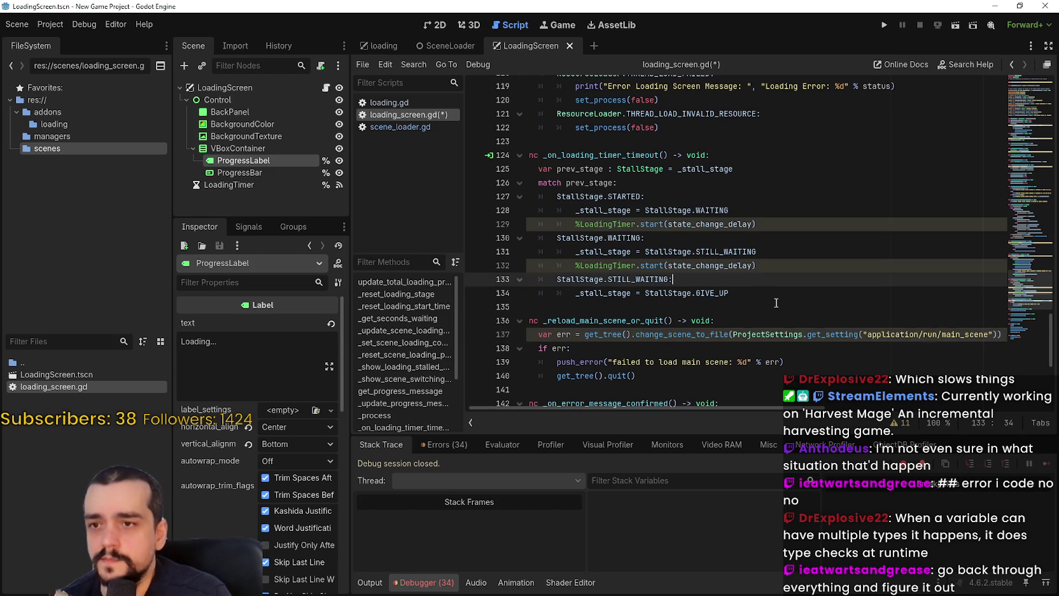
pyautogui.scroll(-2, 779, 299)
pyautogui.click(782, 296)
pyautogui.hotkey('ctrl', 's')
# - Test-run the LoadingScreen scene, then close the game window
pyautogui.scroll(-5, 782, 296)
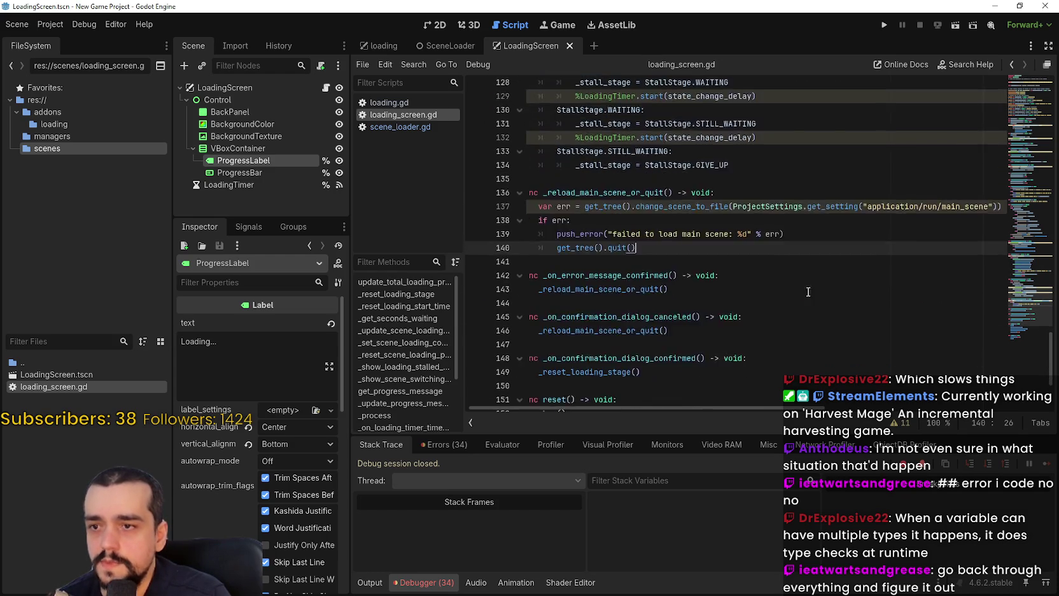
pyautogui.click(1033, 101)
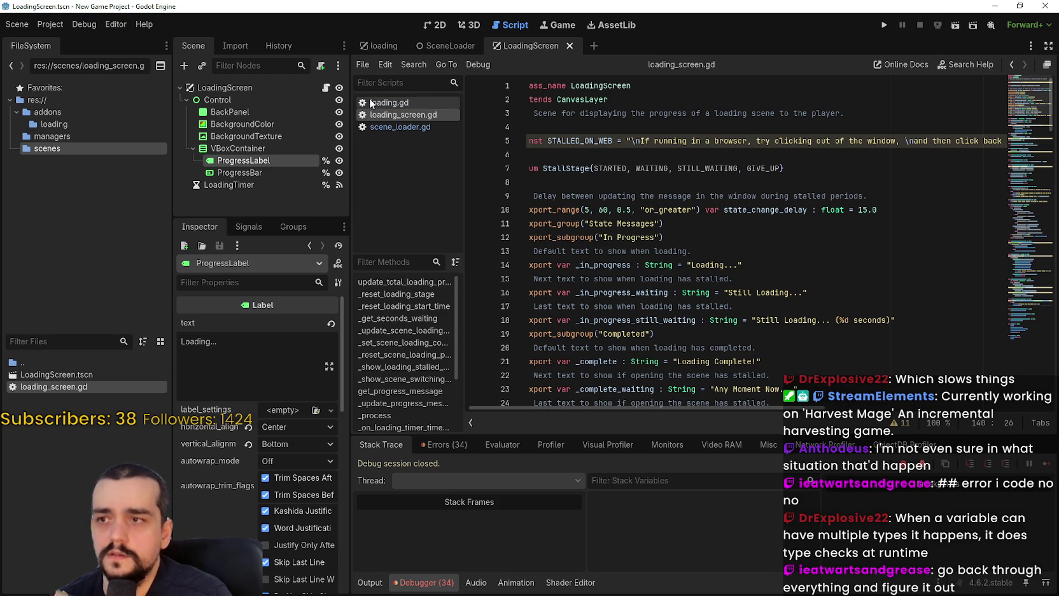
pyautogui.click(214, 89)
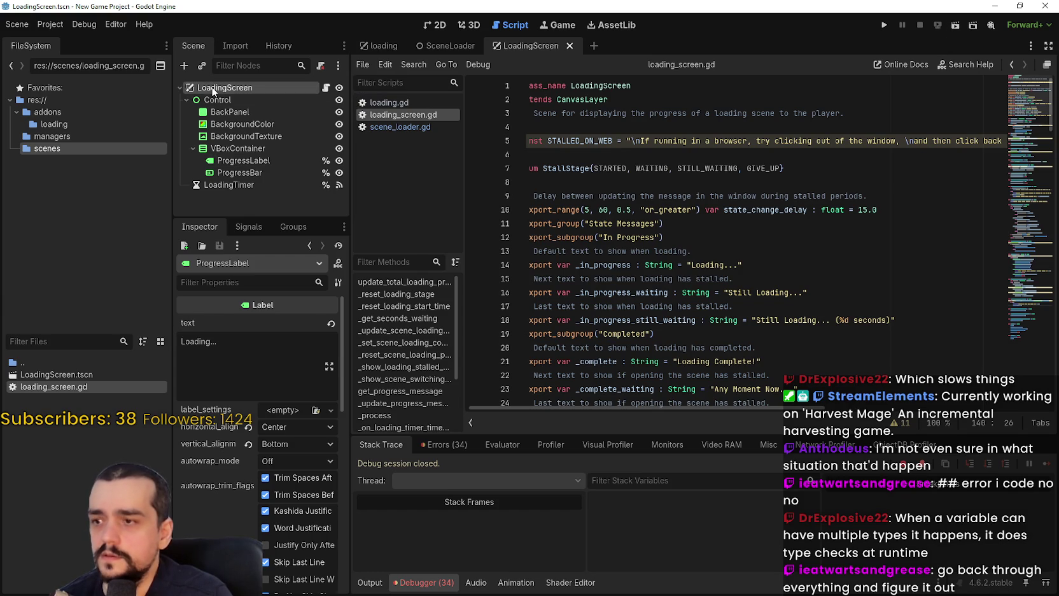
pyautogui.click(955, 27)
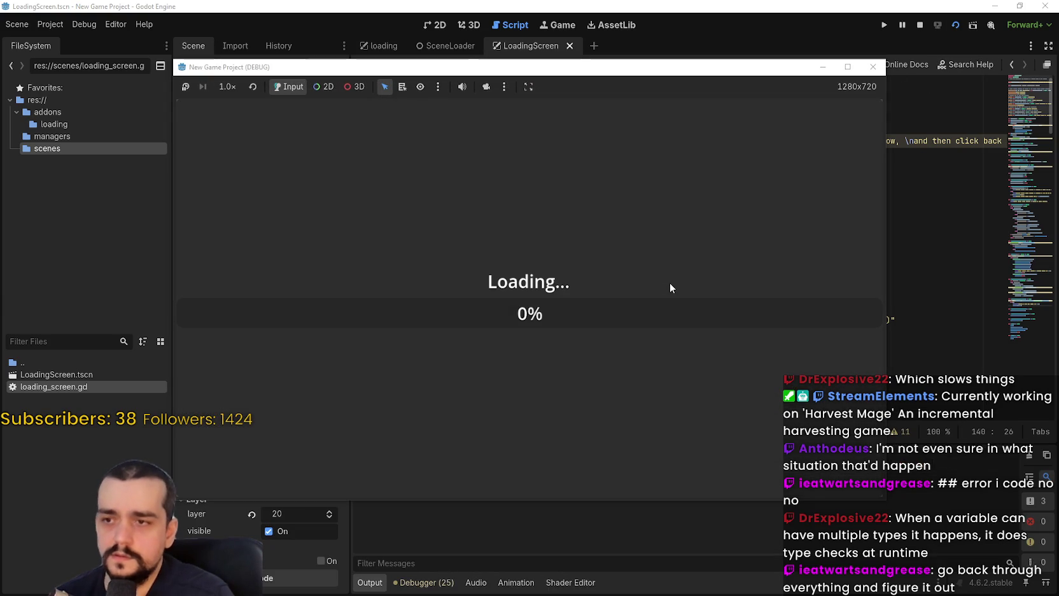
pyautogui.click(920, 25)
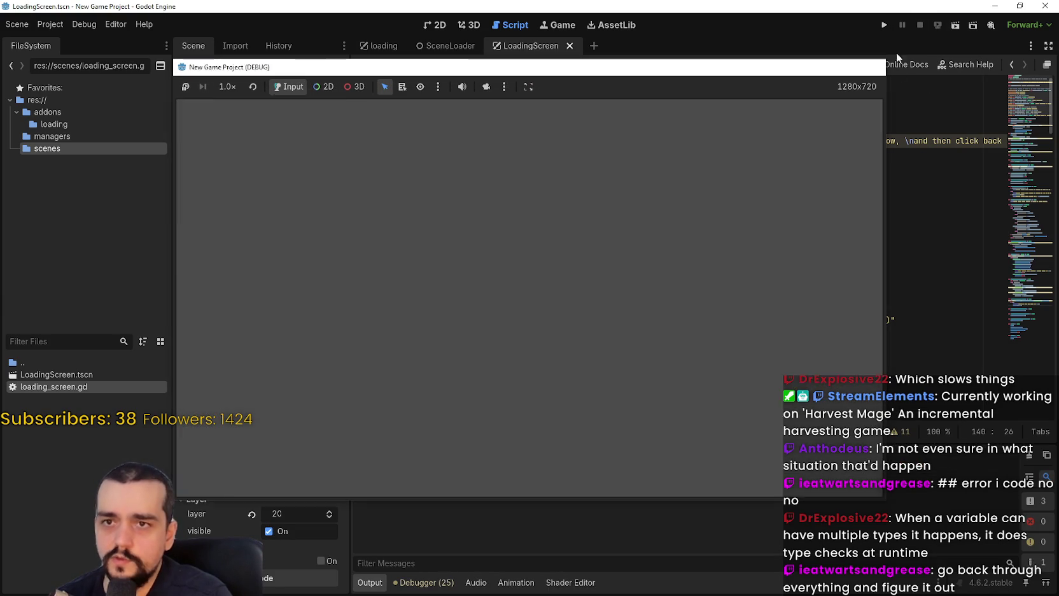
# - Show the debugger's 25 script warnings and jump to the load_threaded_get_status warning's code
pyautogui.click(453, 578)
pyautogui.click(443, 444)
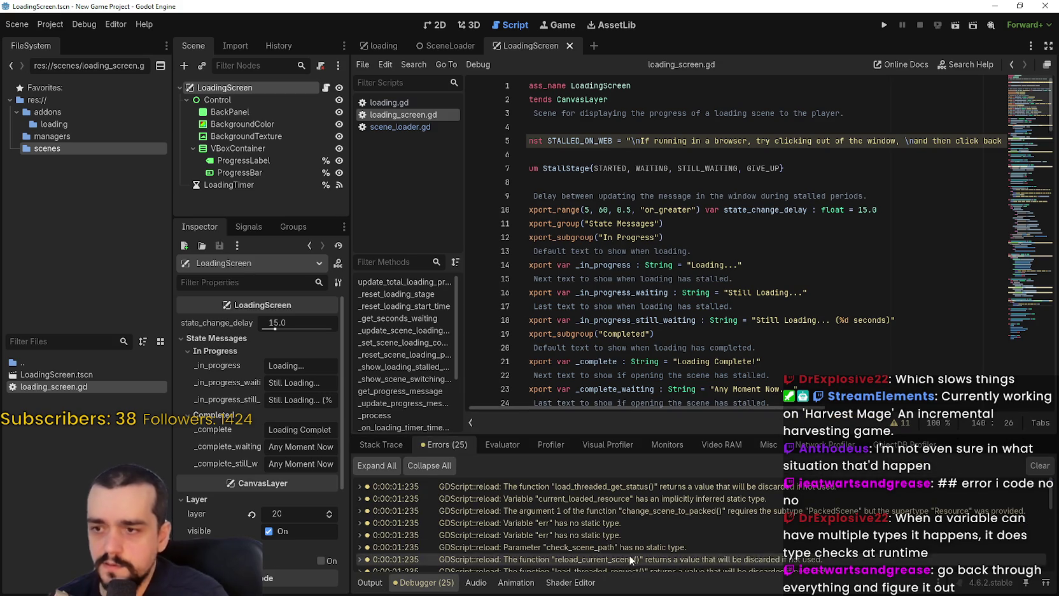
pyautogui.click(585, 494)
pyautogui.click(586, 487)
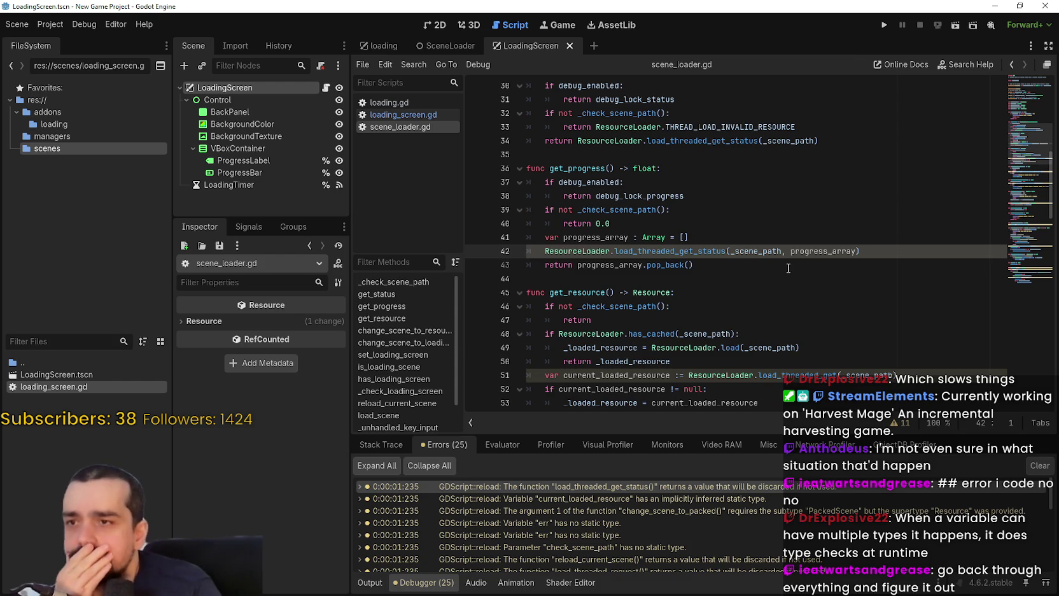
# - Review get_progress and the load_threaded_get_status docs in scene_loader.gd, then open the Project menu
pyautogui.scroll(6, 761, 261)
pyautogui.scroll(-5, 734, 273)
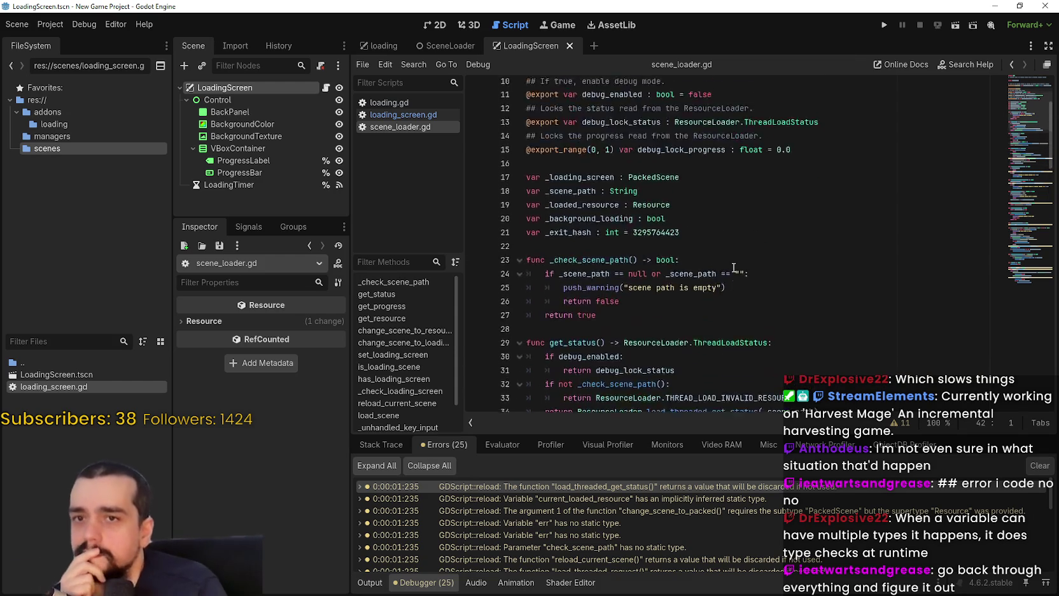
pyautogui.moveTo(685, 288)
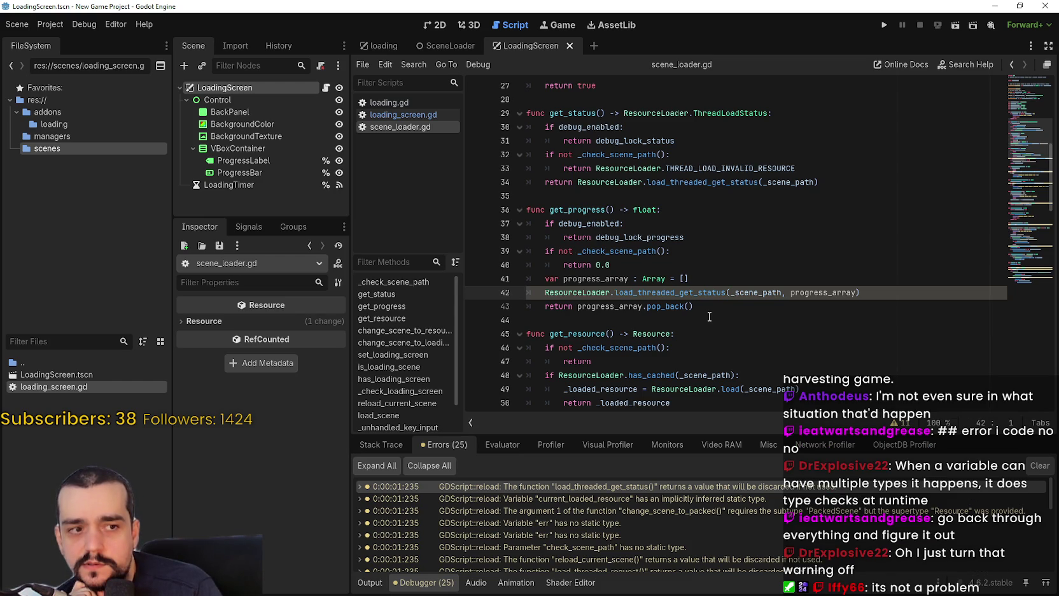
pyautogui.click(709, 309)
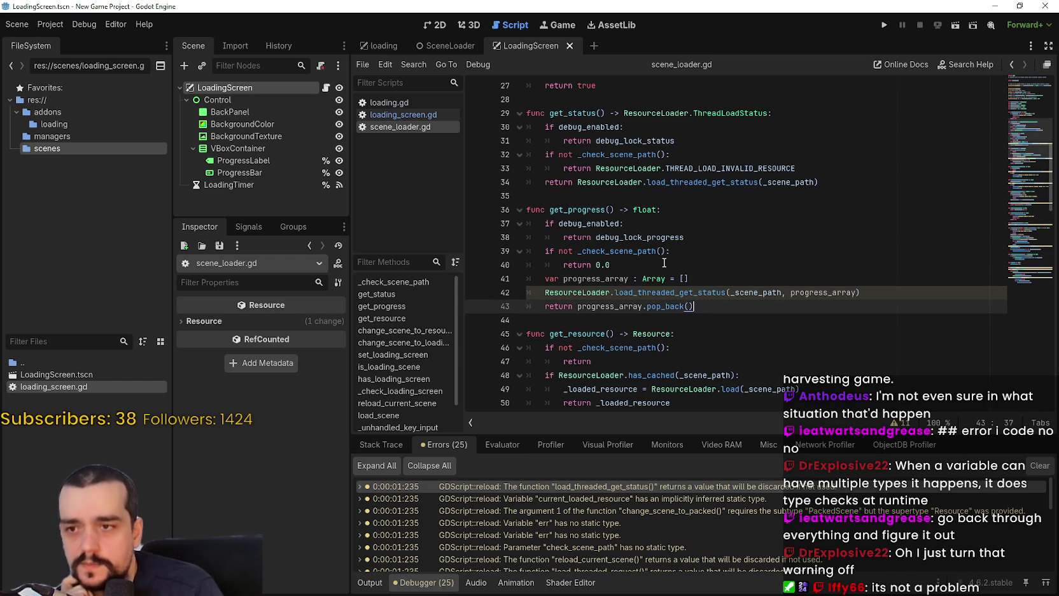
pyautogui.click(62, 27)
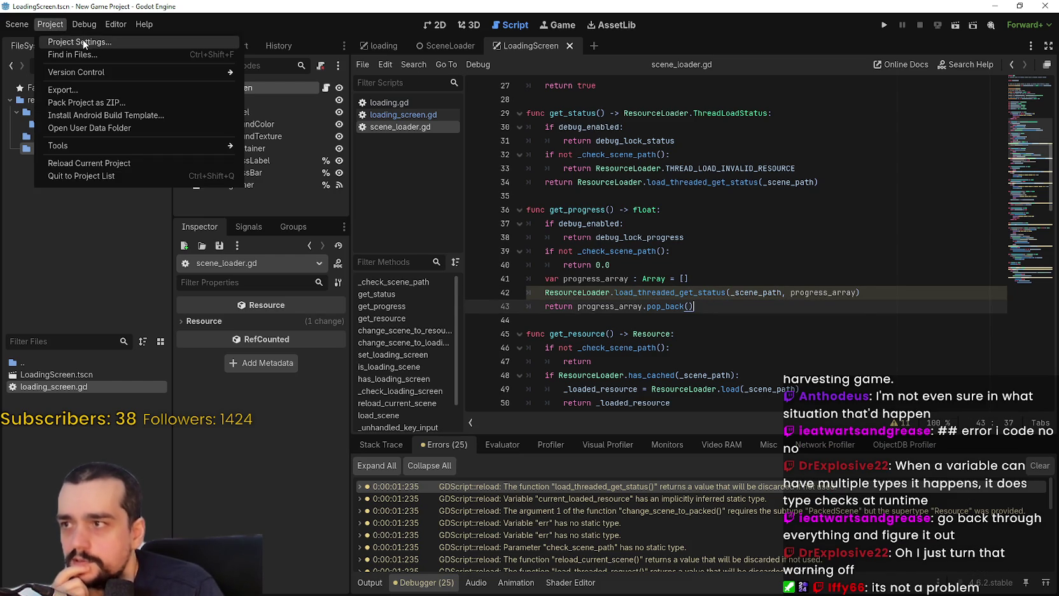
# - Set the GDScript Return Value Discarded warning to Ignore in Project Settings, then close it
pyautogui.click(80, 40)
pyautogui.scroll(-5, 567, 320)
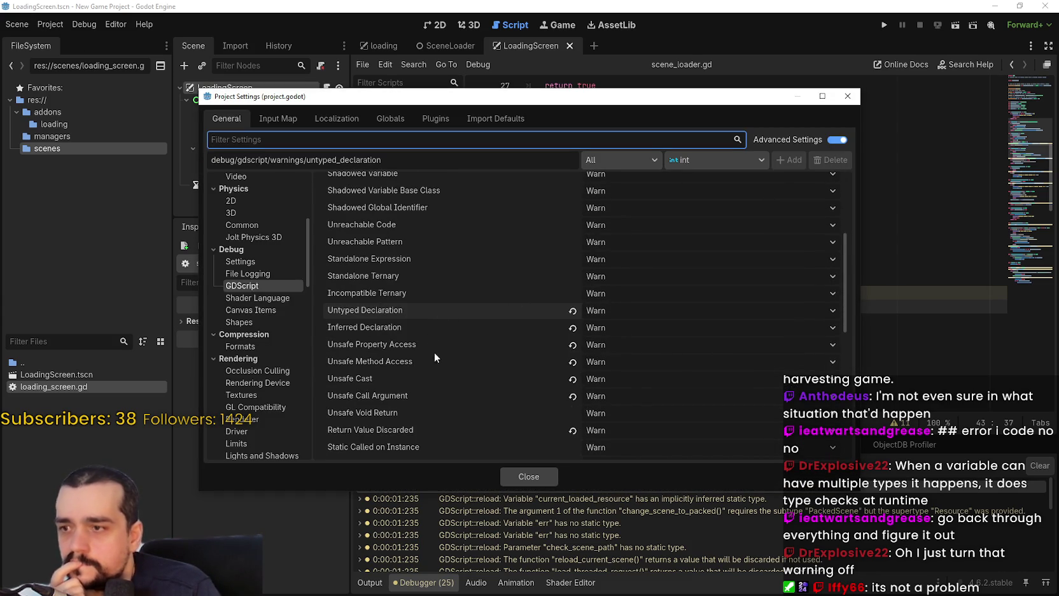
pyautogui.scroll(-1, 429, 319)
pyautogui.moveTo(409, 97); pyautogui.dragTo(481, 36)
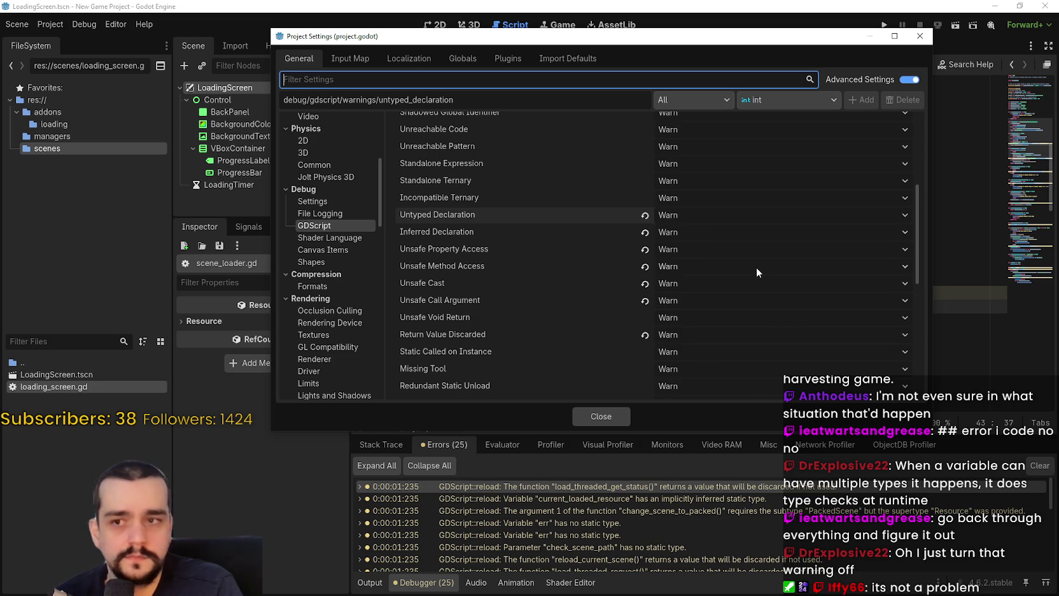
pyautogui.scroll(-3, 756, 269)
pyautogui.scroll(1, 756, 270)
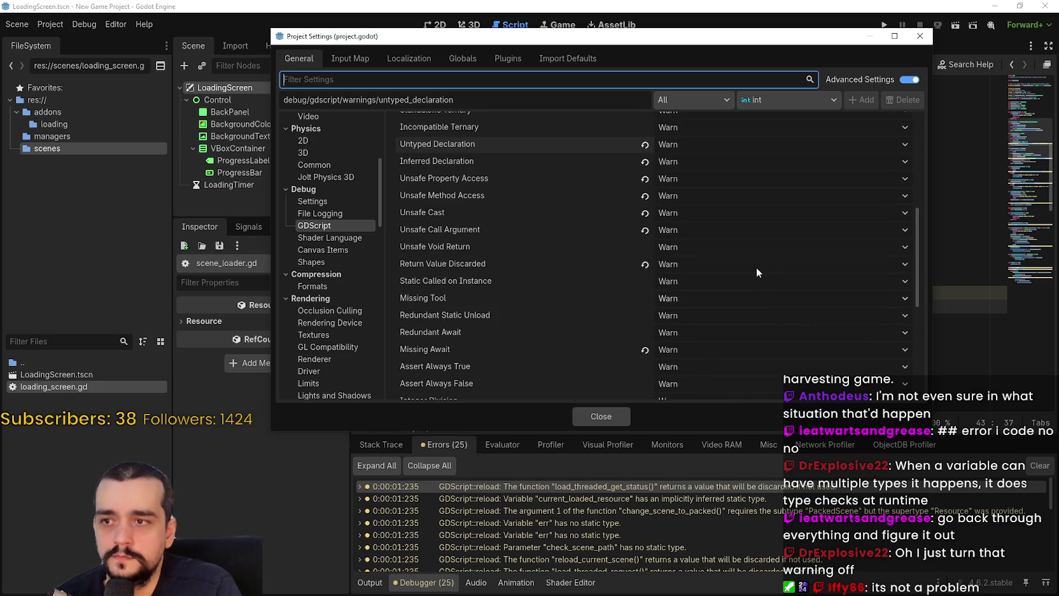
pyautogui.moveTo(436, 266)
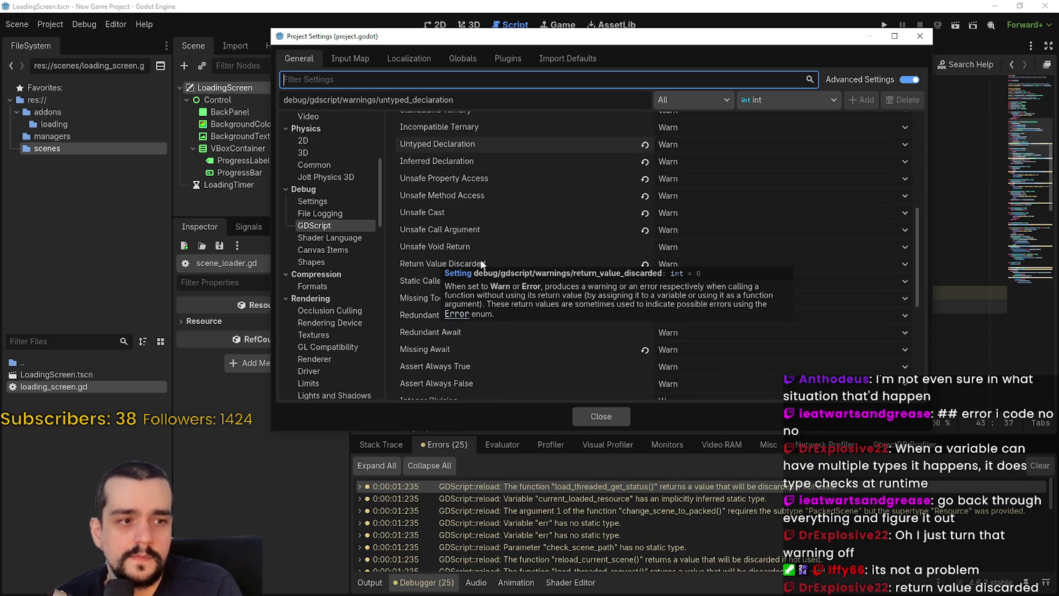
pyautogui.click(645, 264)
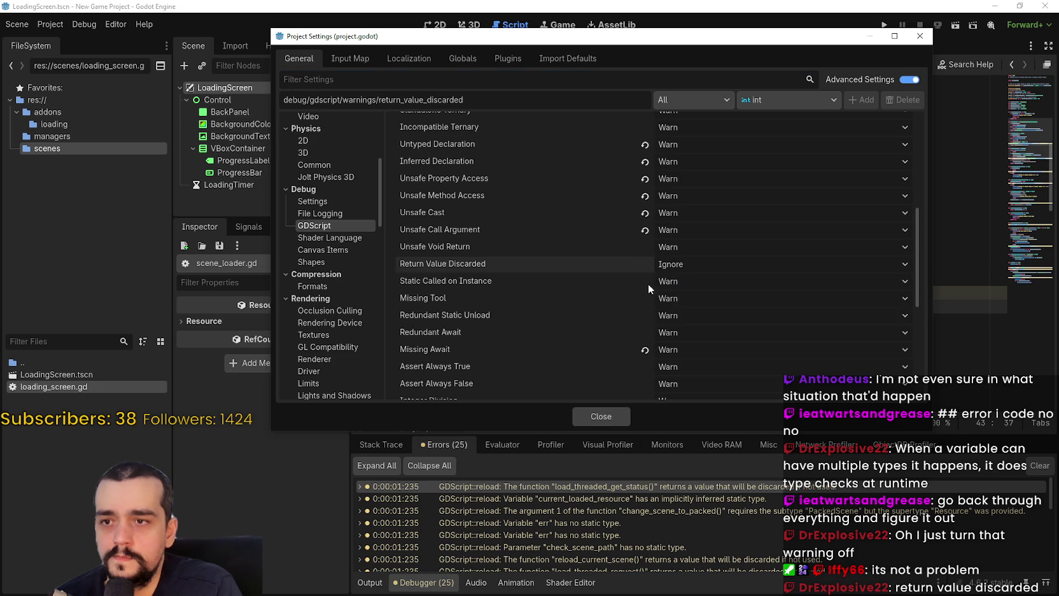
pyautogui.click(622, 415)
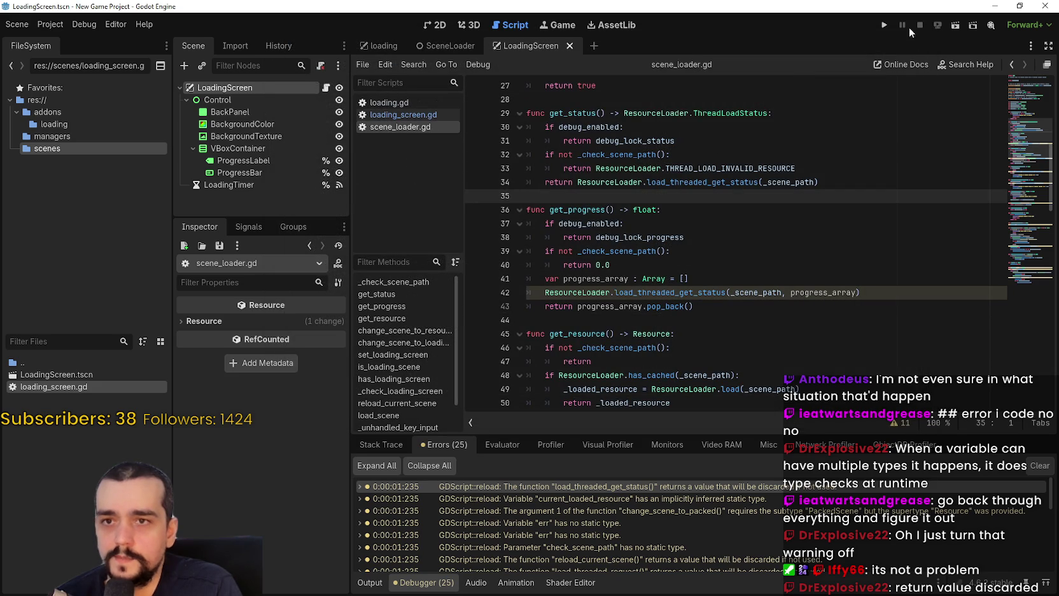
# - Run and stop the project, then jump to the first of 21 warnings at line 51
pyautogui.click(957, 26)
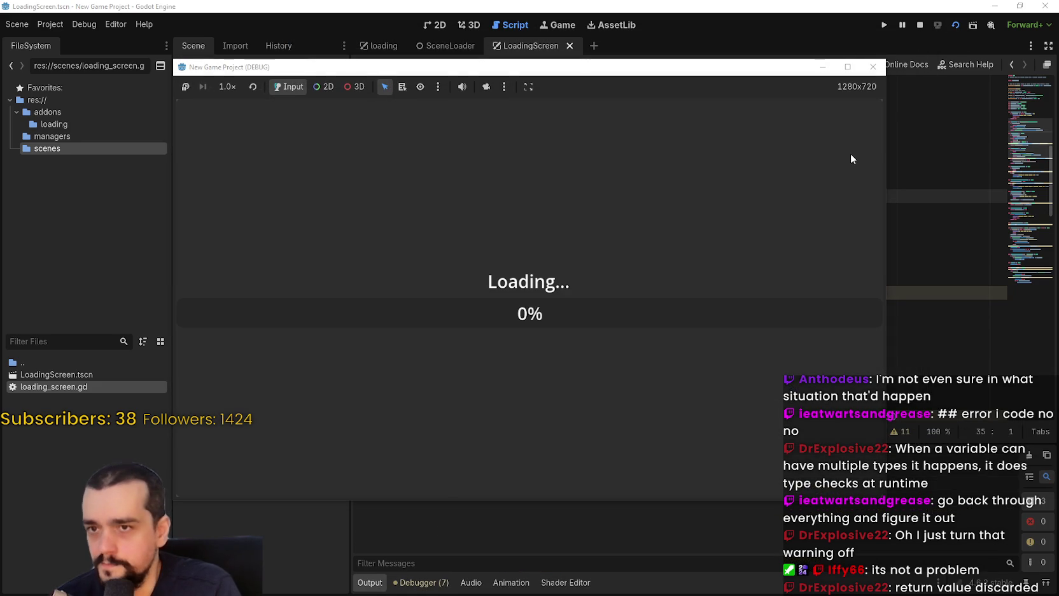
pyautogui.click(919, 25)
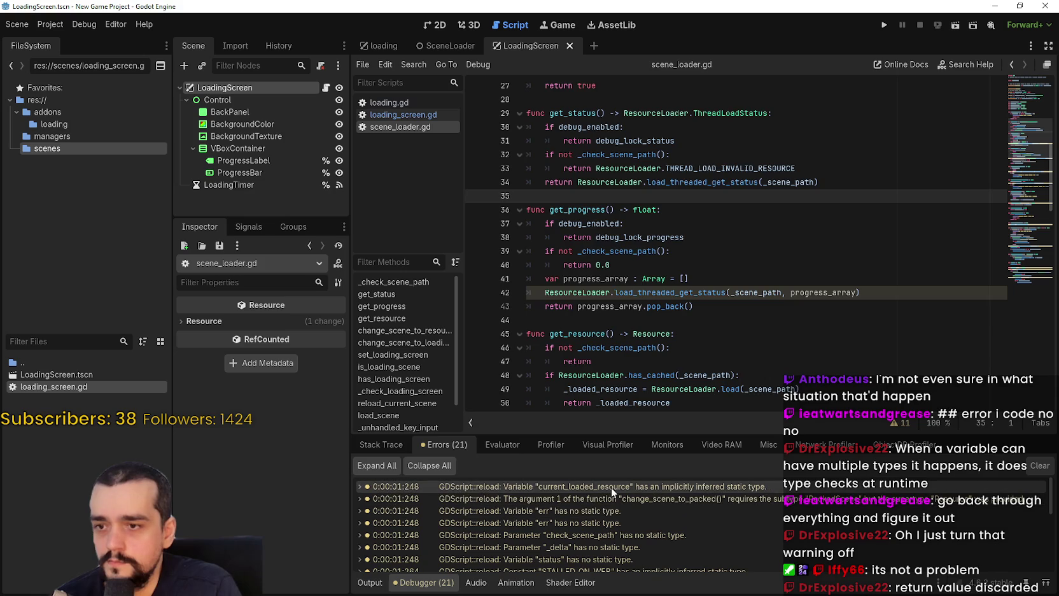
pyautogui.click(610, 486)
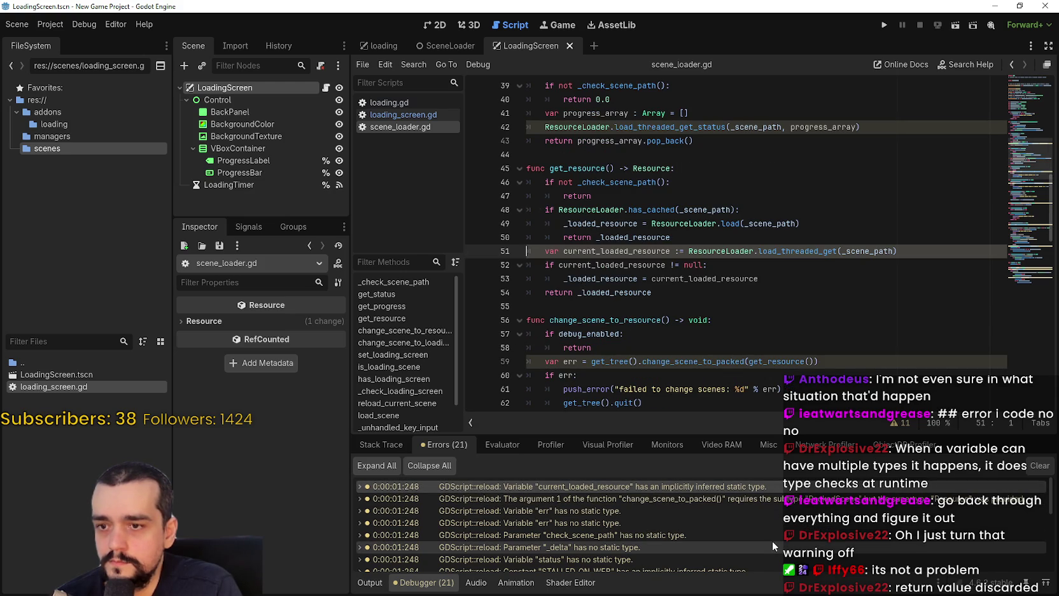
pyautogui.moveTo(734, 486)
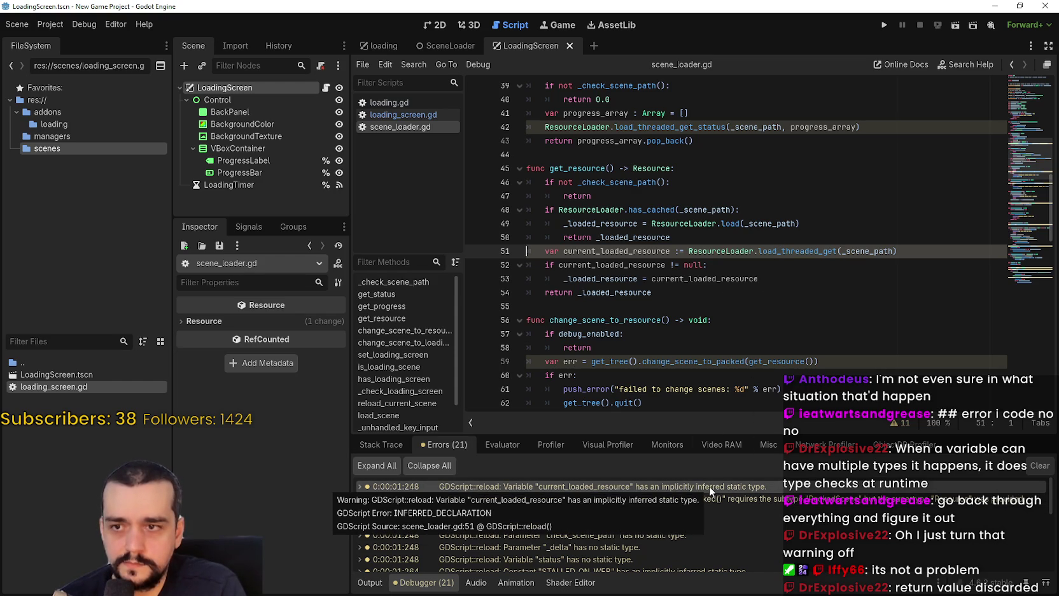
# - Declare current_loaded_resource on line 51 explicitly as Resource
pyautogui.click(675, 251)
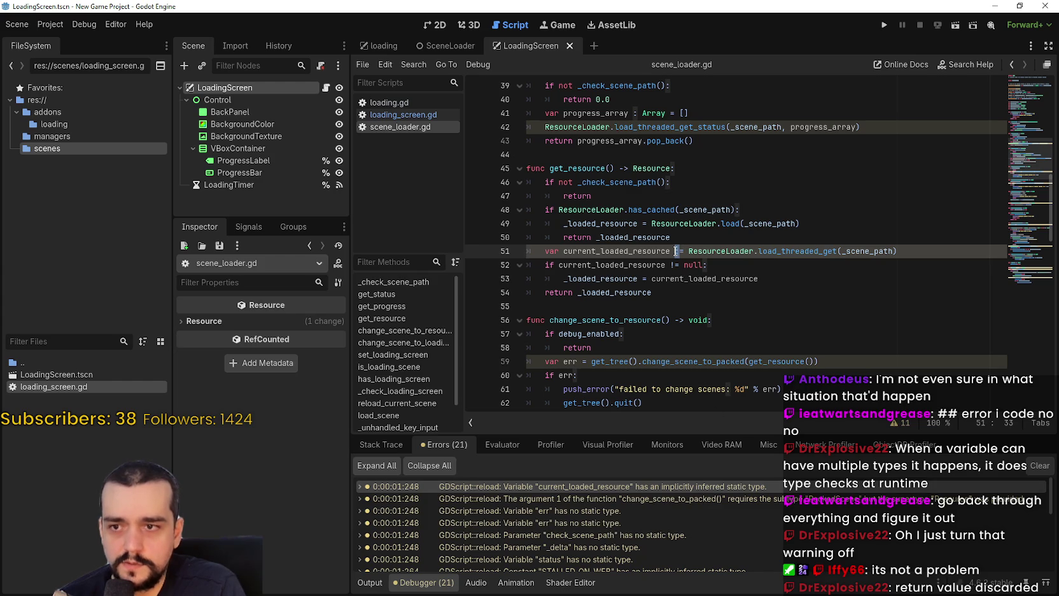
pyautogui.press('Down')
pyautogui.press('Down')
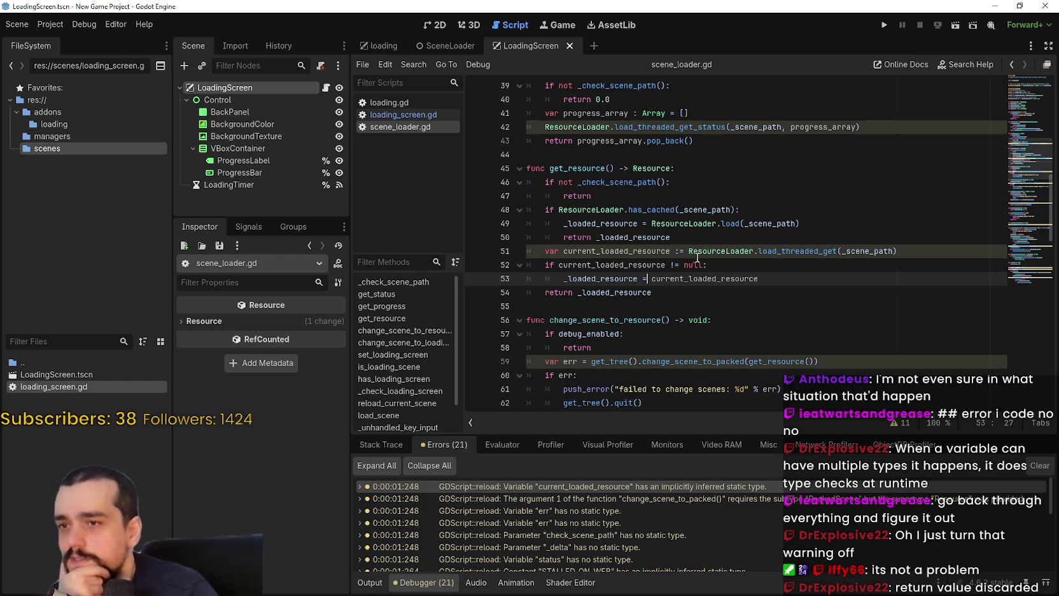
pyautogui.moveTo(810, 250)
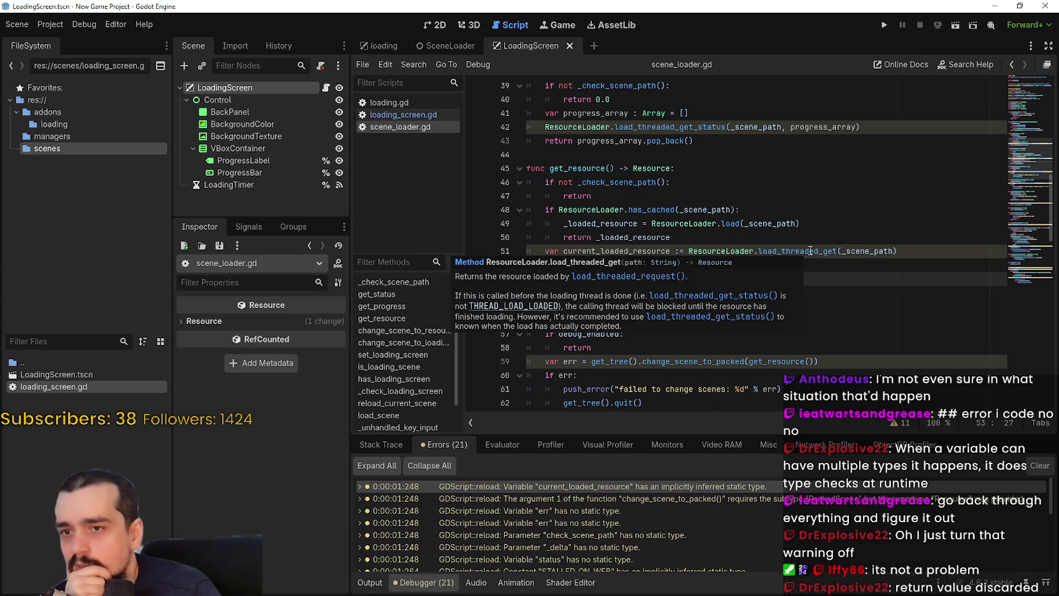
pyautogui.click(736, 251)
pyautogui.doubleClick(693, 264)
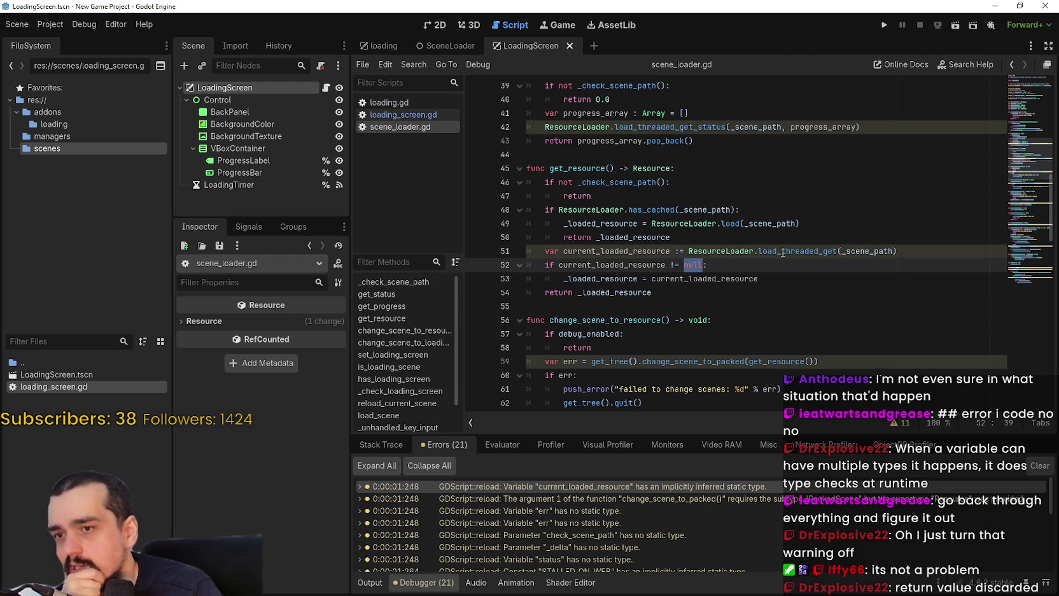
pyautogui.click(692, 252)
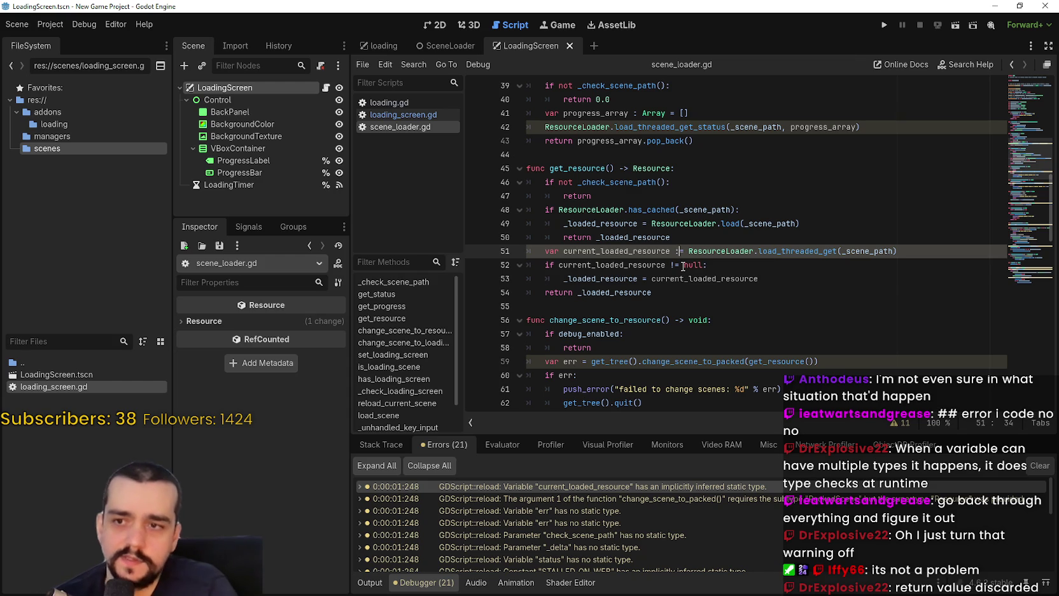
pyautogui.write('R')
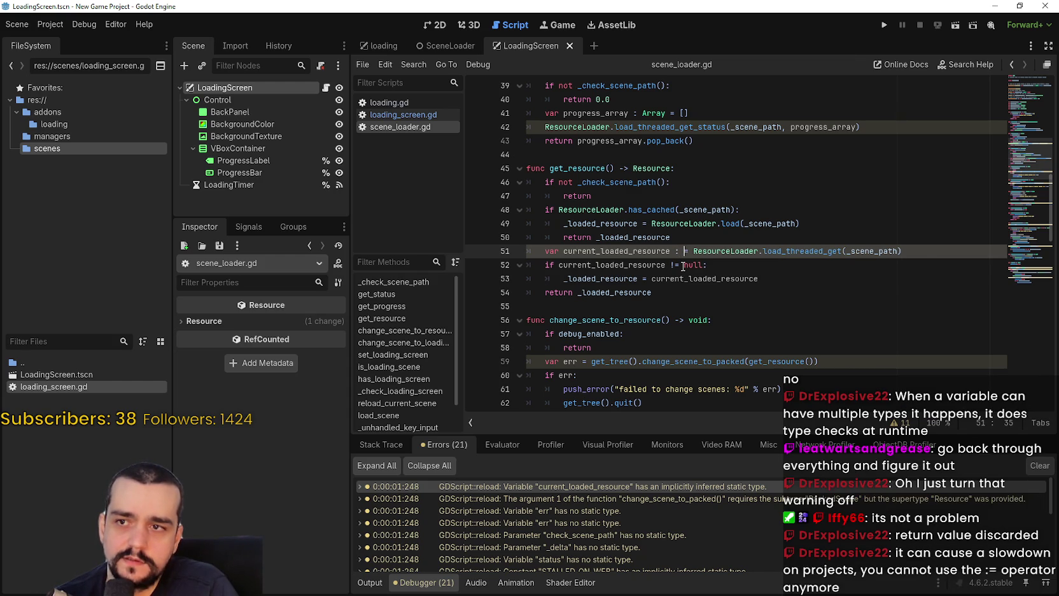
pyautogui.write('esource')
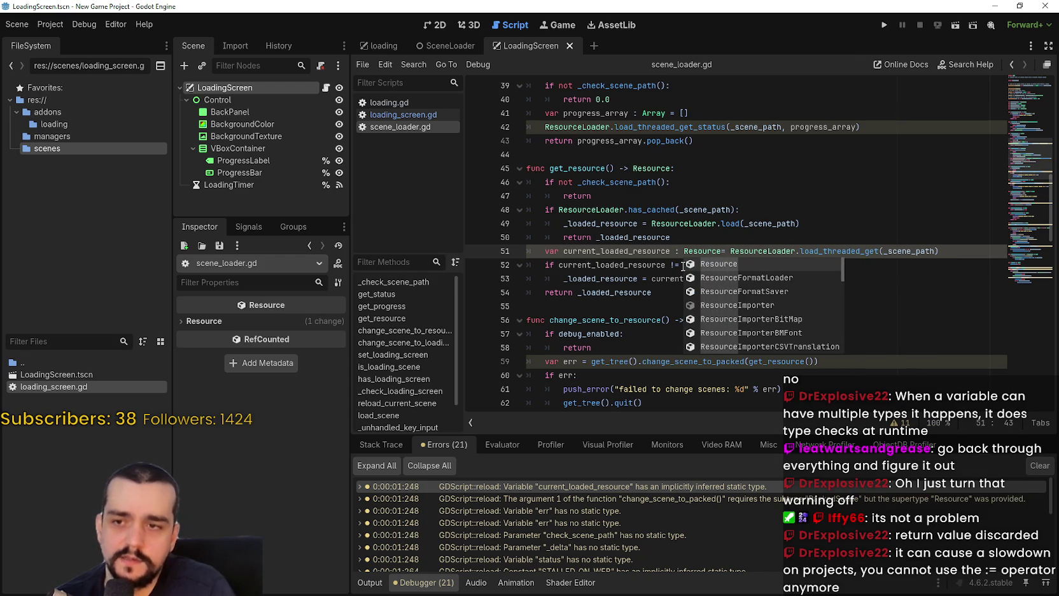
pyautogui.click(675, 266)
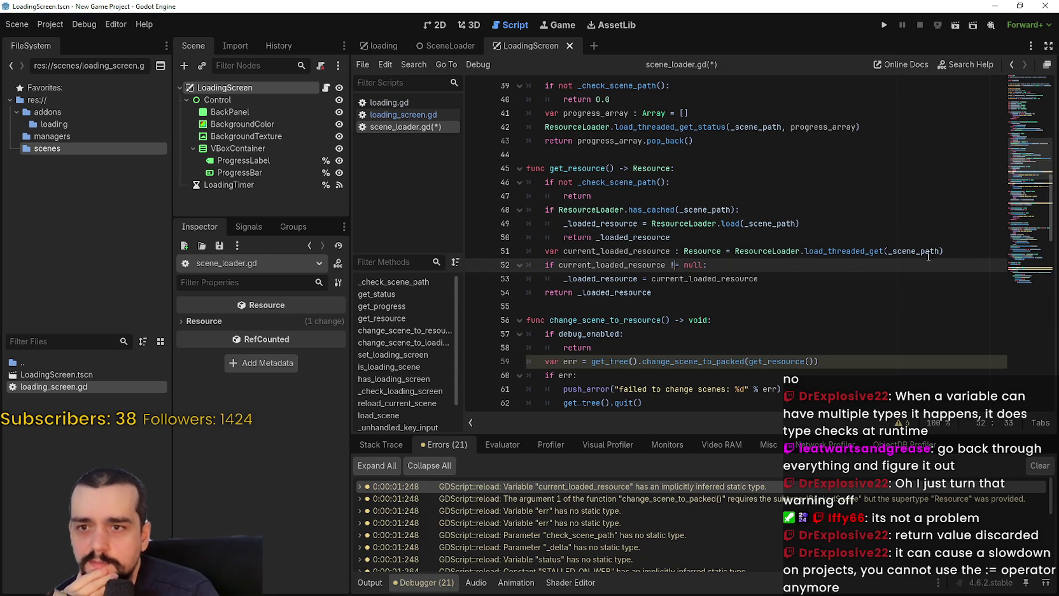
# - Review the ResourceLoader call and null check on lines 51–53, then save scene_loader.gd
pyautogui.doubleClick(785, 248)
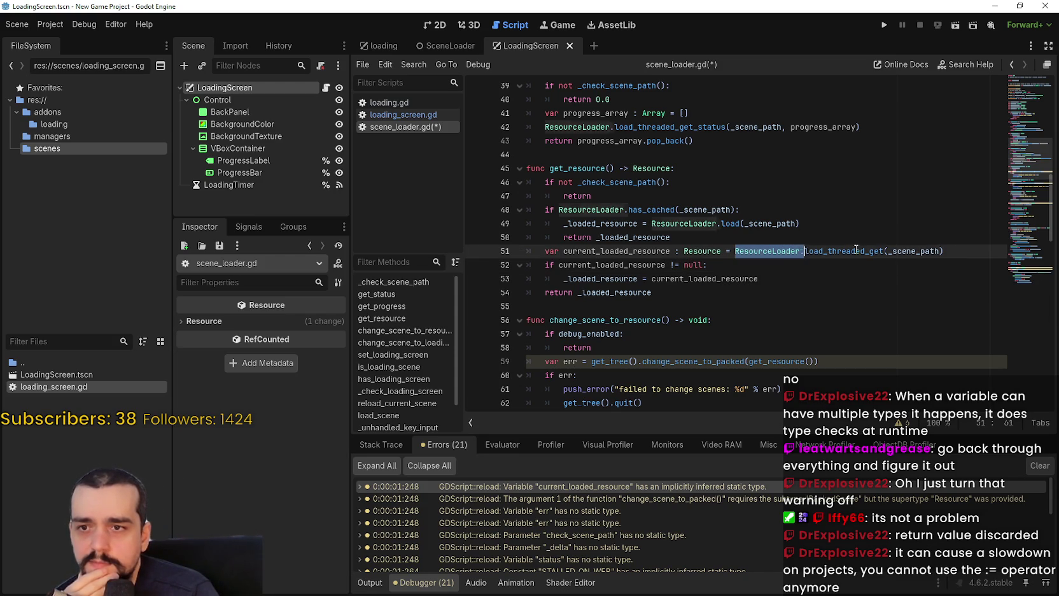
pyautogui.click(693, 265)
pyautogui.moveTo(694, 264); pyautogui.dragTo(578, 264)
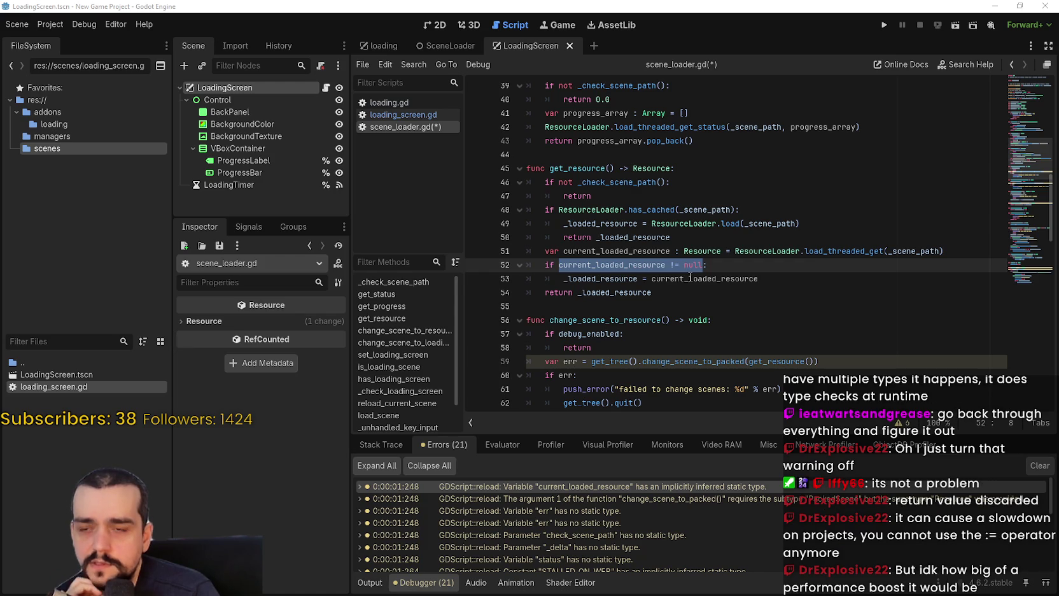
pyautogui.click(764, 278)
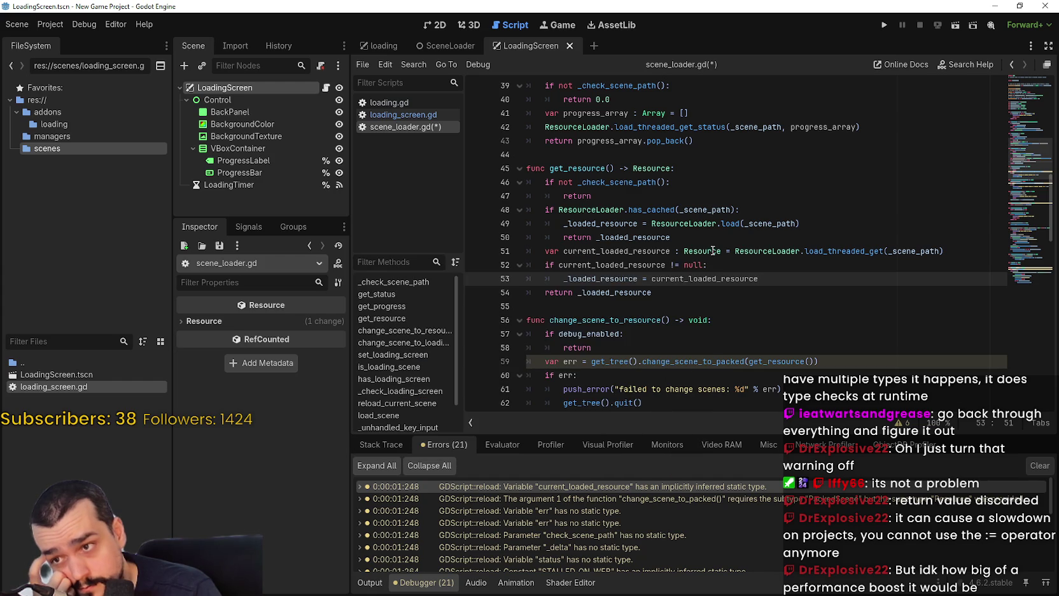
pyautogui.moveTo(791, 252)
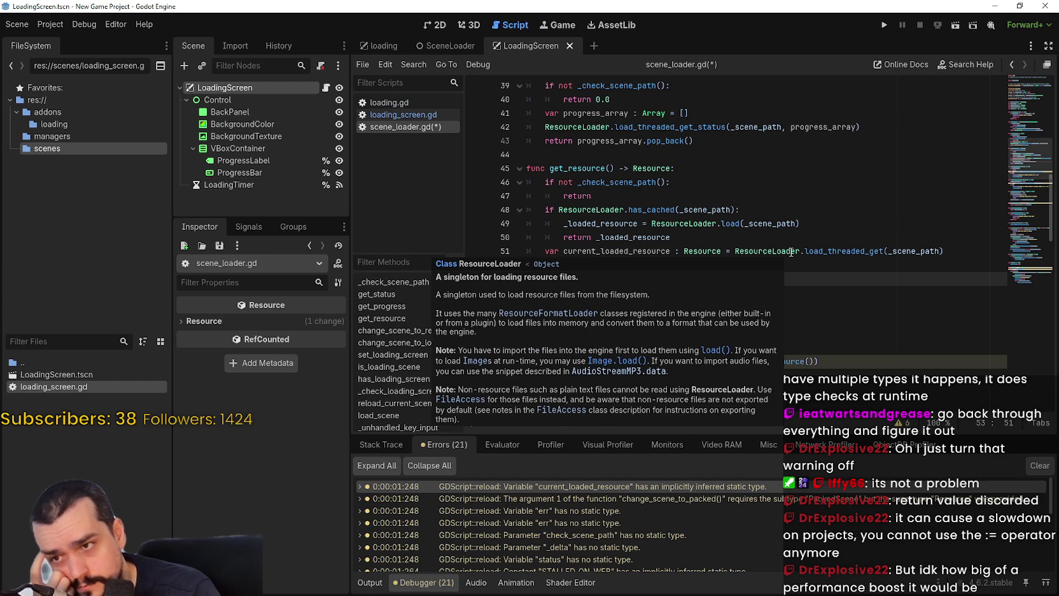
pyautogui.moveTo(840, 251)
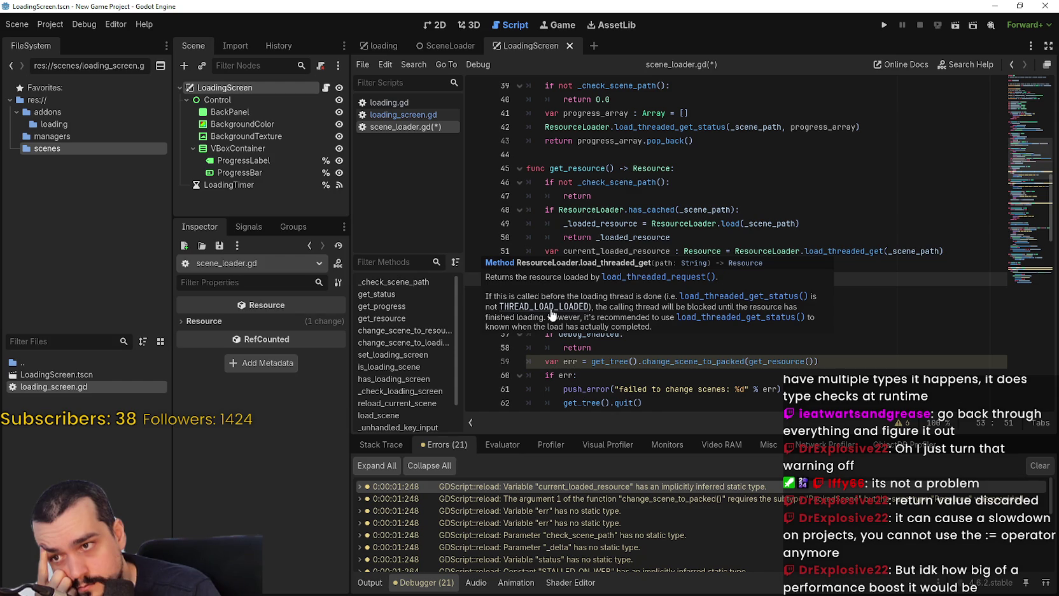
pyautogui.click(736, 280)
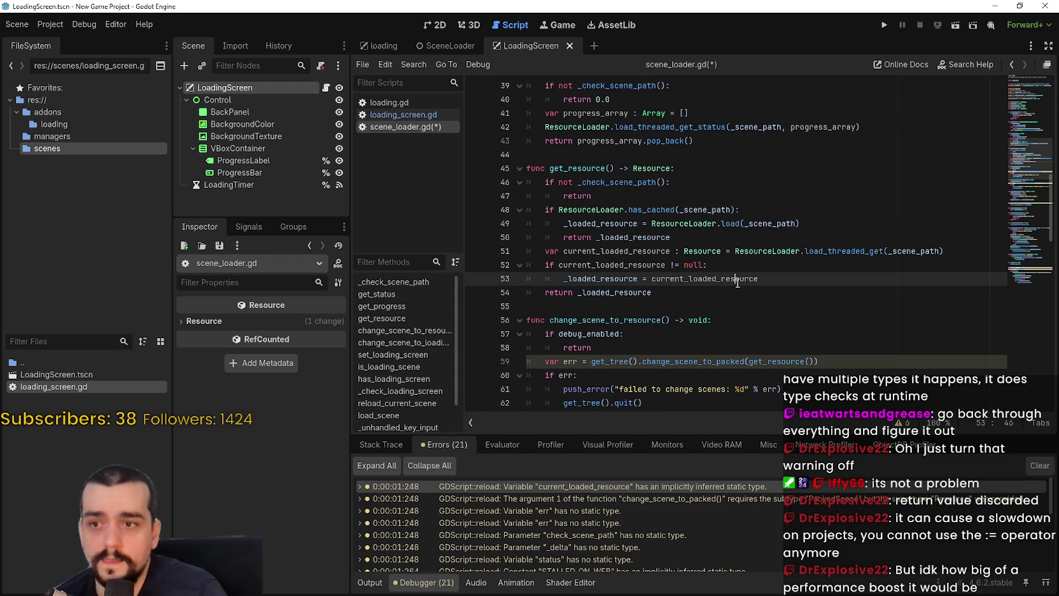
pyautogui.hotkey('ctrl', 's')
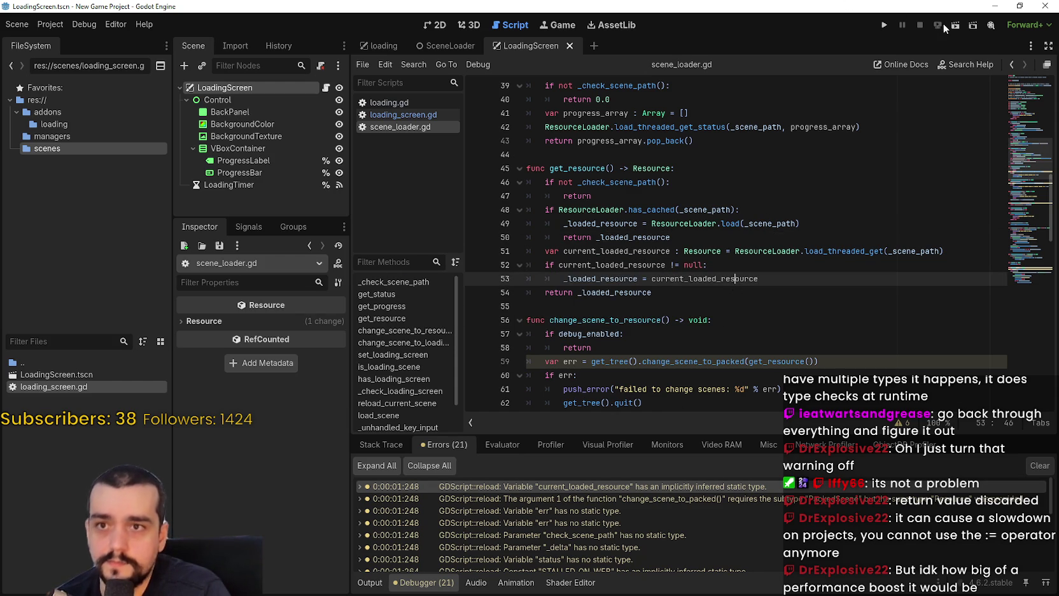
# - Rerun the project, jump from the first warning to err on line 59, and read the call docs
pyautogui.click(955, 26)
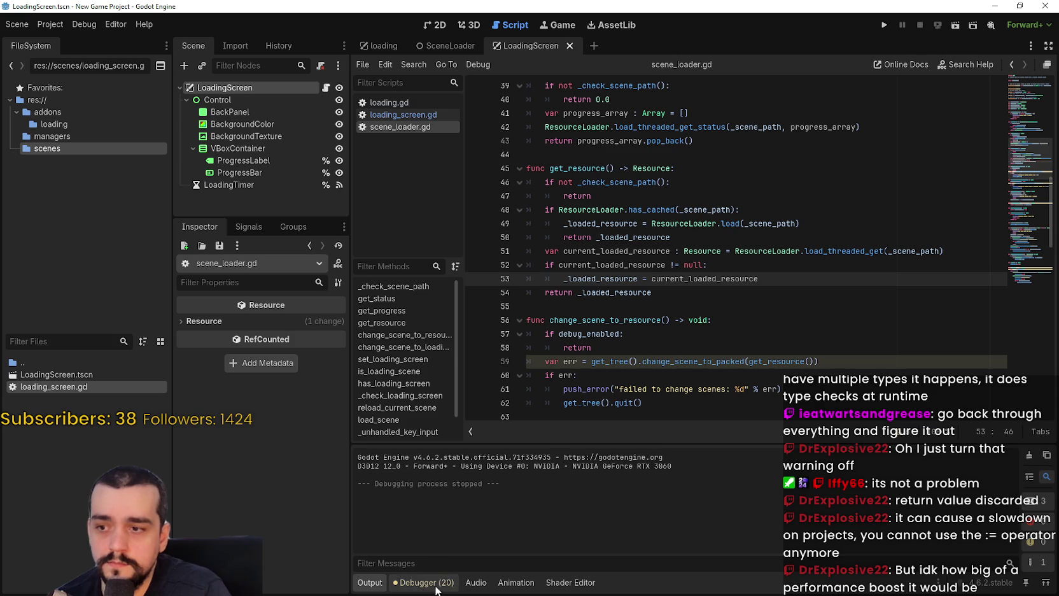
pyautogui.click(437, 583)
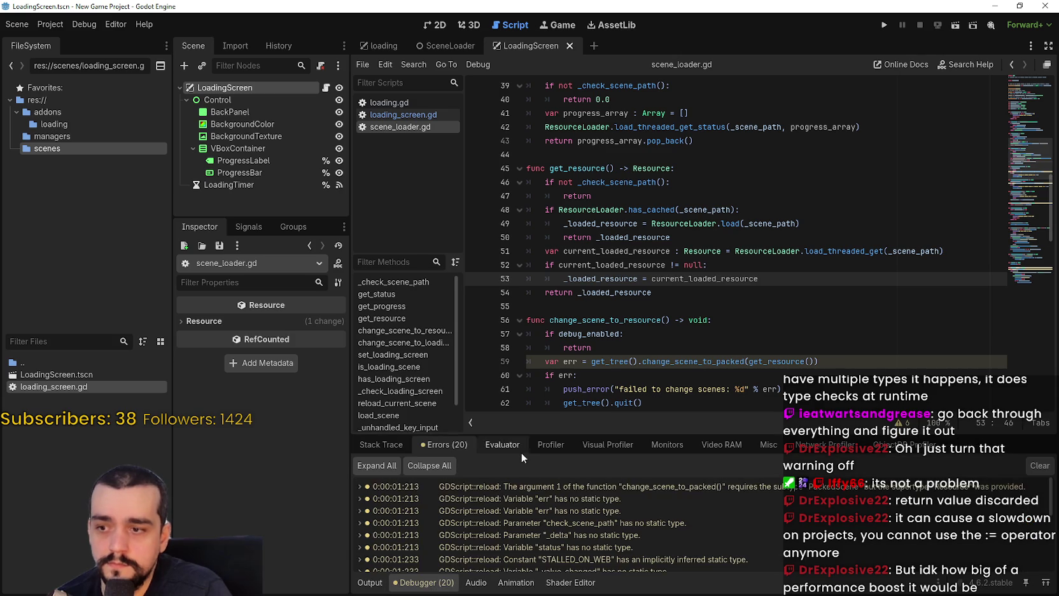
pyautogui.click(568, 486)
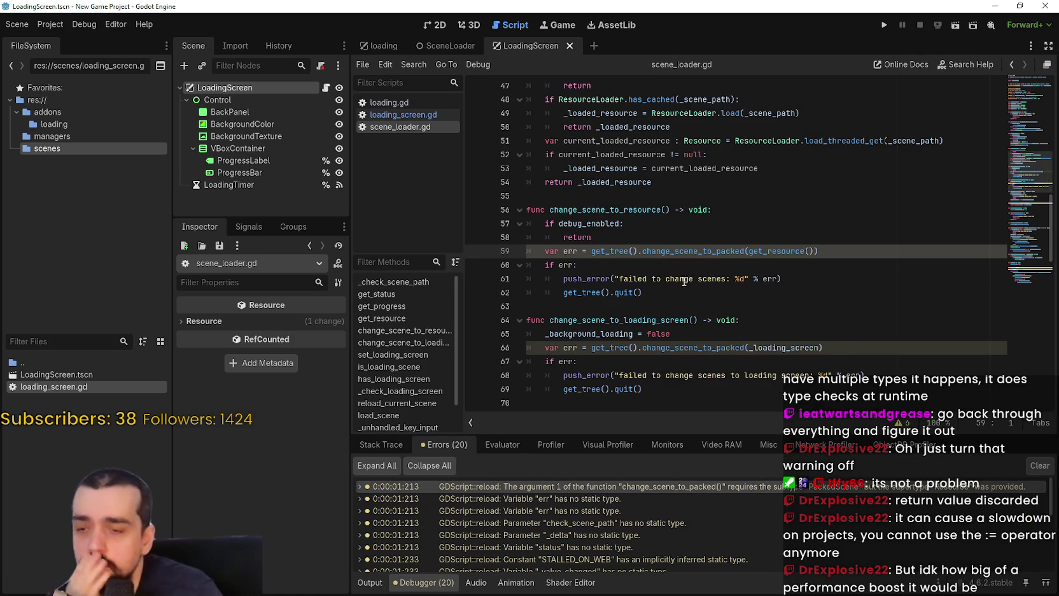
pyautogui.click(583, 251)
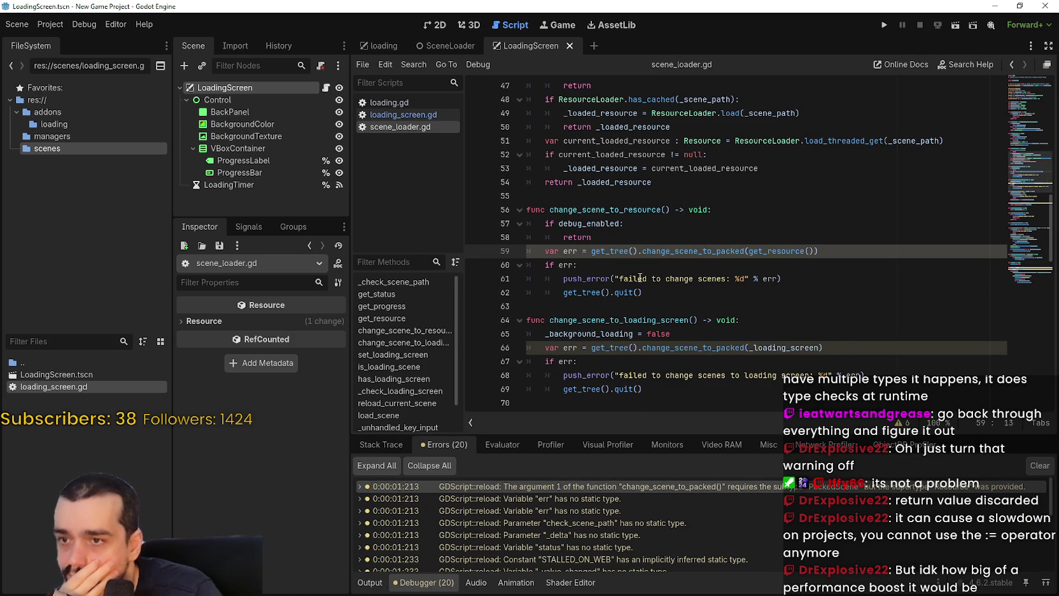
pyautogui.moveTo(630, 254)
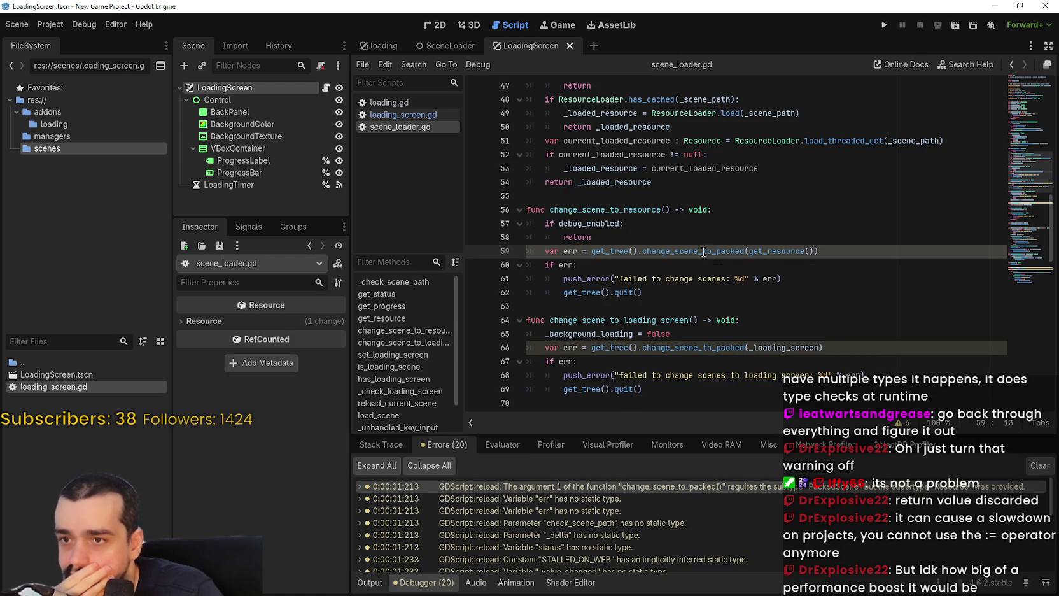
pyautogui.moveTo(712, 254)
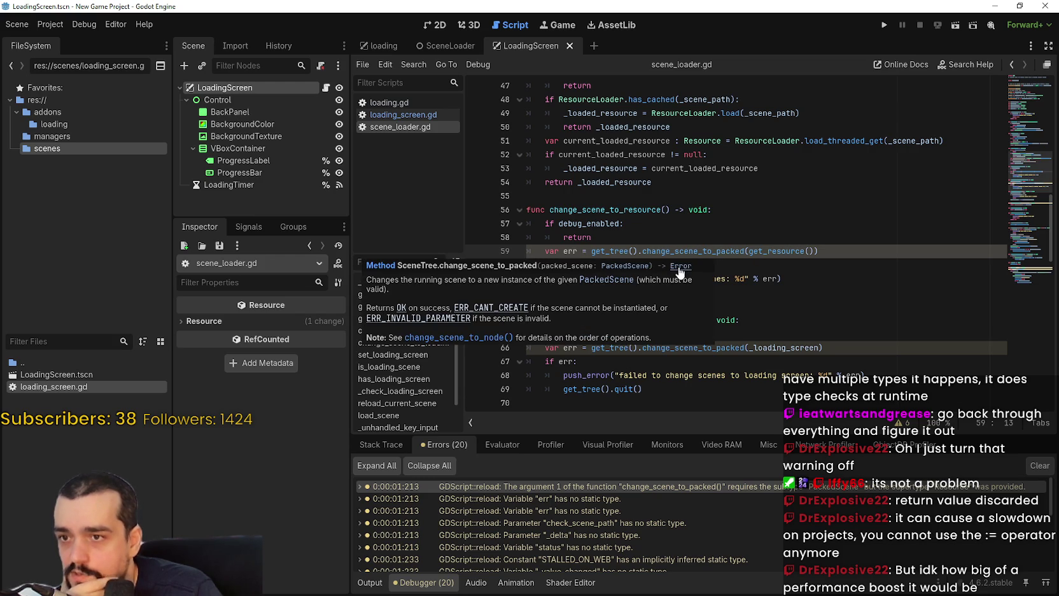
pyautogui.moveTo(789, 253)
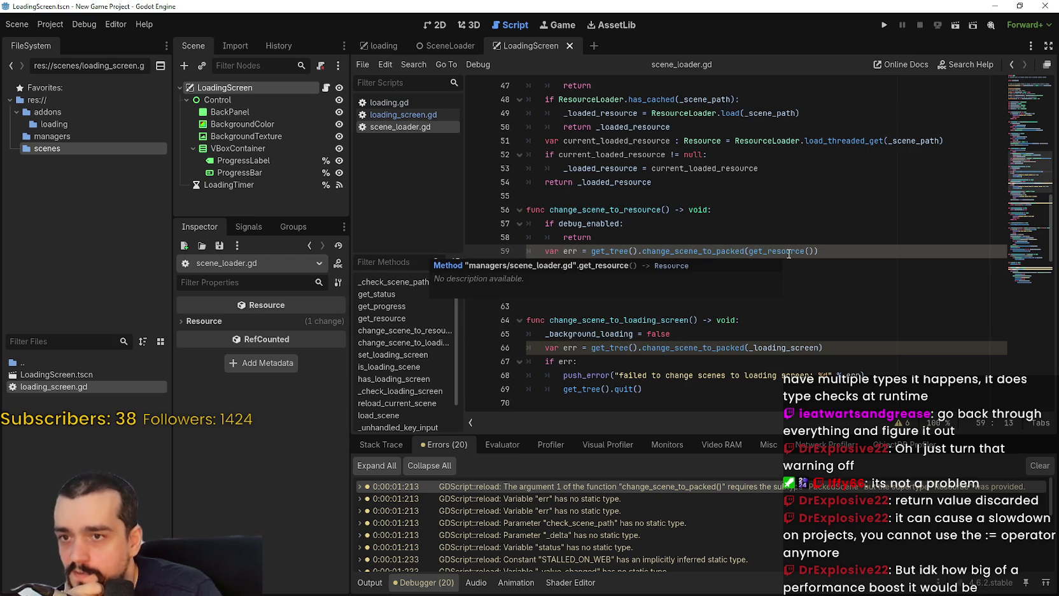
pyautogui.click(577, 251)
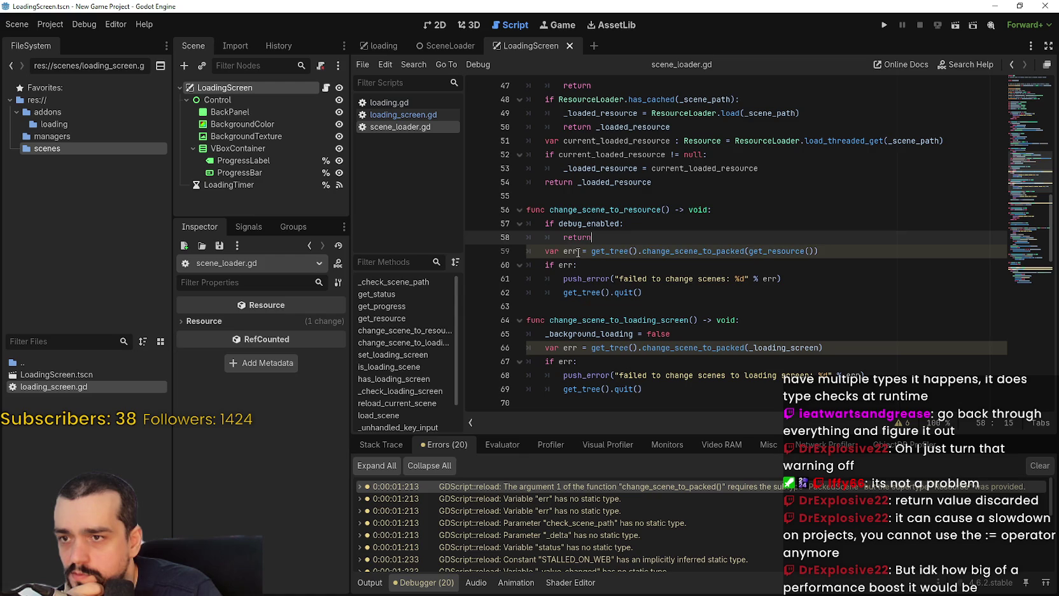
# - Look up change_scene_to_packed in the SceneTree reference to see it returns Error
pyautogui.rightClick(681, 252)
pyautogui.click(719, 427)
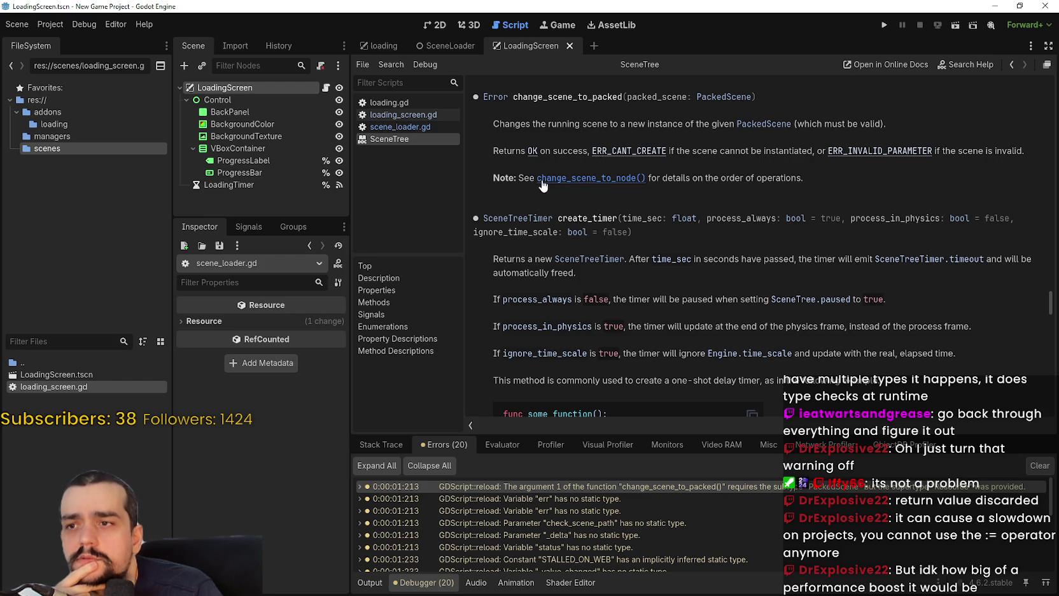
pyautogui.click(1012, 64)
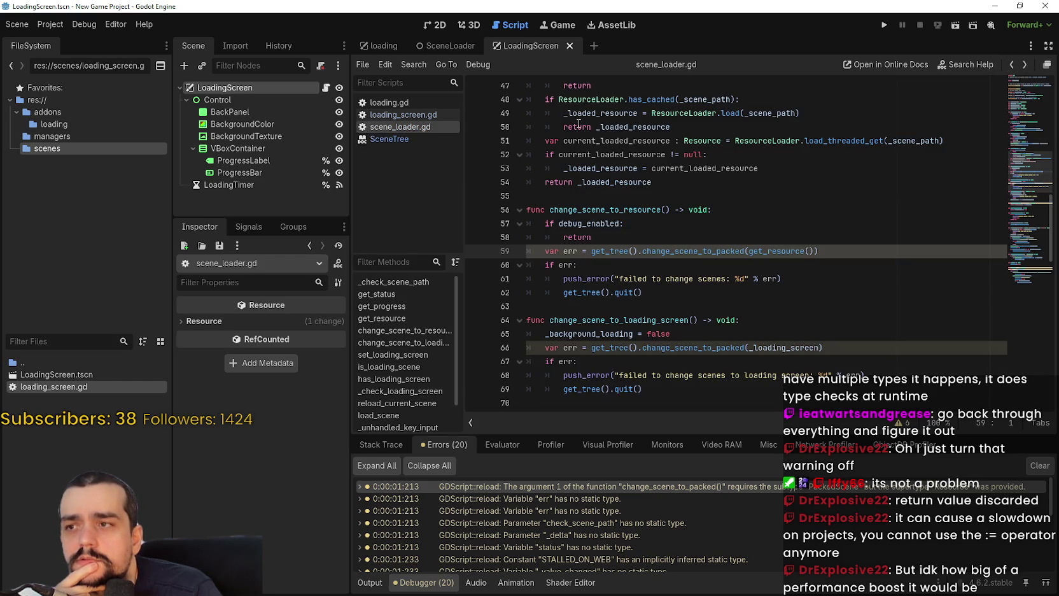
pyautogui.click(582, 252)
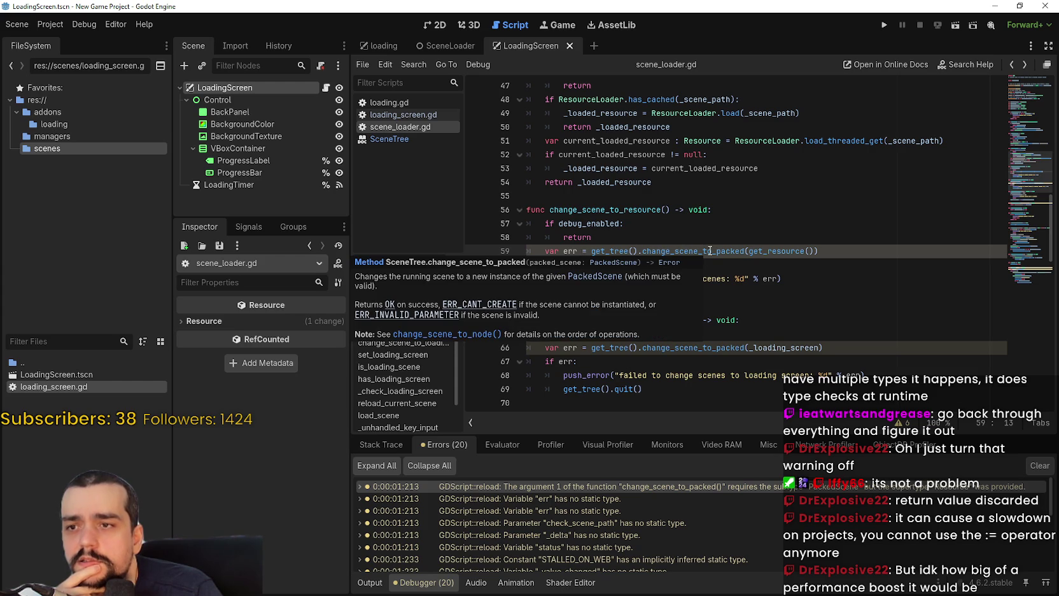
pyautogui.click(666, 263)
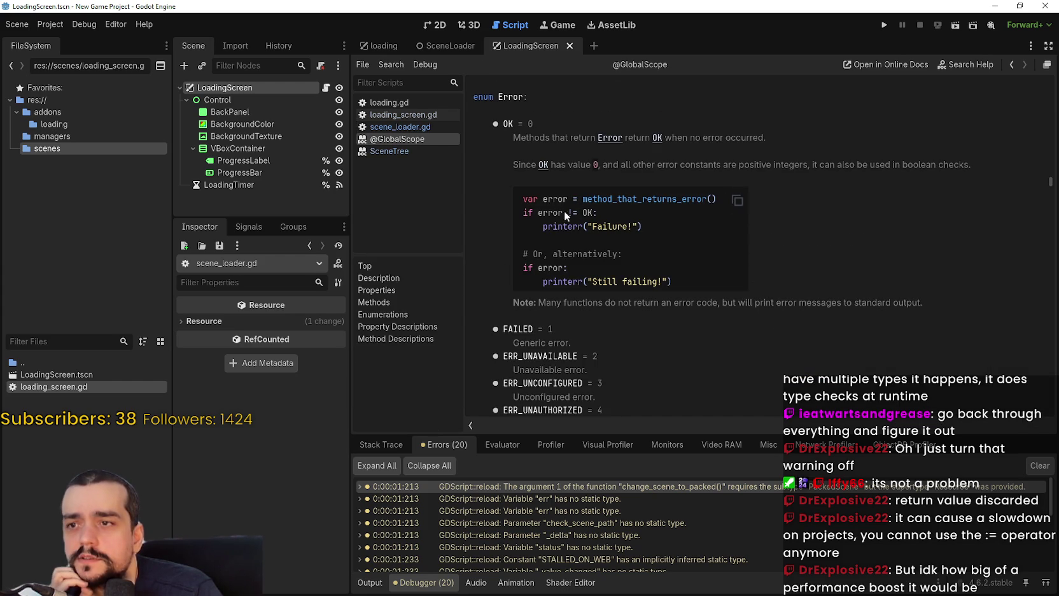
pyautogui.moveTo(543, 198); pyautogui.dragTo(580, 199)
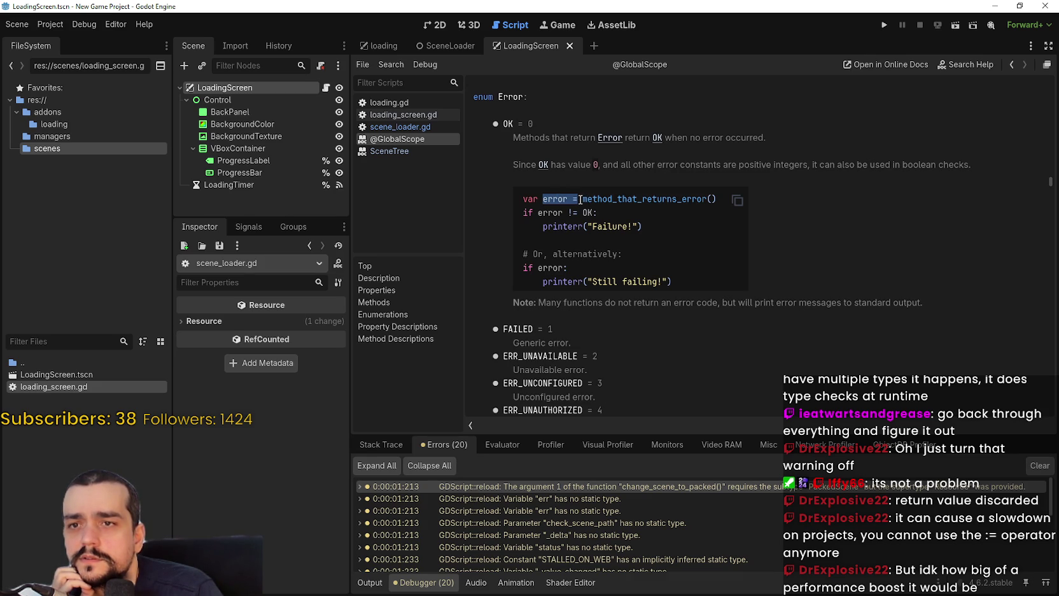
pyautogui.scroll(-10, 723, 279)
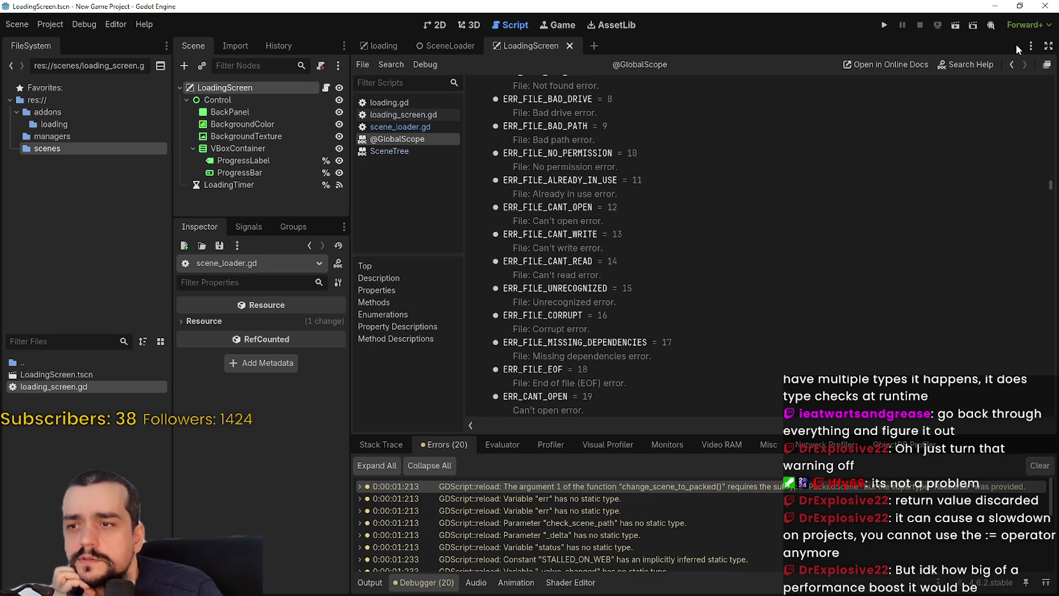
# - Add the ': Error' type to err on line 59 of scene_loader.gd
pyautogui.click(1007, 64)
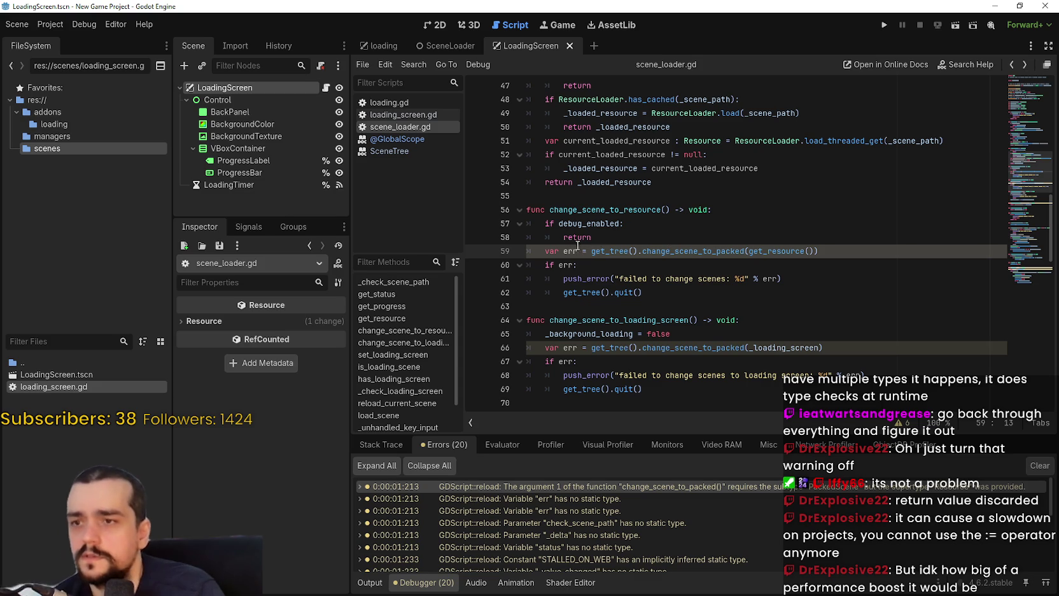
pyautogui.write(': ')
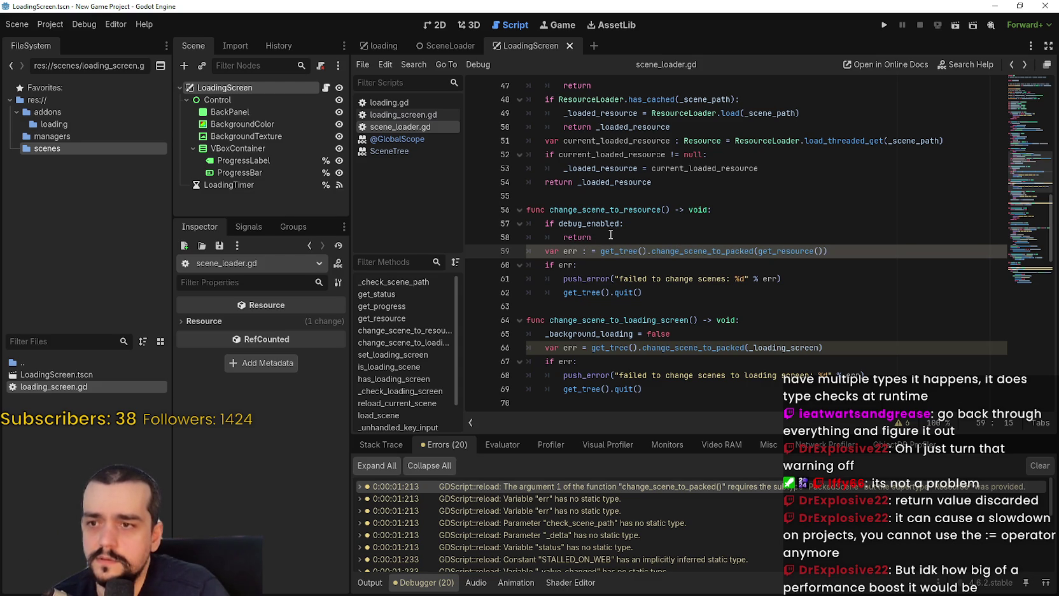
pyautogui.write('Error')
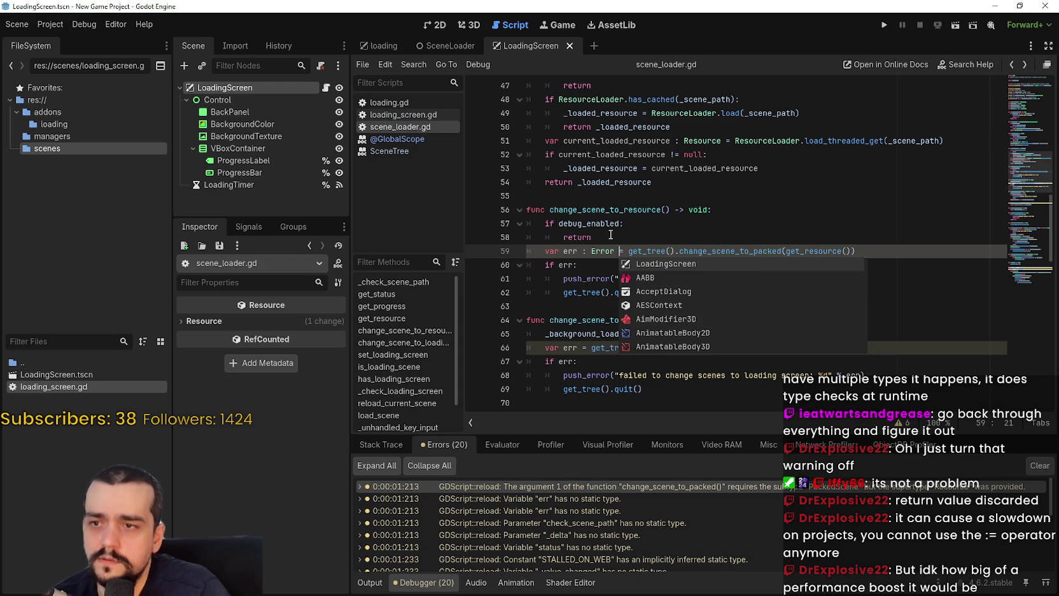
pyautogui.press('Escape')
pyautogui.press('Down')
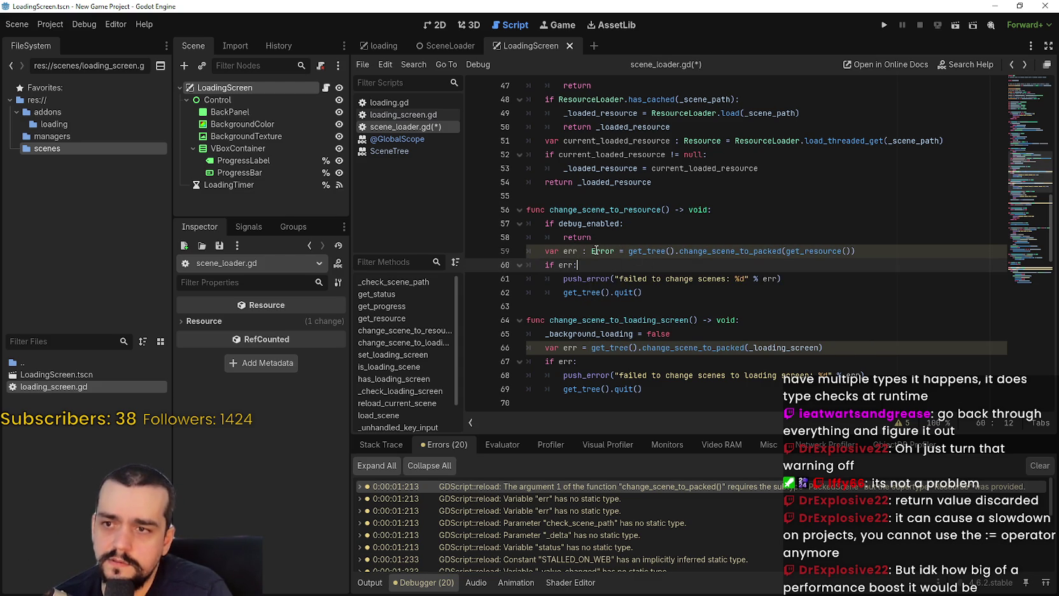
pyautogui.click(588, 250)
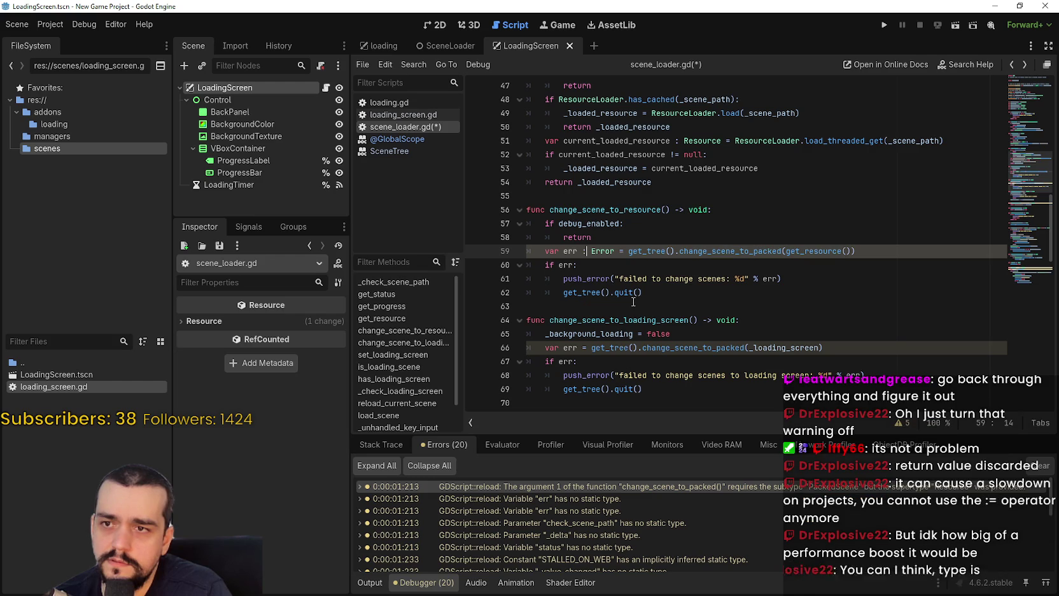
pyautogui.press('Down')
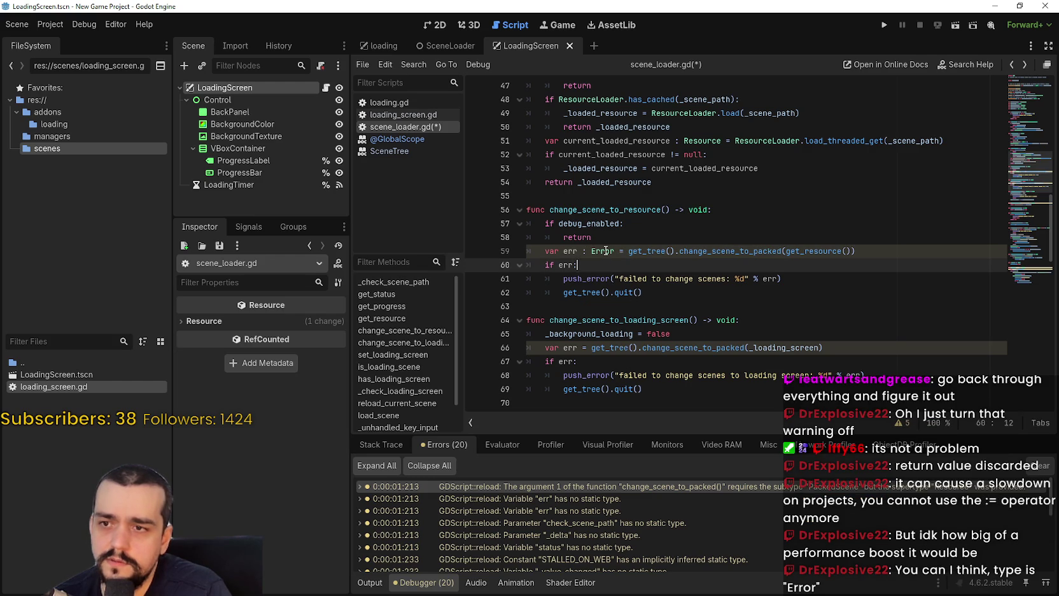
pyautogui.doubleClick(606, 250)
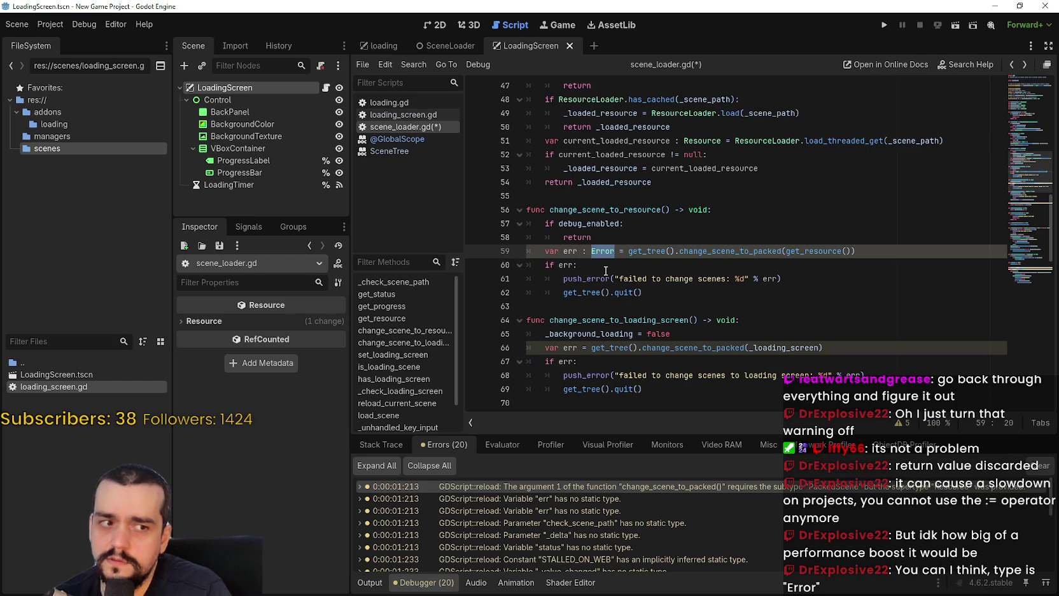
pyautogui.click(604, 269)
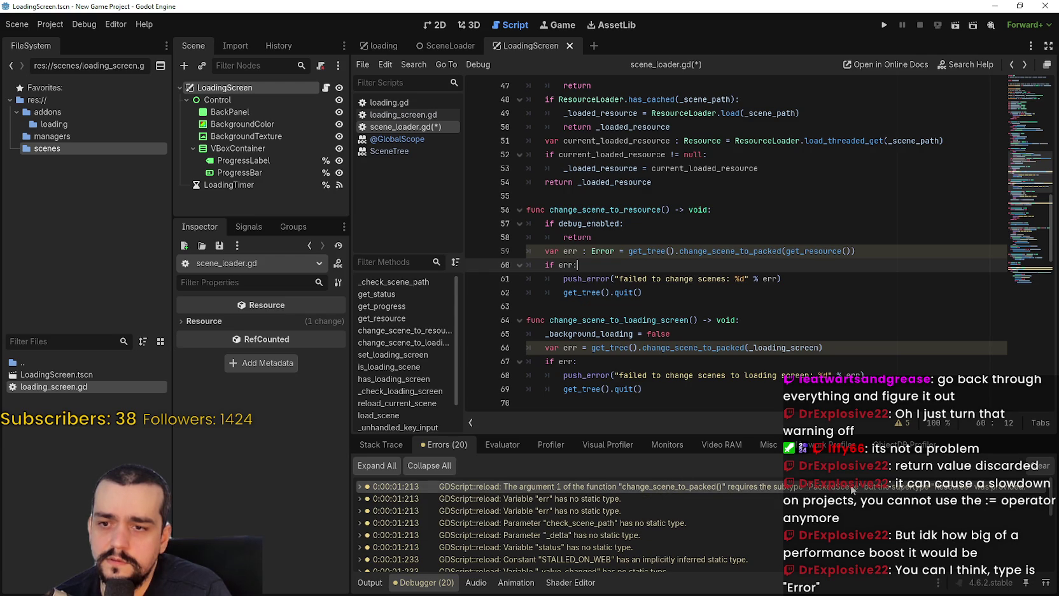
# - Inspect the get_resource call on line 59 and bring up its context actions
pyautogui.moveTo(850, 483)
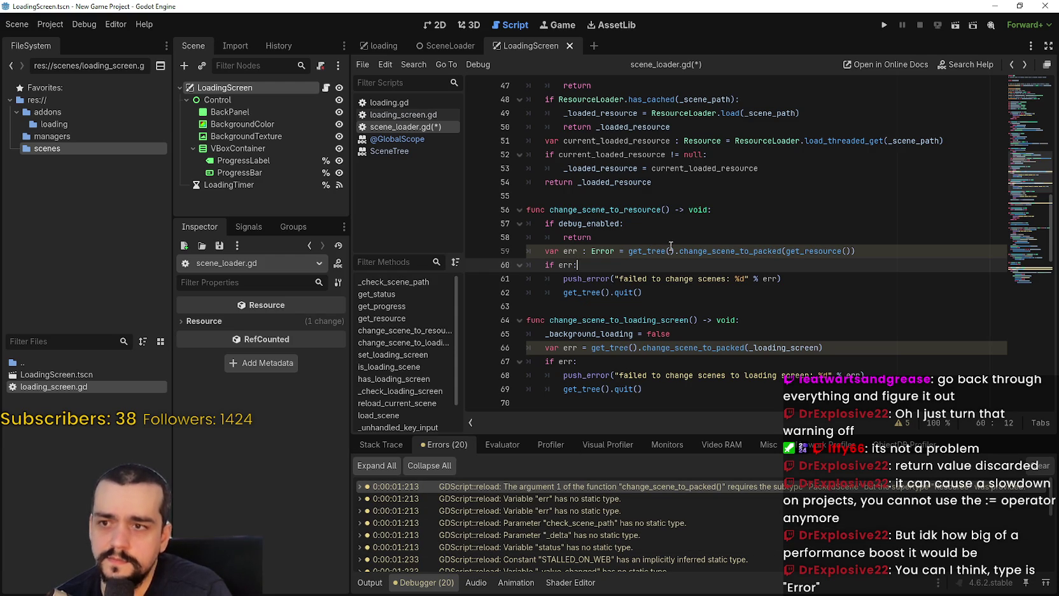
pyautogui.moveTo(802, 255)
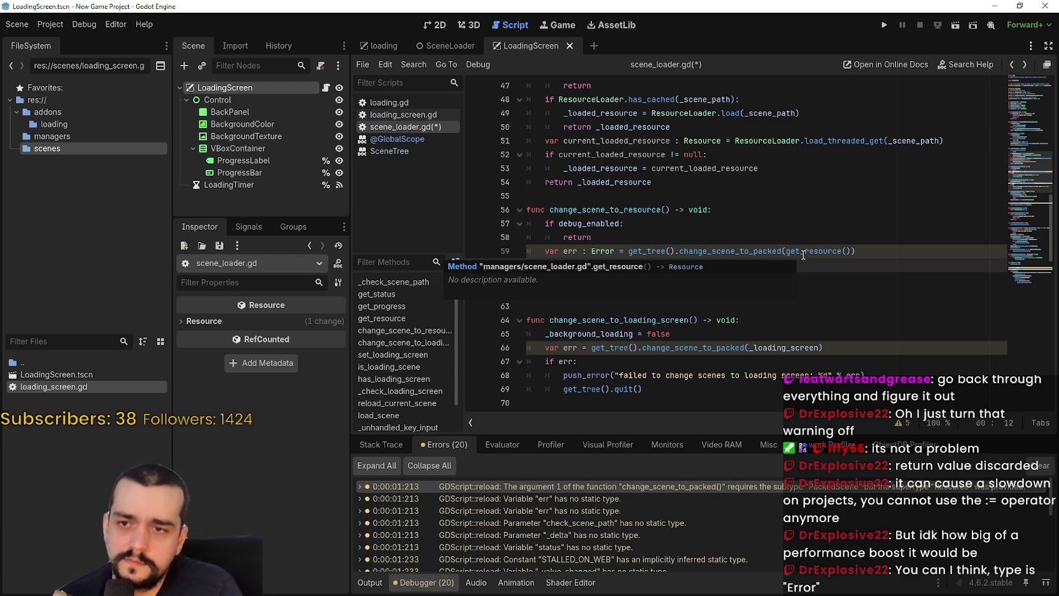
pyautogui.moveTo(741, 250)
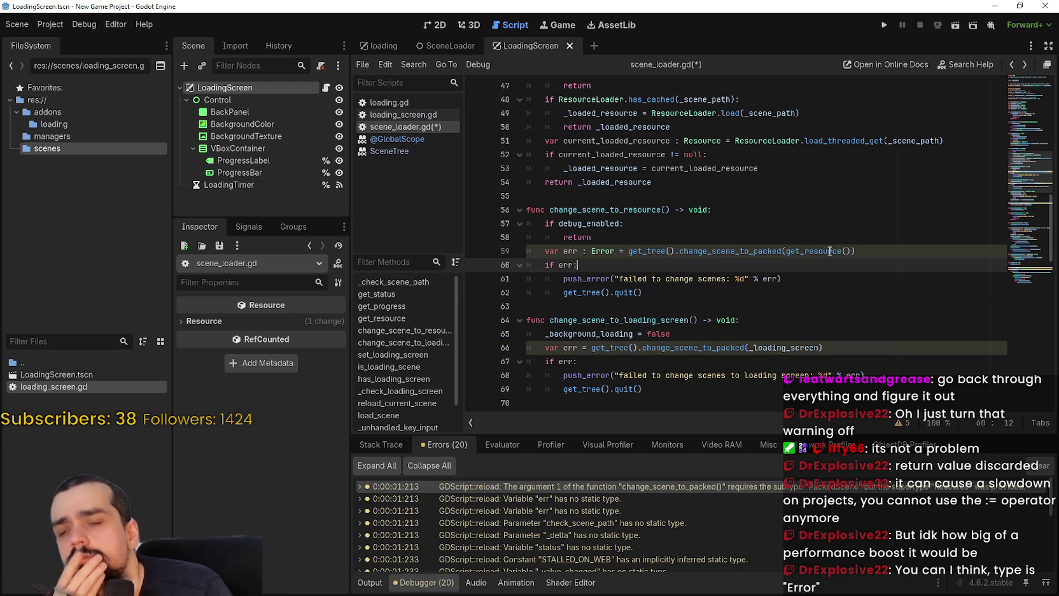
pyautogui.doubleClick(820, 250)
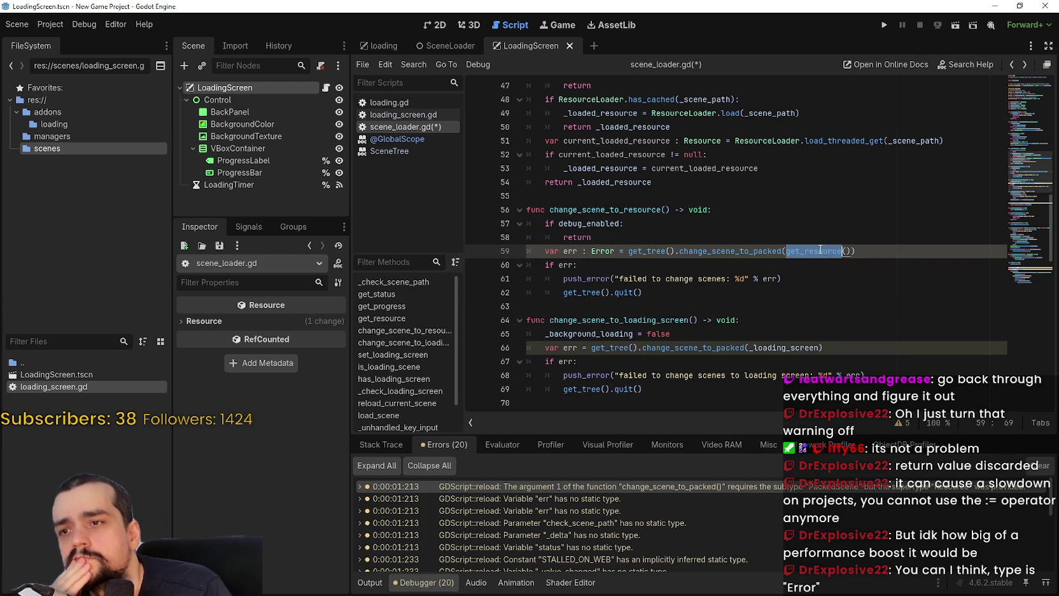
pyautogui.doubleClick(600, 251)
pyautogui.rightClick(796, 252)
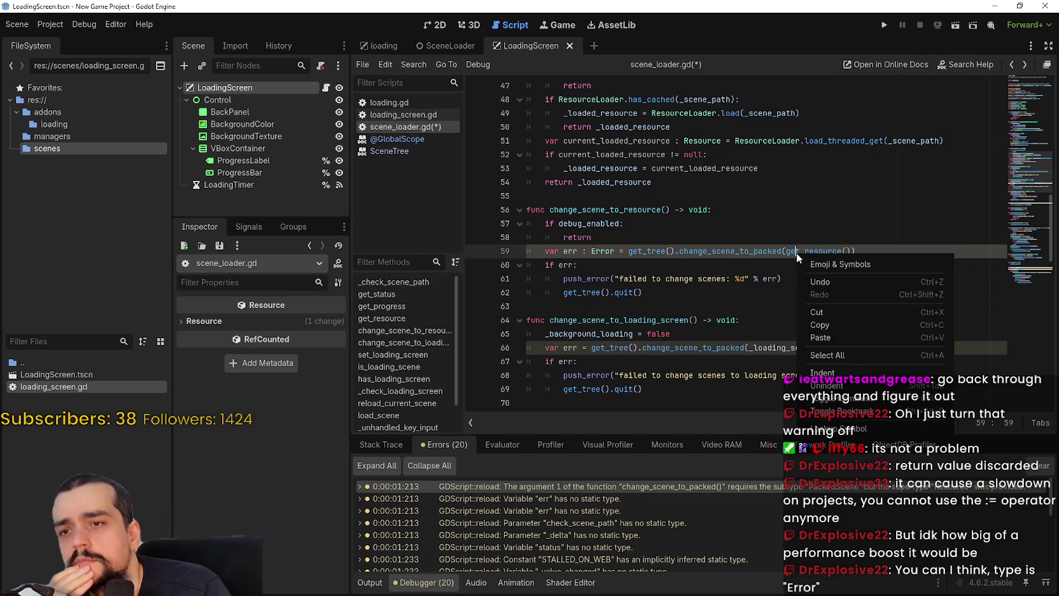
# - In get_resource, declare current_loaded_resource as Resource and assign it from _loaded_resource
pyautogui.click(831, 431)
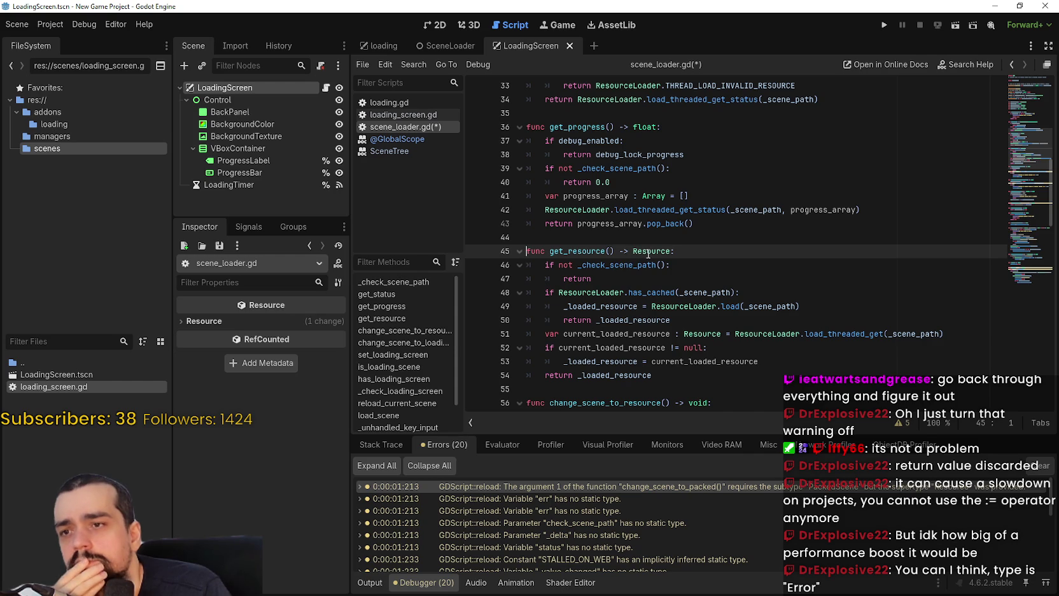
pyautogui.scroll(-1, 660, 341)
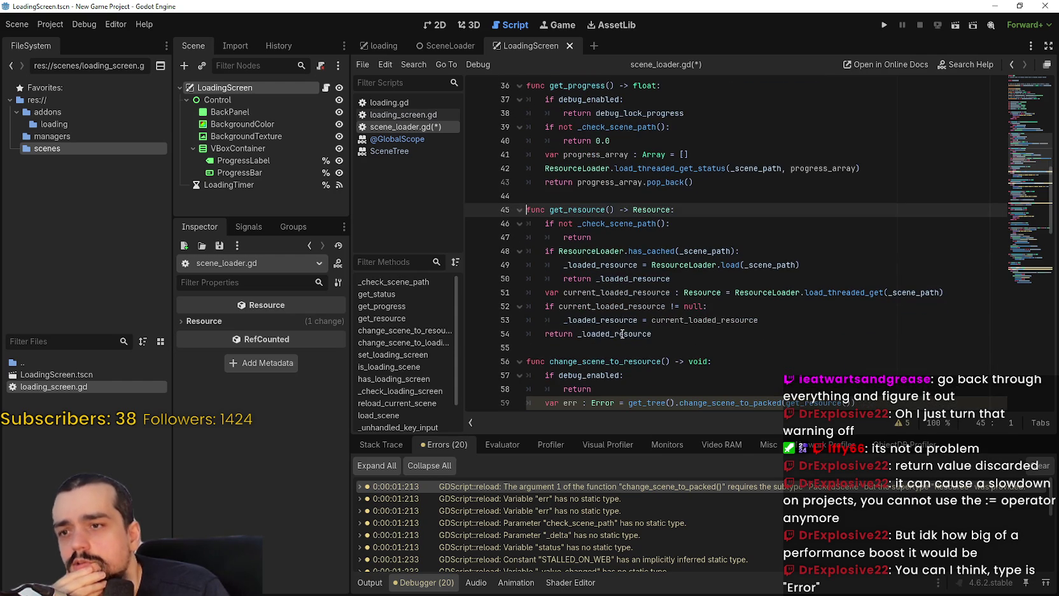
pyautogui.doubleClick(654, 334)
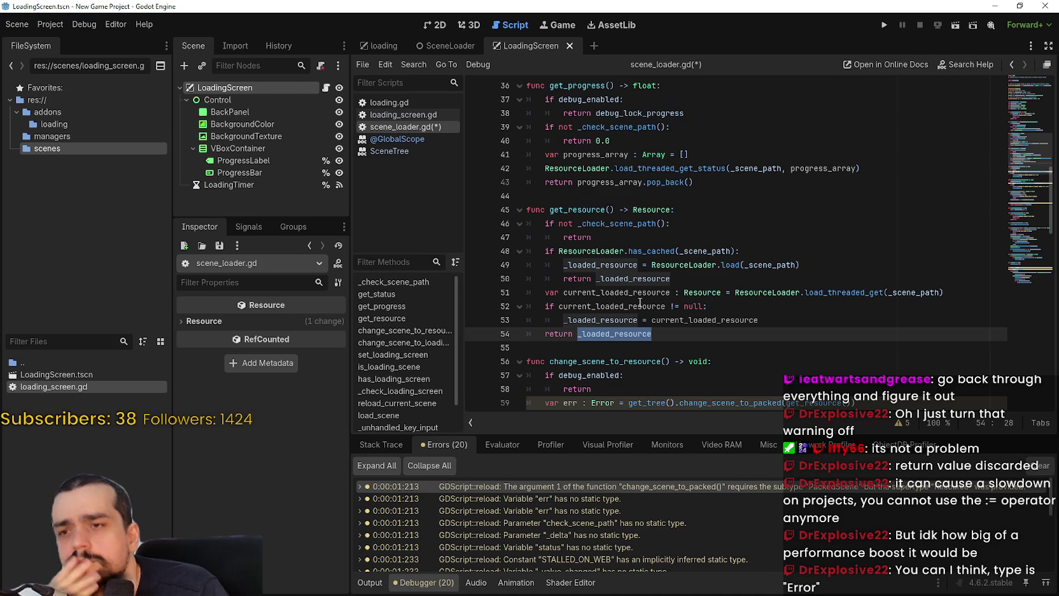
pyautogui.moveTo(836, 287)
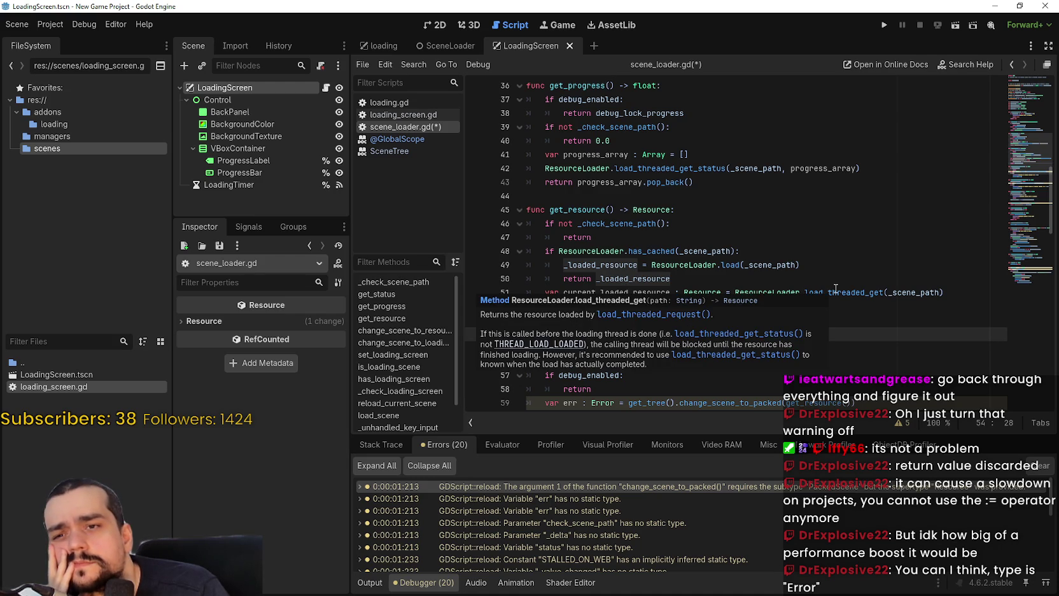
pyautogui.moveTo(921, 292)
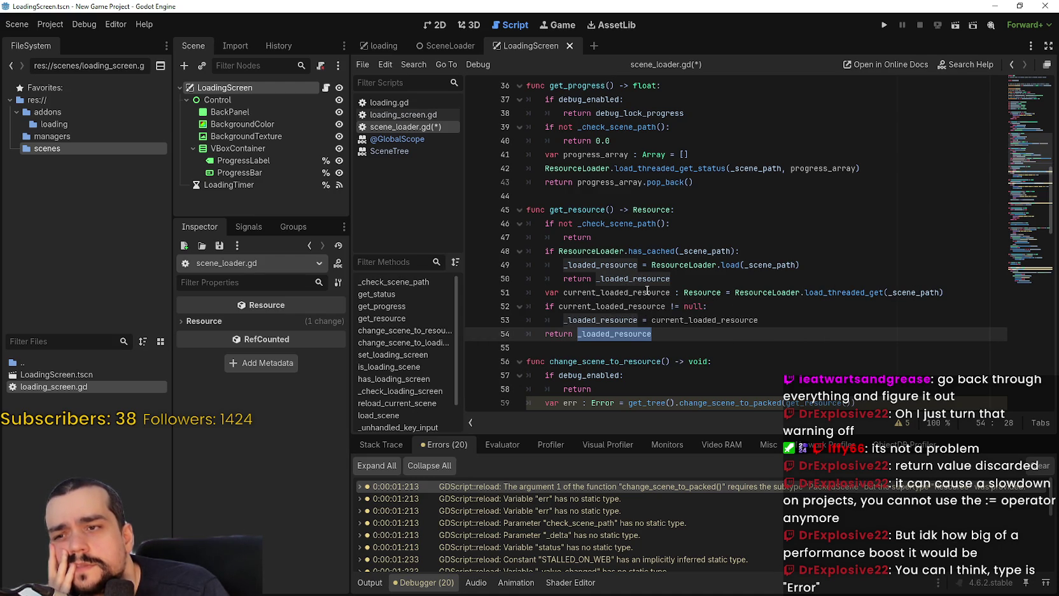
pyautogui.click(706, 292)
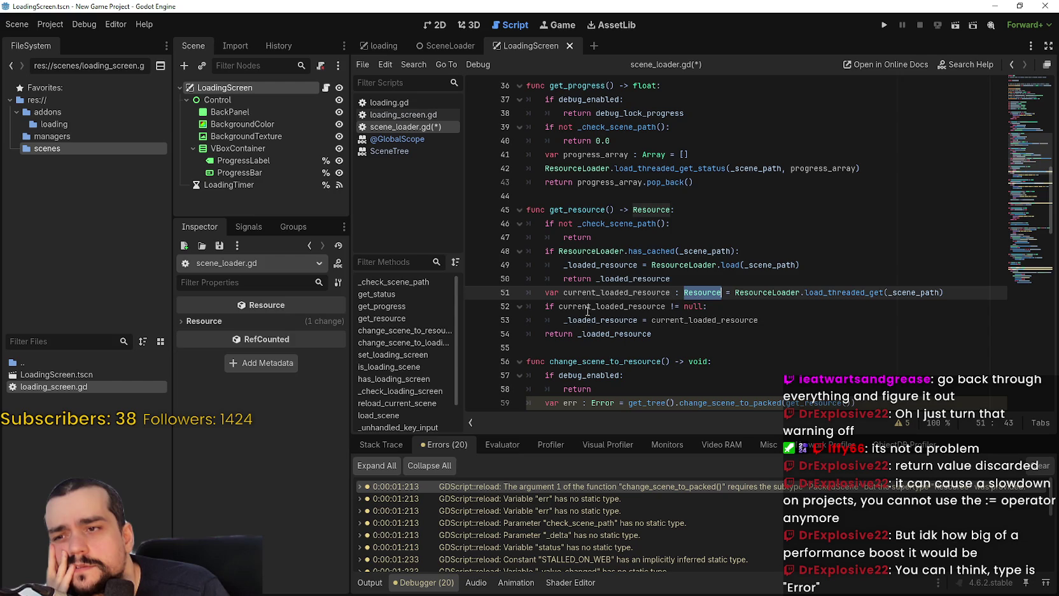
pyautogui.doubleClick(616, 292)
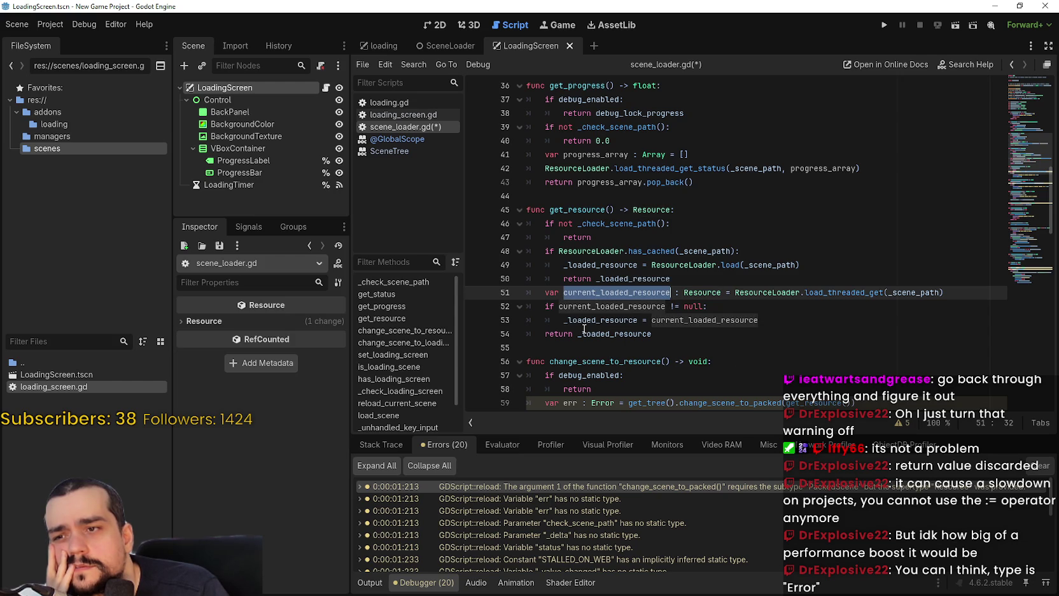
pyautogui.click(700, 319)
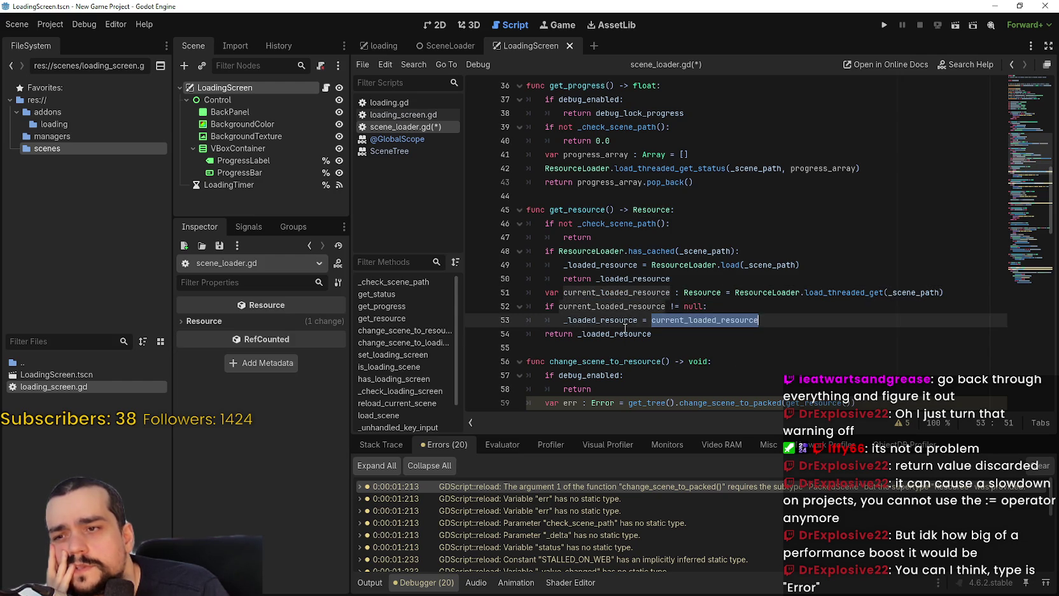
pyautogui.press('Down')
pyautogui.hotkey('ctrl', 'shift', 'Left')
pyautogui.doubleClick(484, 486)
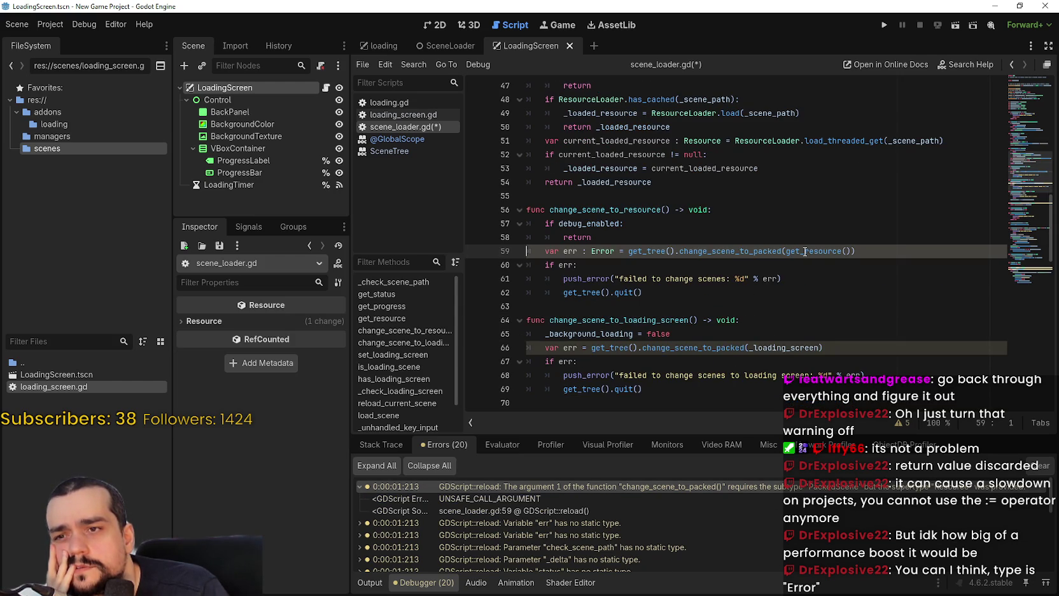
pyautogui.moveTo(805, 251)
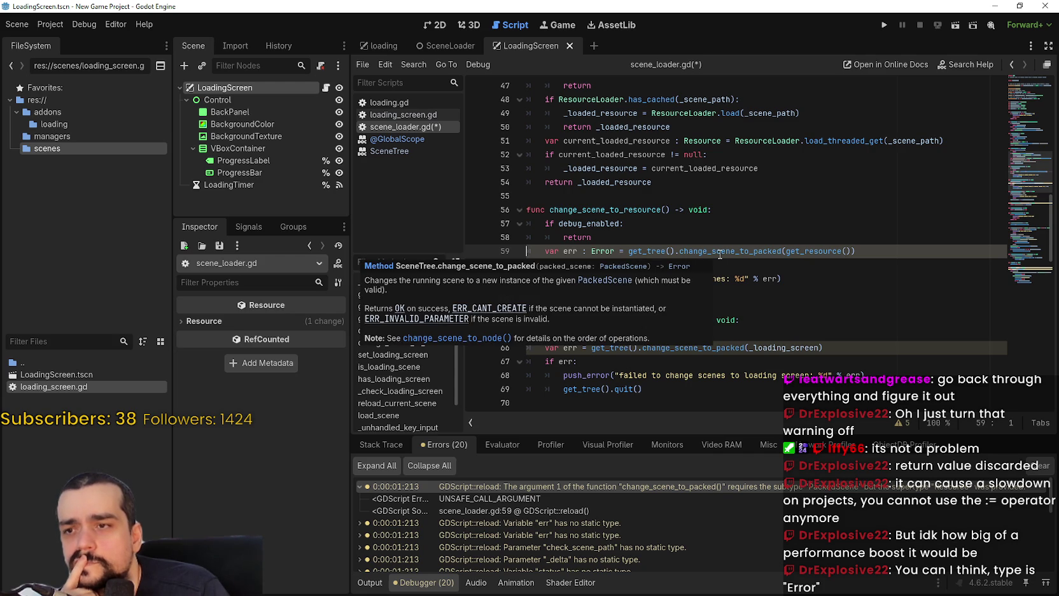
pyautogui.click(635, 268)
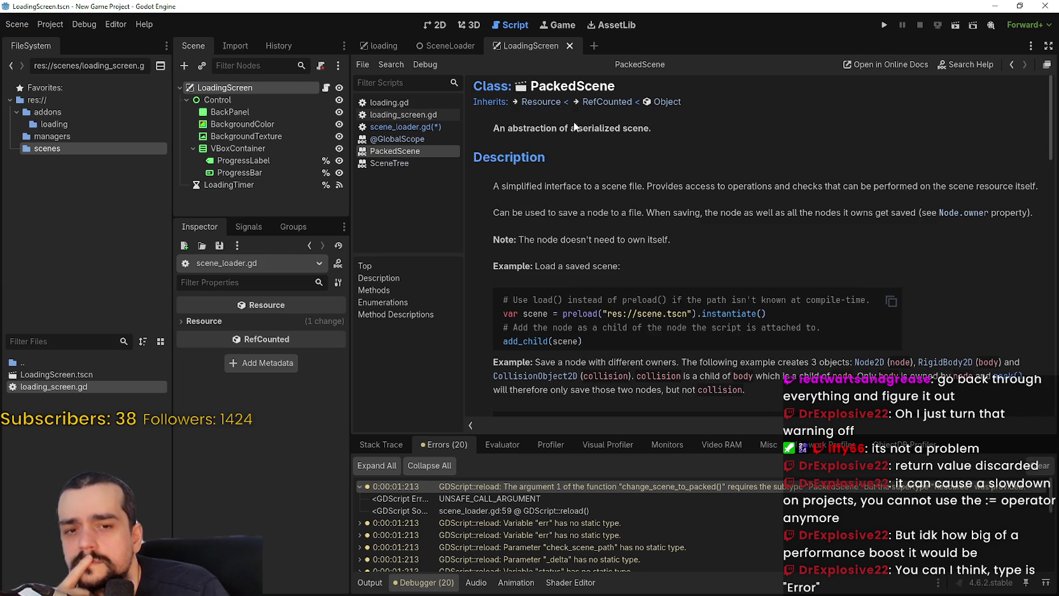
pyautogui.scroll(-5, 732, 278)
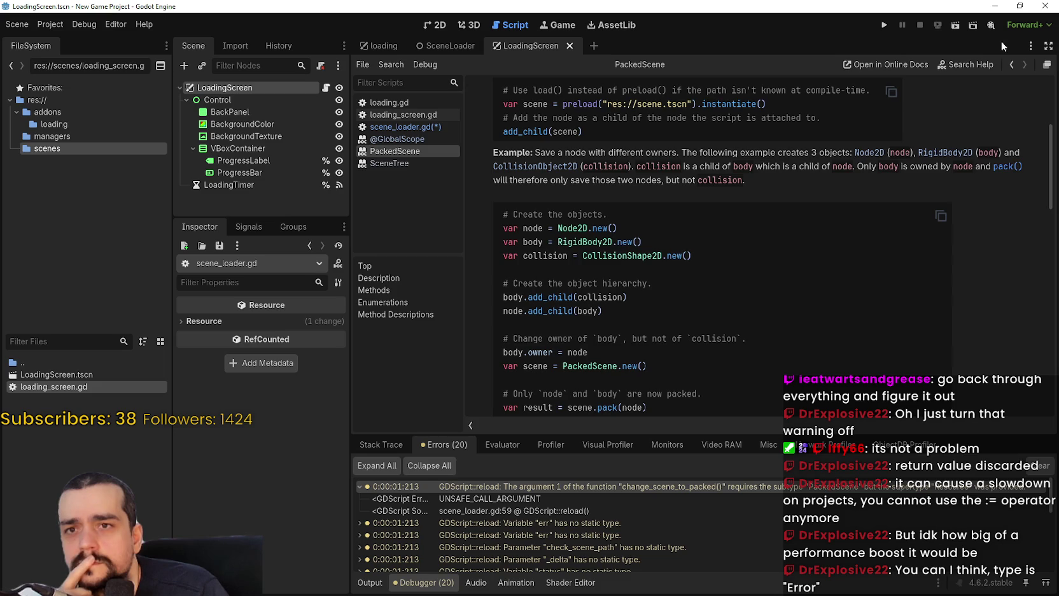
pyautogui.click(1011, 64)
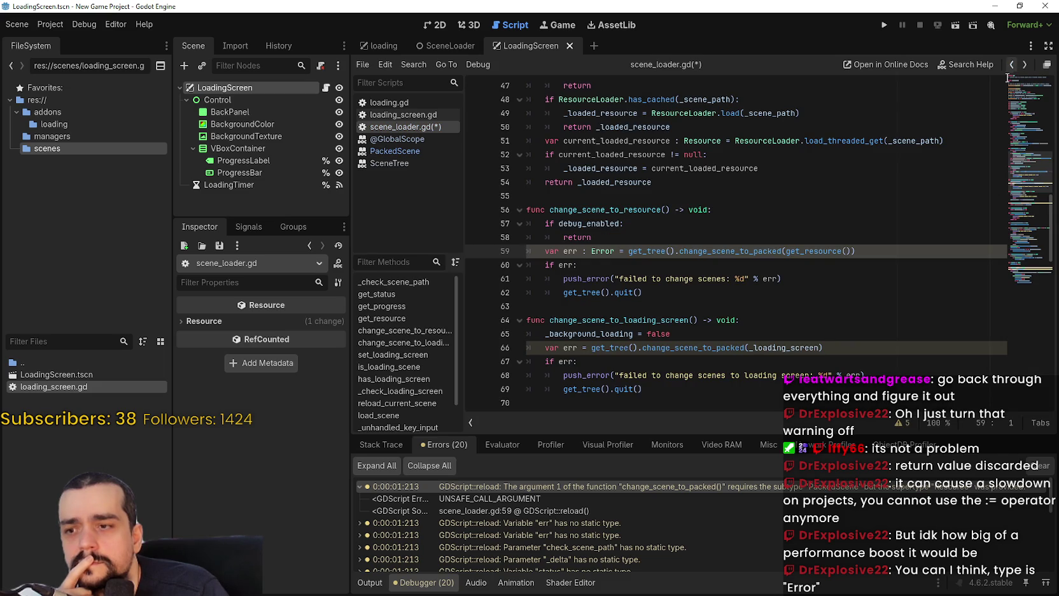
# - Try an 'as PackedScene' cast at the end of line 59, then delete it
pyautogui.click(827, 265)
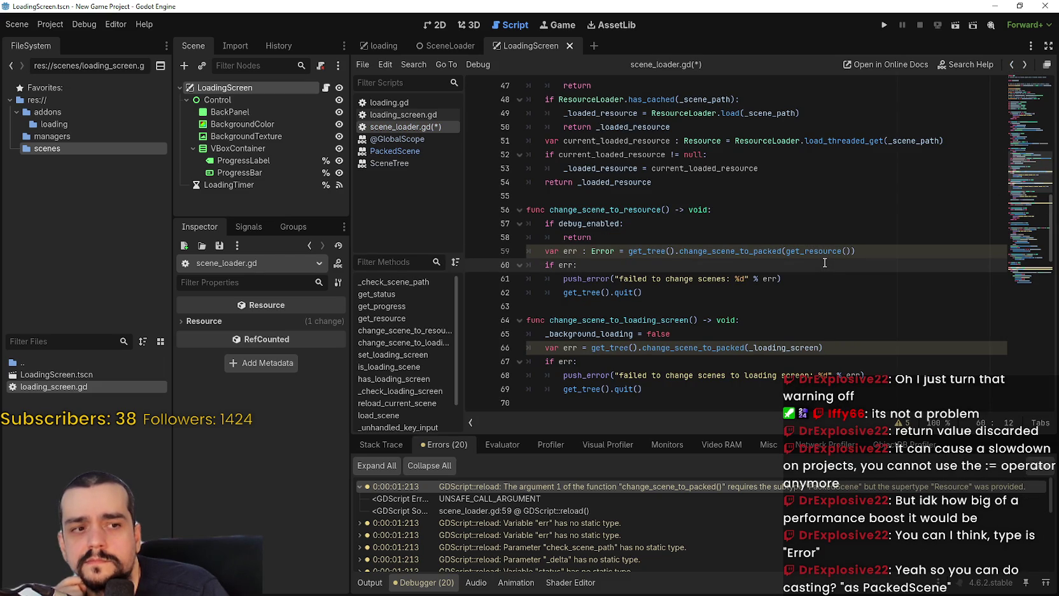
pyautogui.click(628, 250)
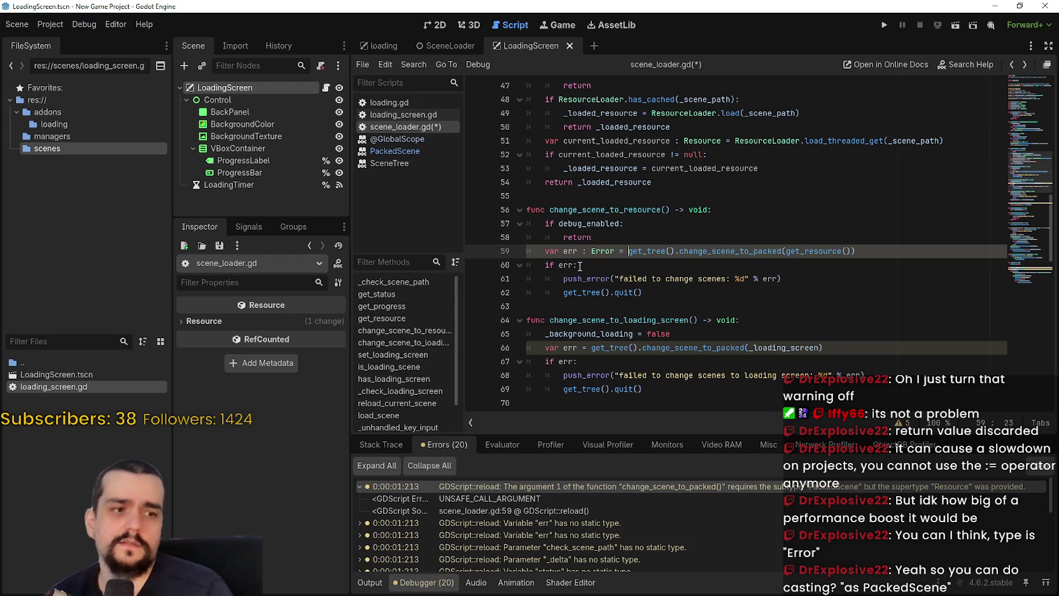
pyautogui.click(919, 250)
pyautogui.write('as Pa')
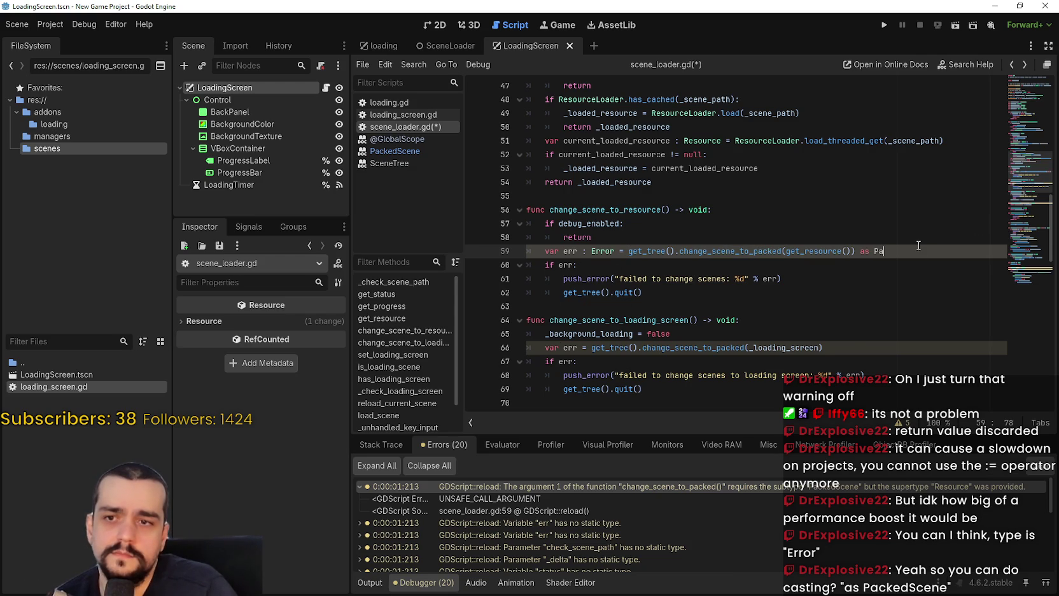
pyautogui.write('ckedS')
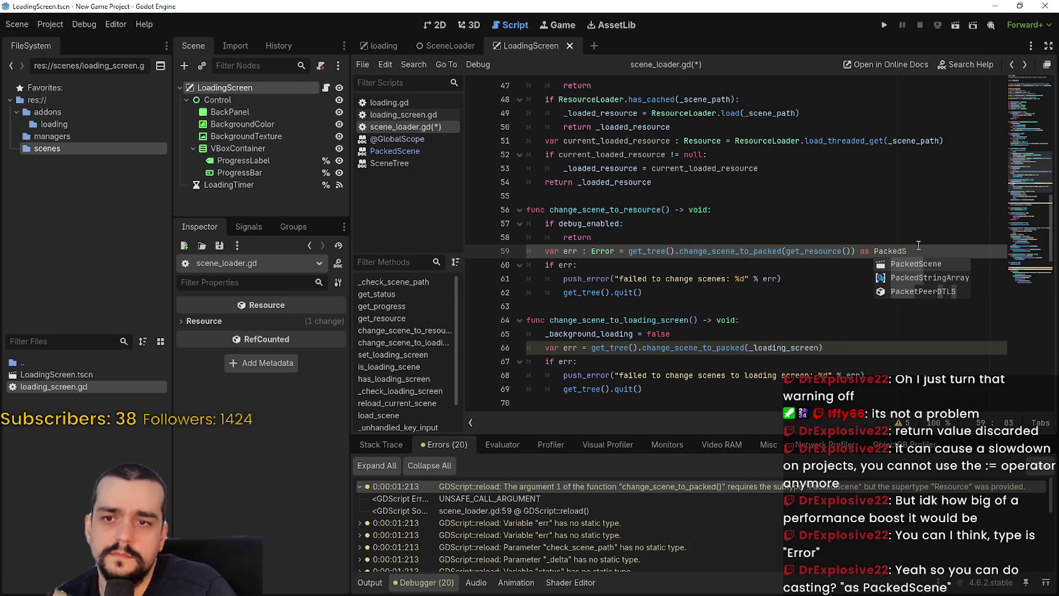
pyautogui.press('Return')
pyautogui.click(793, 264)
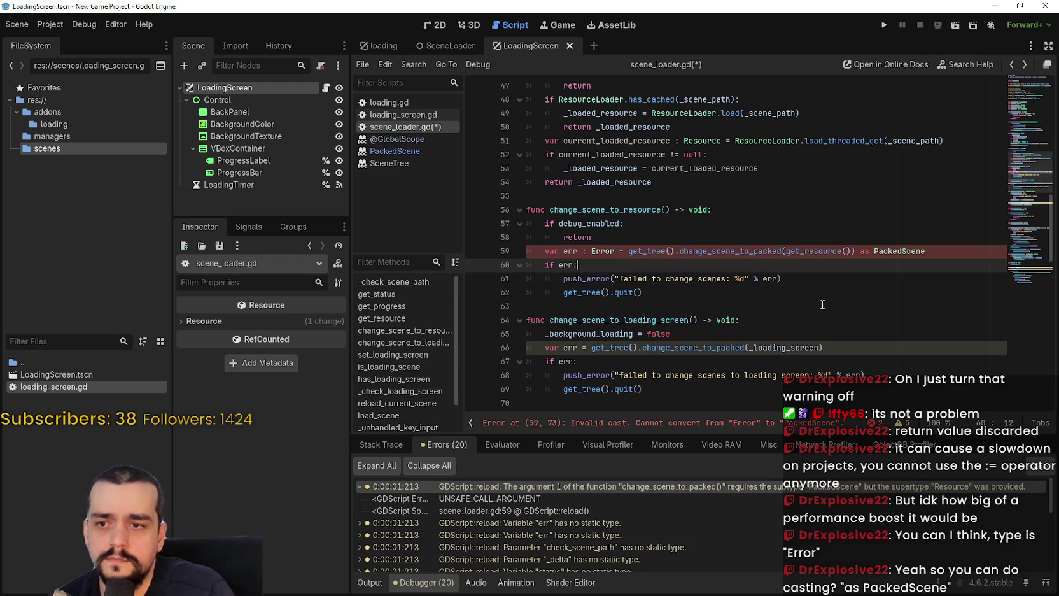
pyautogui.doubleClick(606, 249)
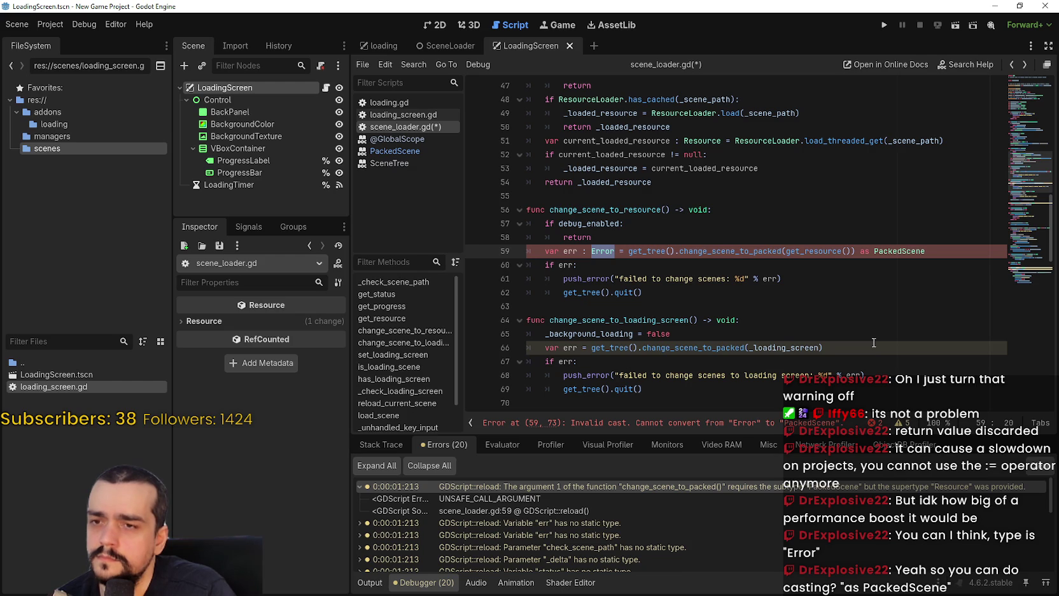
pyautogui.click(927, 250)
pyautogui.press('BackSpace')
pyautogui.press('BackSpace')
pyautogui.press('BackSpace')
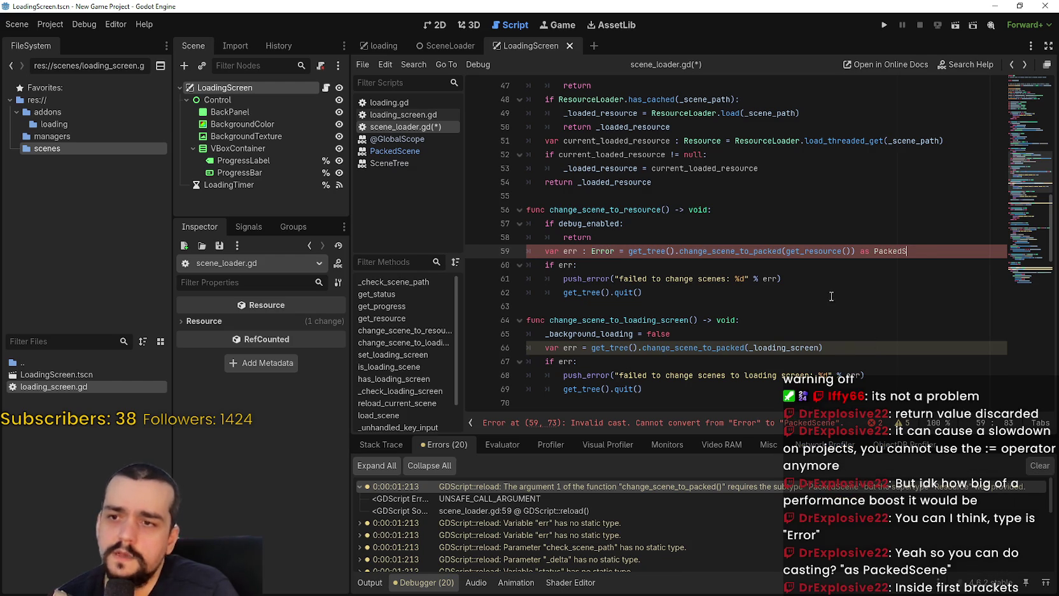
# - Cast get_resource() as PackedScene inside its parentheses, save, and test-run the scene
pyautogui.click(851, 251)
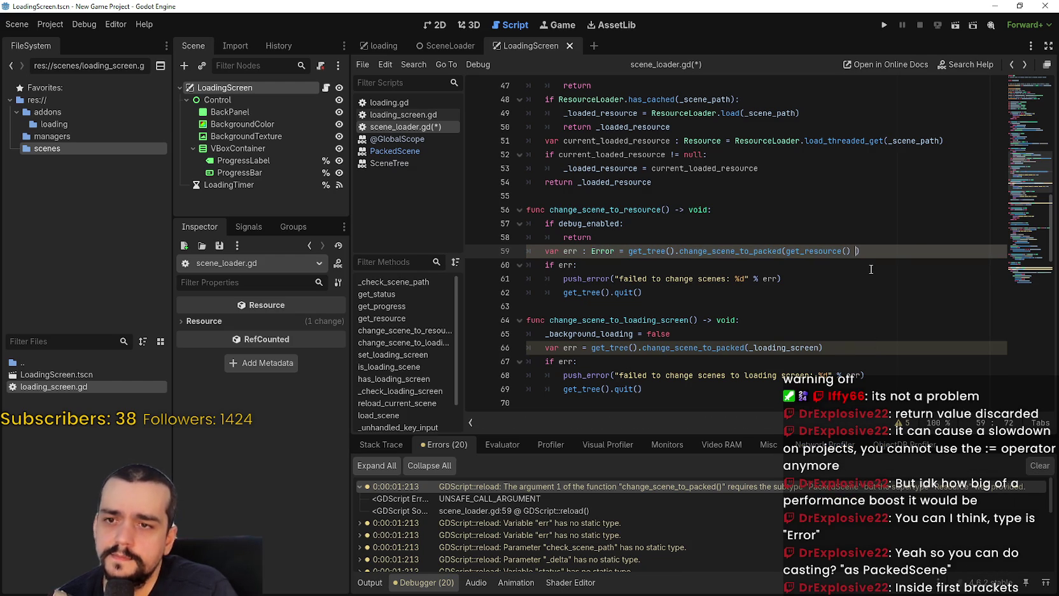
pyautogui.write('as Packed S')
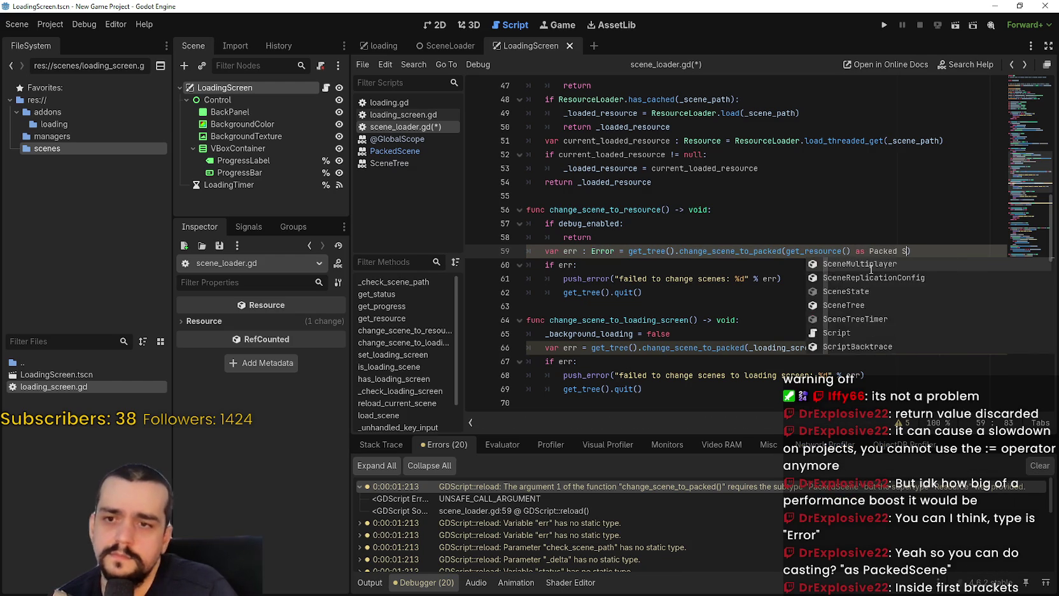
pyautogui.press('BackSpace')
pyautogui.press('BackSpace')
pyautogui.write('S')
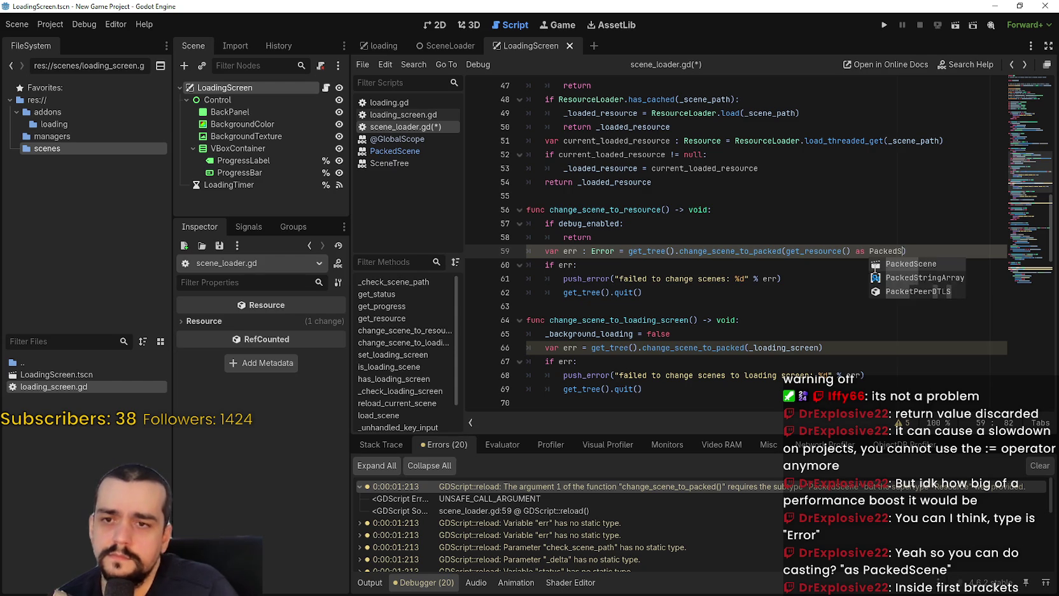
pyautogui.press('Return')
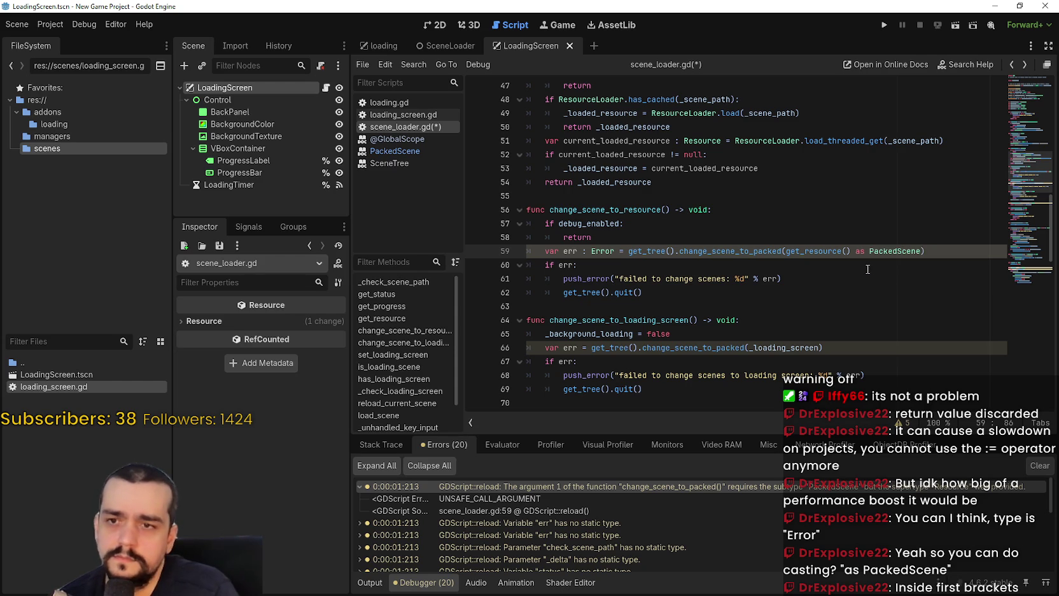
pyautogui.press('Down')
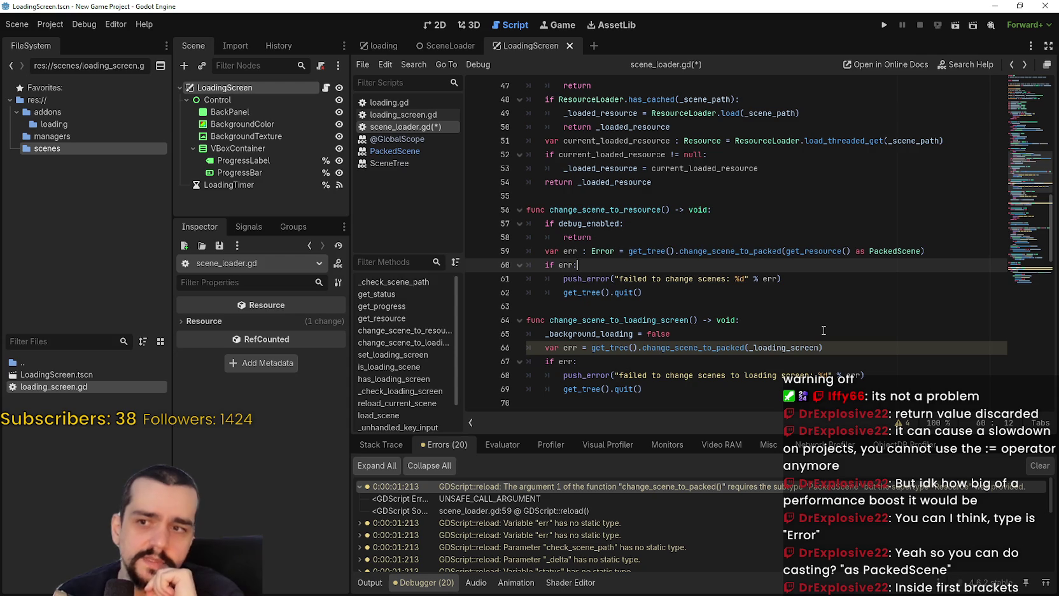
pyautogui.hotkey('ctrl', 's')
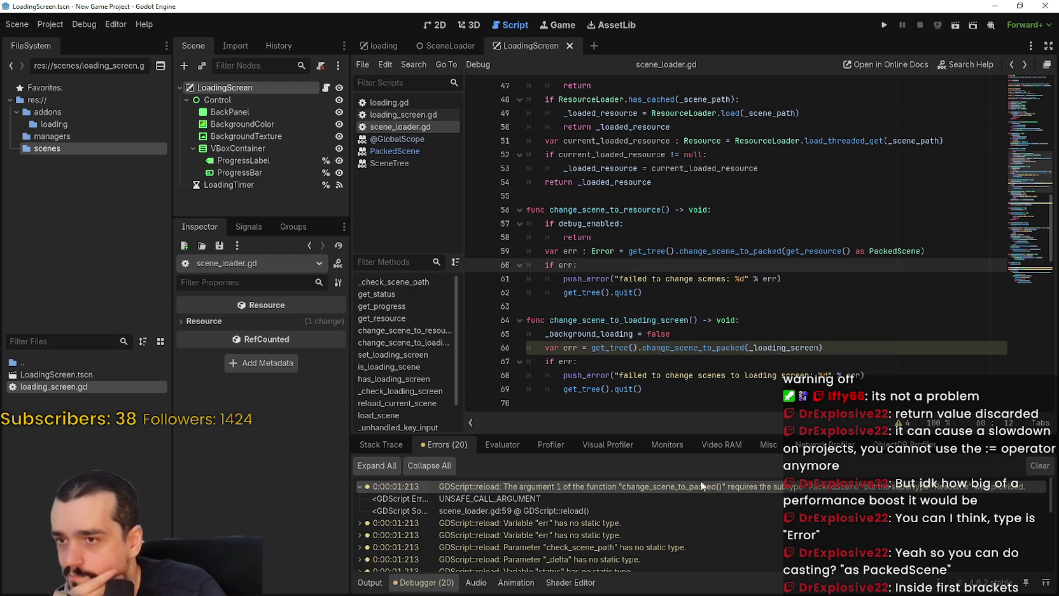
pyautogui.click(956, 25)
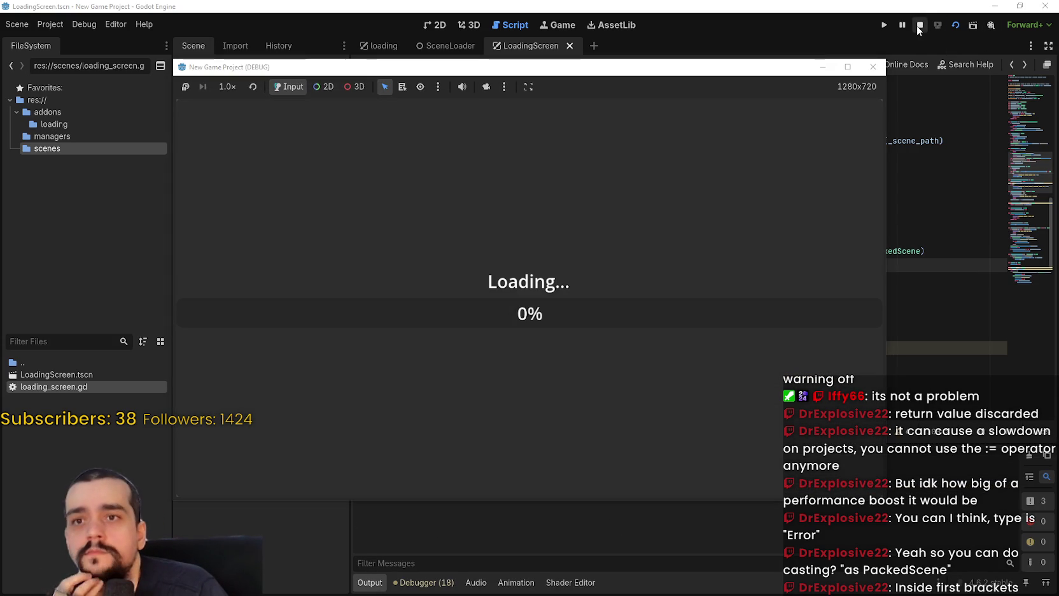
pyautogui.click(920, 26)
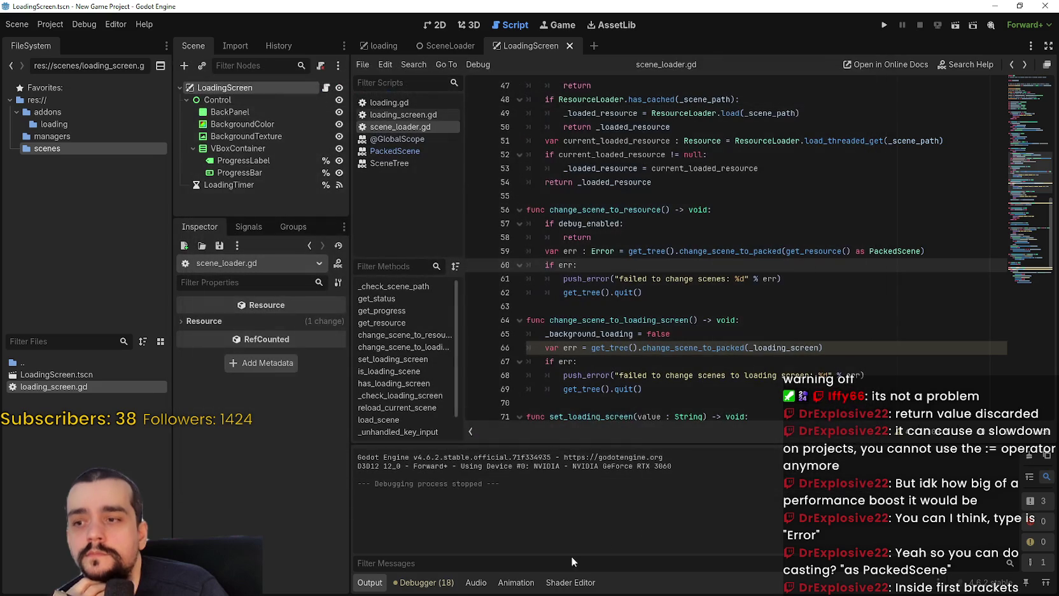
# - Type the err variable on line 66 as ': Error' and save scene_loader.gd
pyautogui.click(424, 582)
pyautogui.click(559, 485)
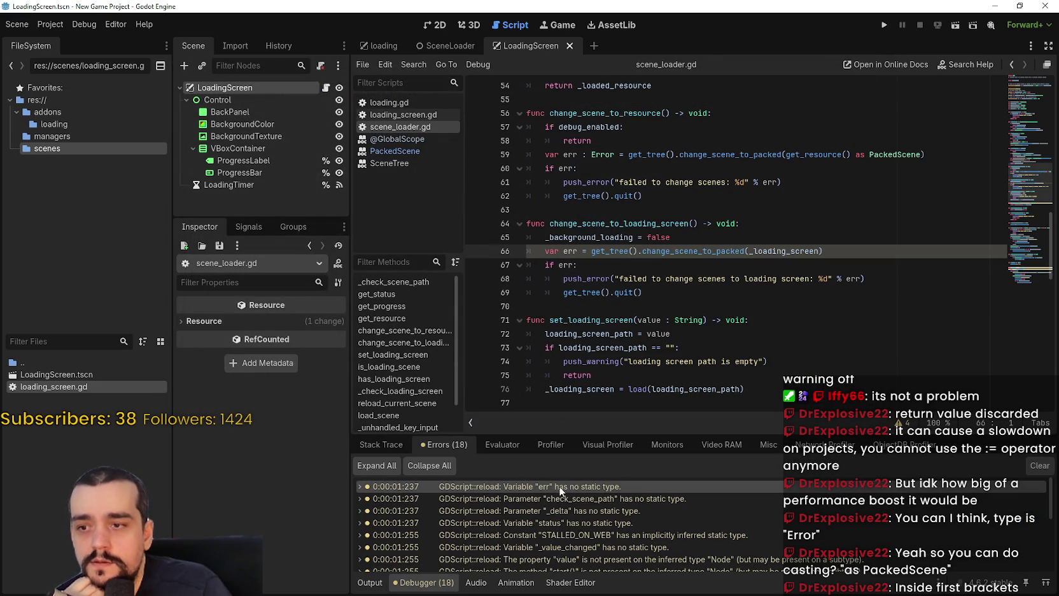
pyautogui.click(577, 250)
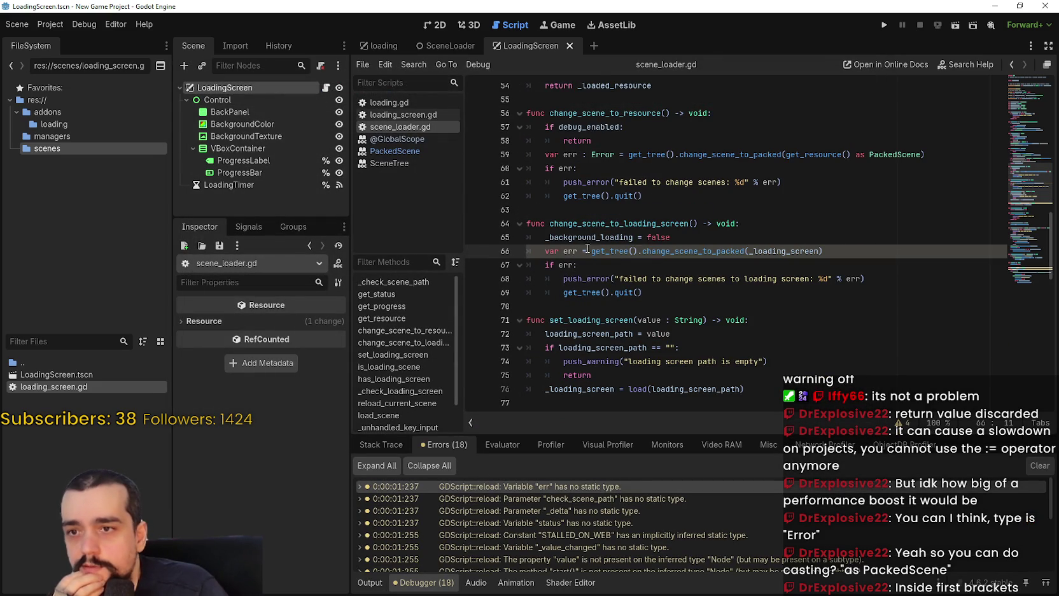
pyautogui.write(': Error')
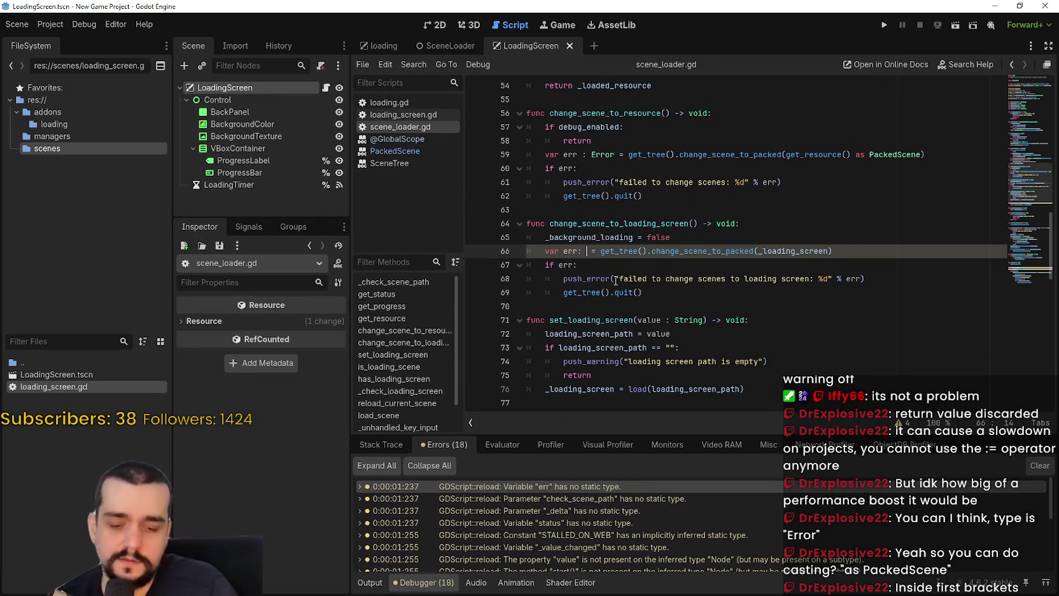
pyautogui.click(817, 251)
pyautogui.hotkey('ctrl', 's')
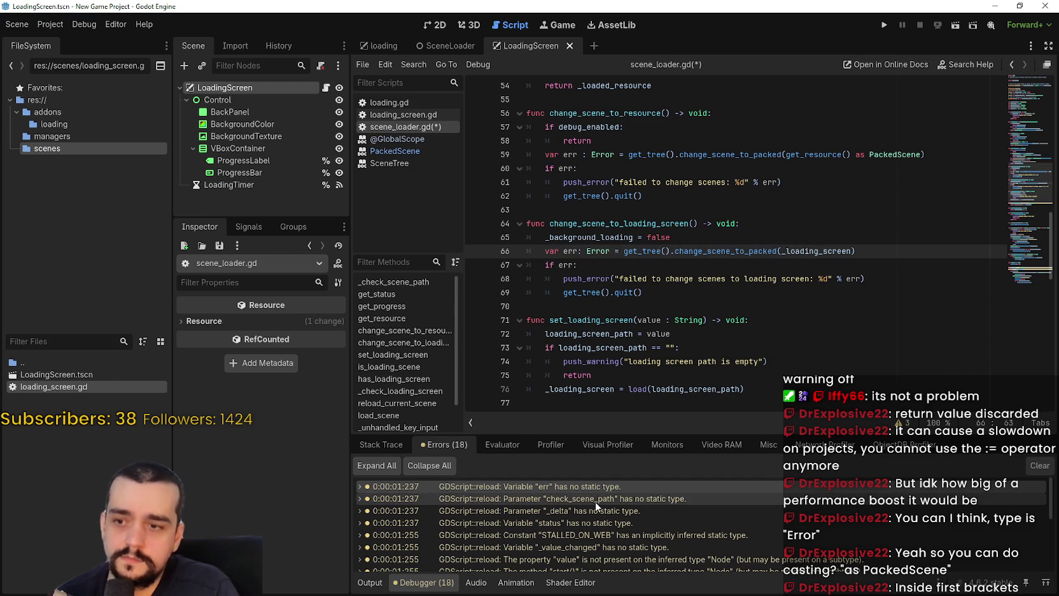
pyautogui.click(594, 499)
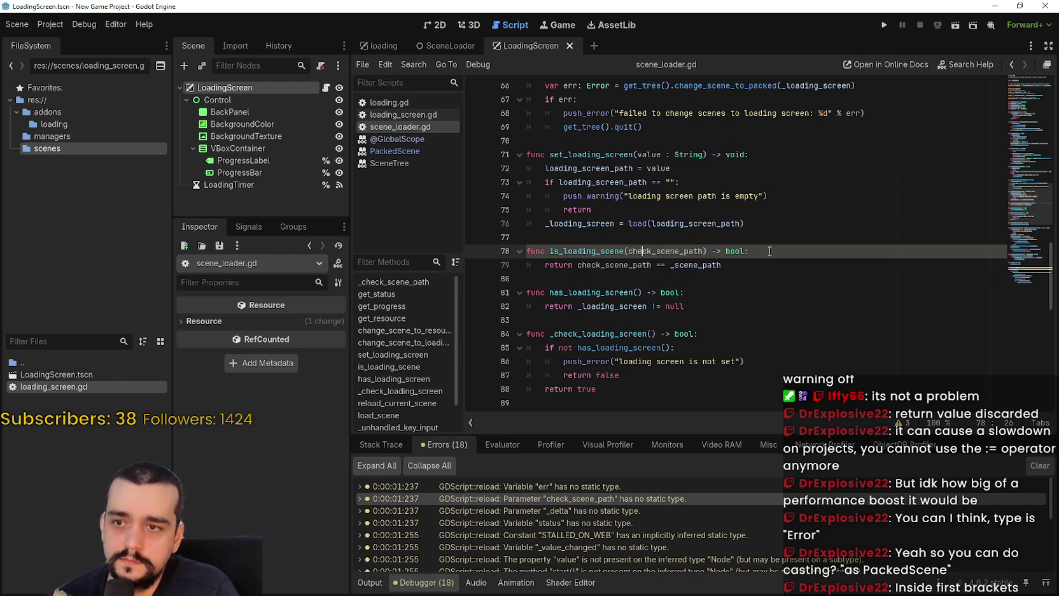
# - Inspect the check_scene_path parameter and its _scene_path comparison on lines 78-79
pyautogui.doubleClick(610, 265)
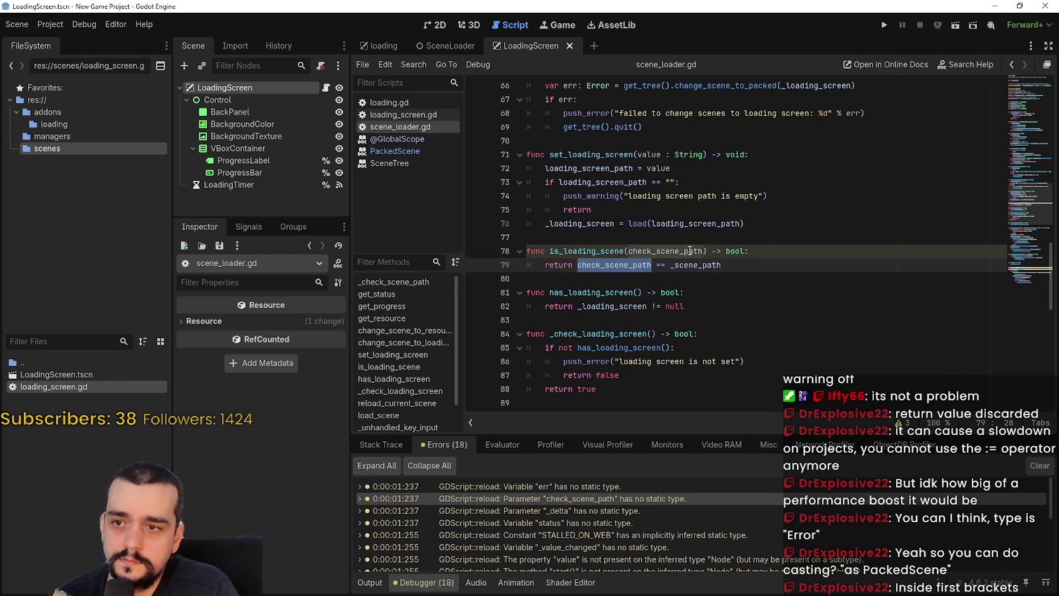
pyautogui.click(735, 251)
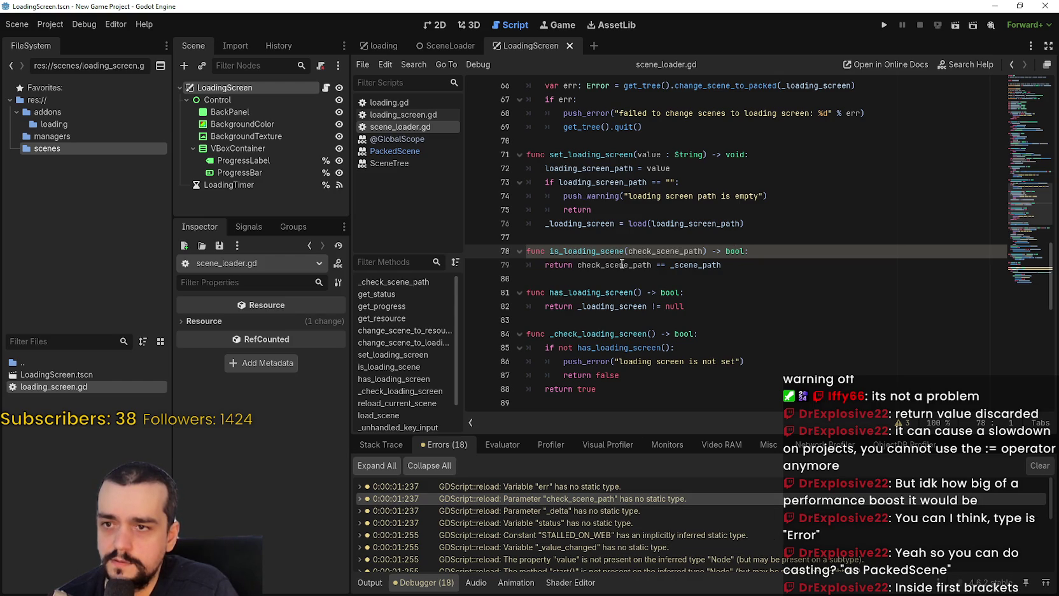
pyautogui.click(703, 250)
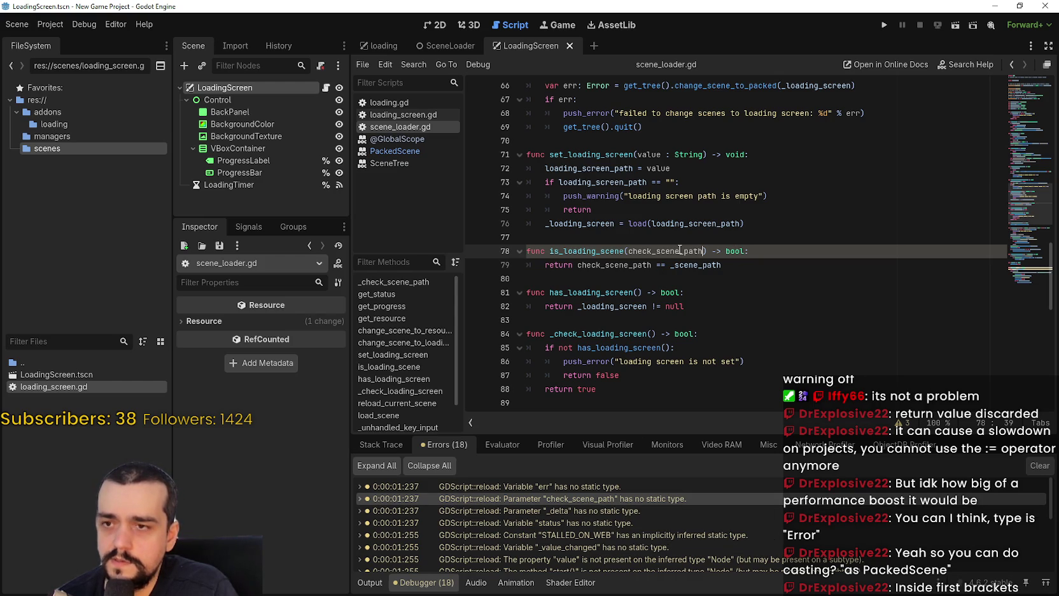
pyautogui.doubleClick(619, 267)
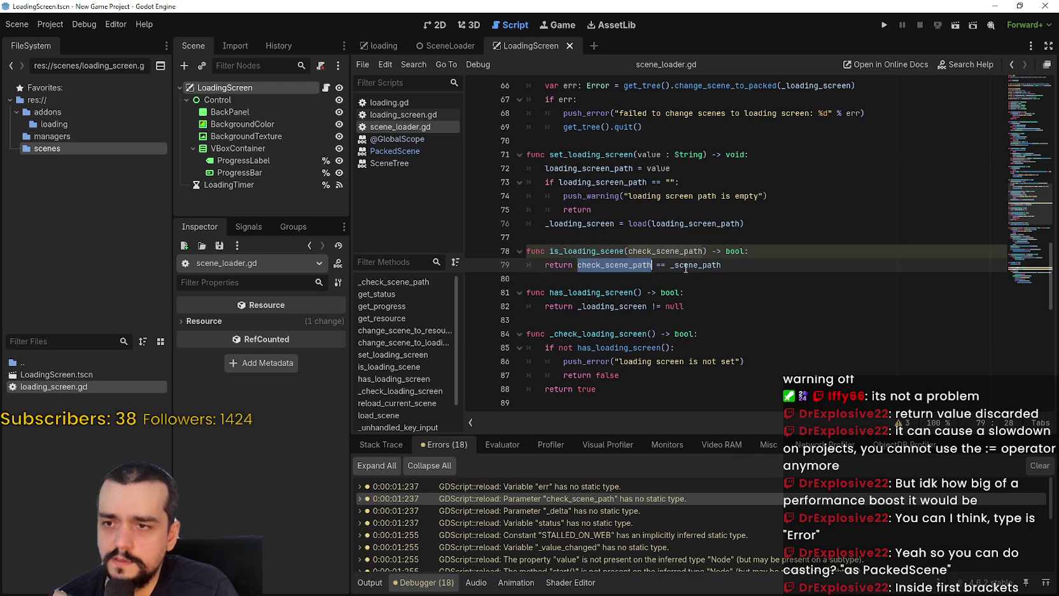
pyautogui.moveTo(694, 266)
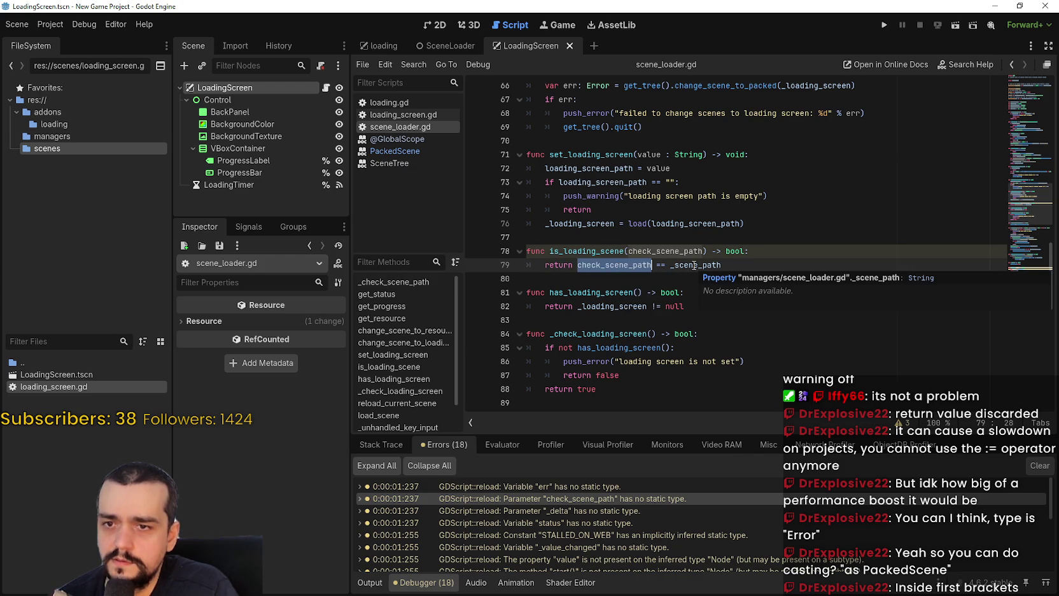
pyautogui.doubleClick(694, 266)
pyautogui.click(653, 267)
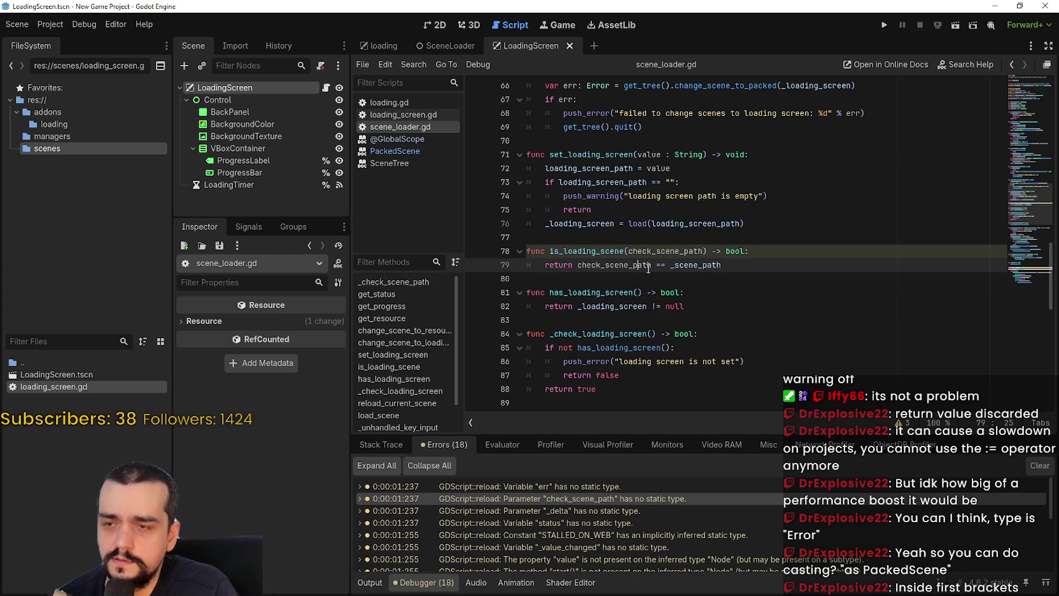
pyautogui.click(702, 251)
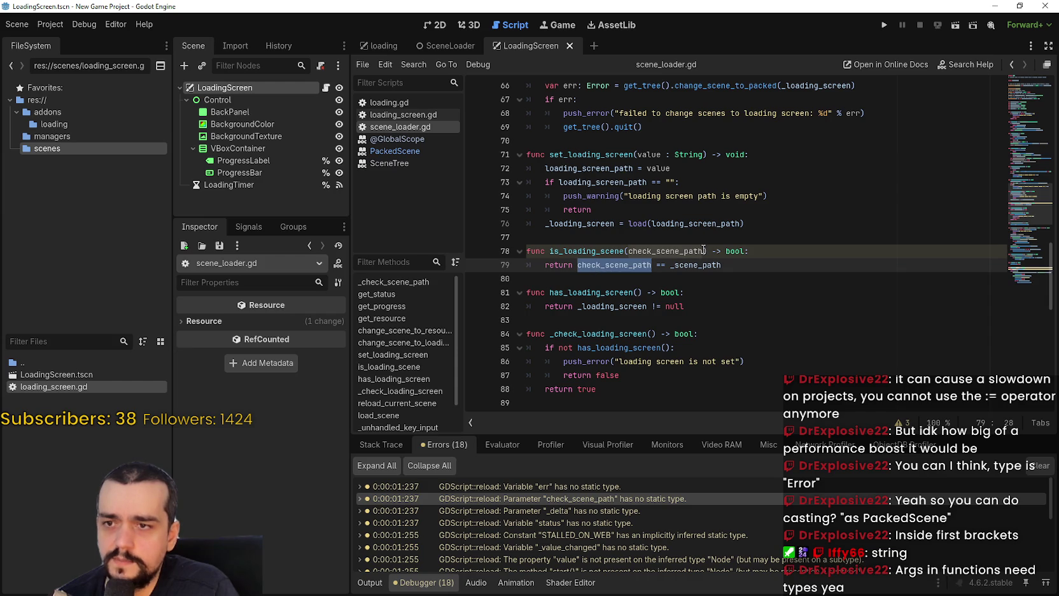
pyautogui.press('Left')
pyautogui.press('Left')
pyautogui.press('Left')
# - Search the script for is_loading_scene and re-examine check_scene_path on line 79
pyautogui.doubleClick(608, 250)
pyautogui.hotkey('ctrl', 'f')
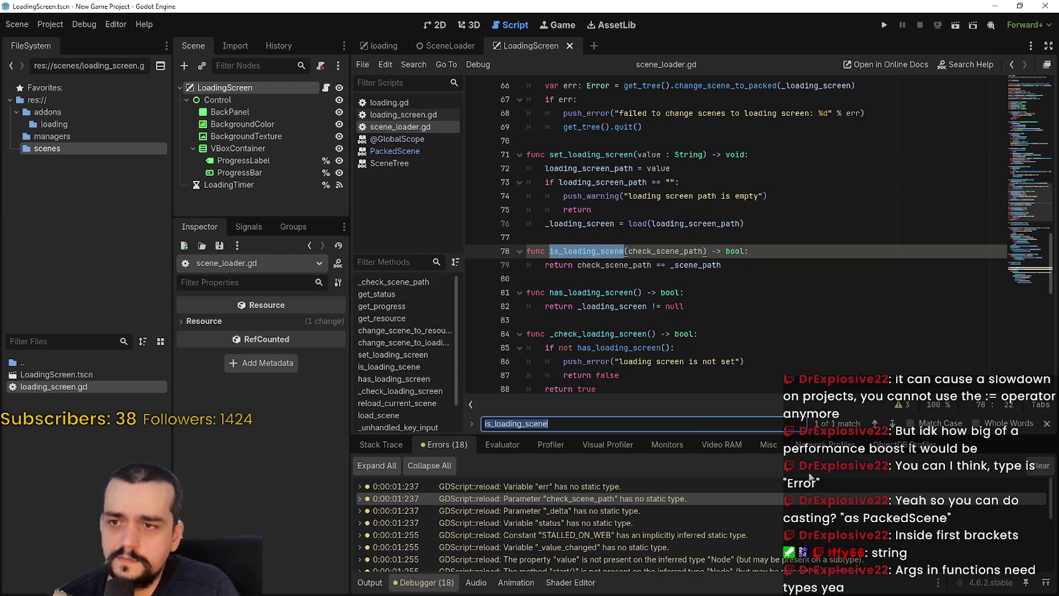
pyautogui.click(874, 423)
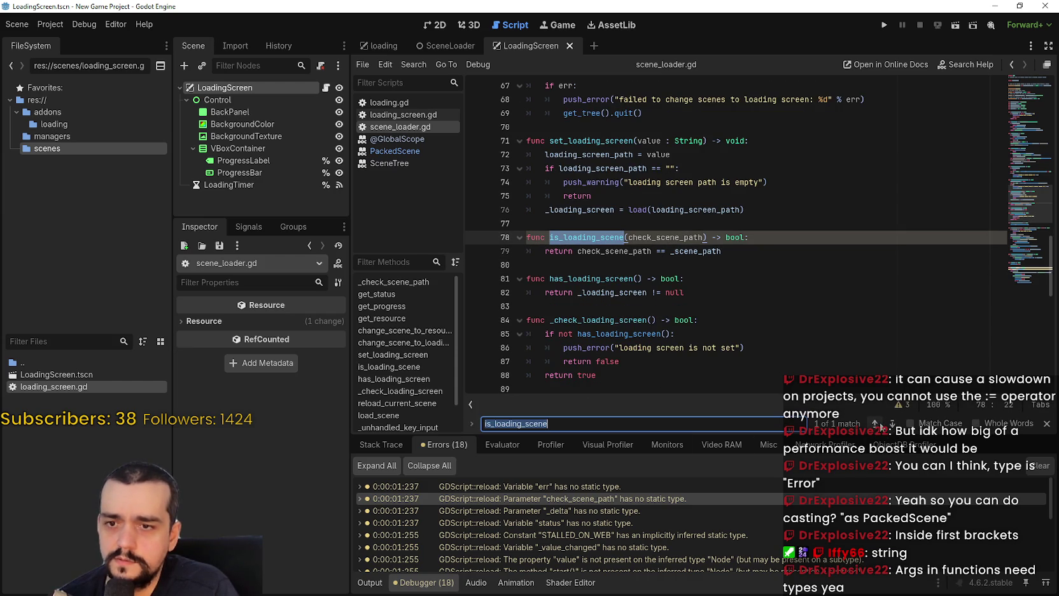
pyautogui.click(637, 251)
pyautogui.doubleClick(637, 252)
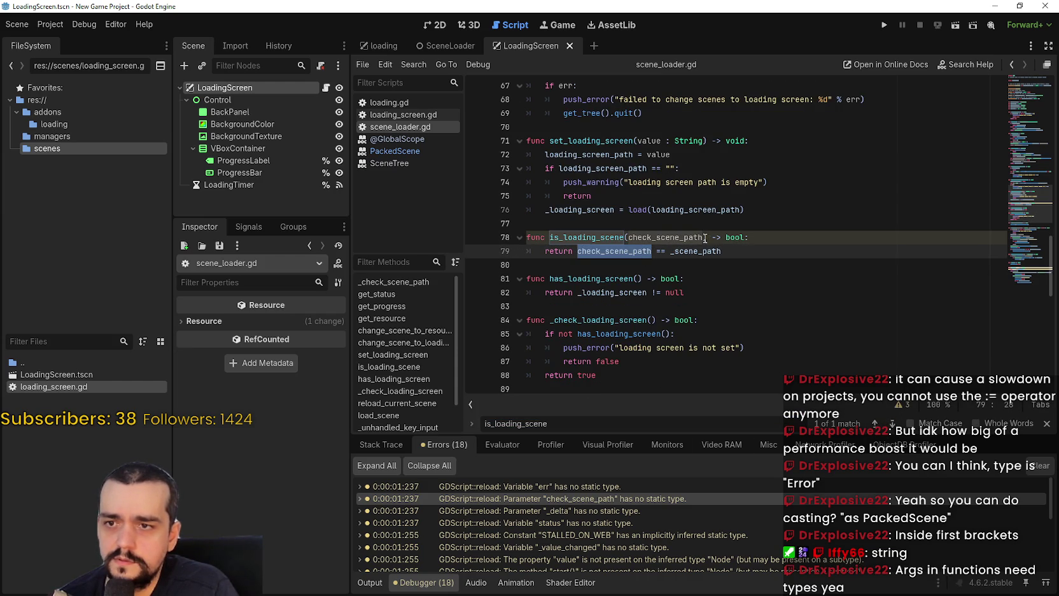
pyautogui.click(705, 238)
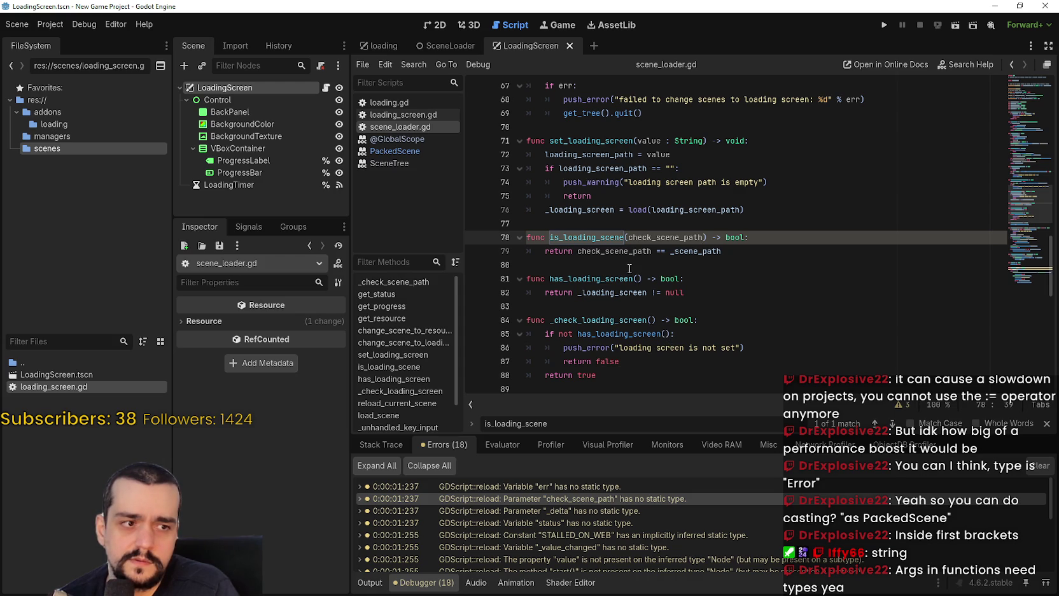
# - Search for _scene_path and step through its matches back to its declaration
pyautogui.doubleClick(690, 251)
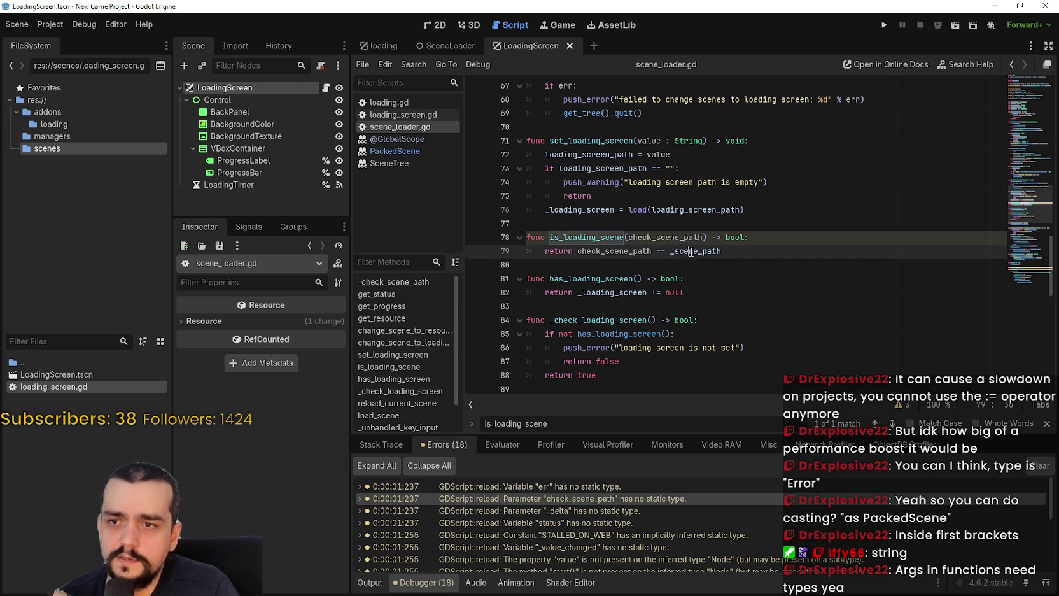
pyautogui.hotkey('ctrl', 'f')
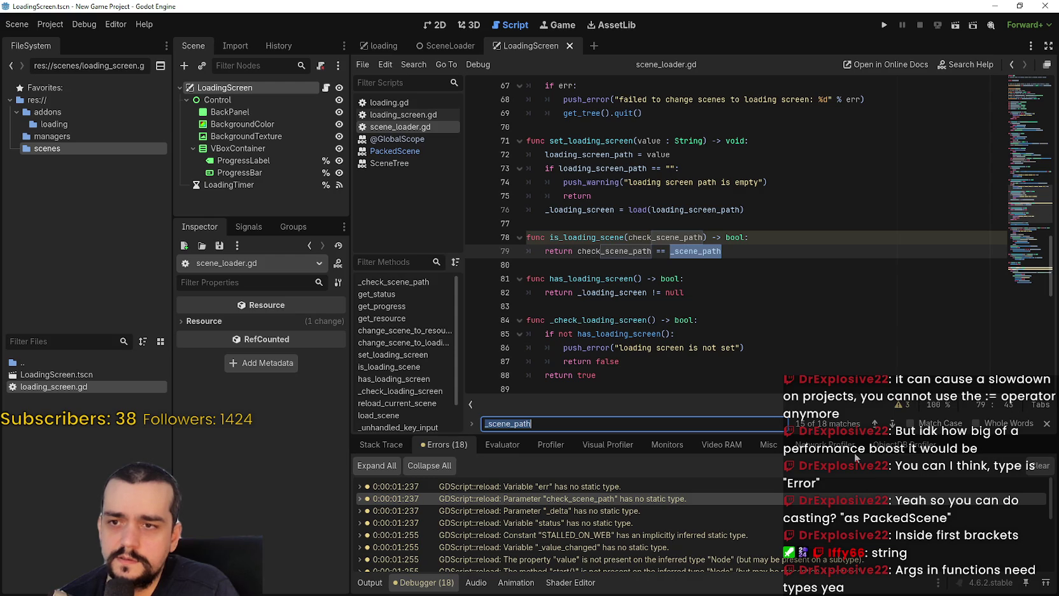
pyautogui.click(875, 423)
pyautogui.click(875, 423)
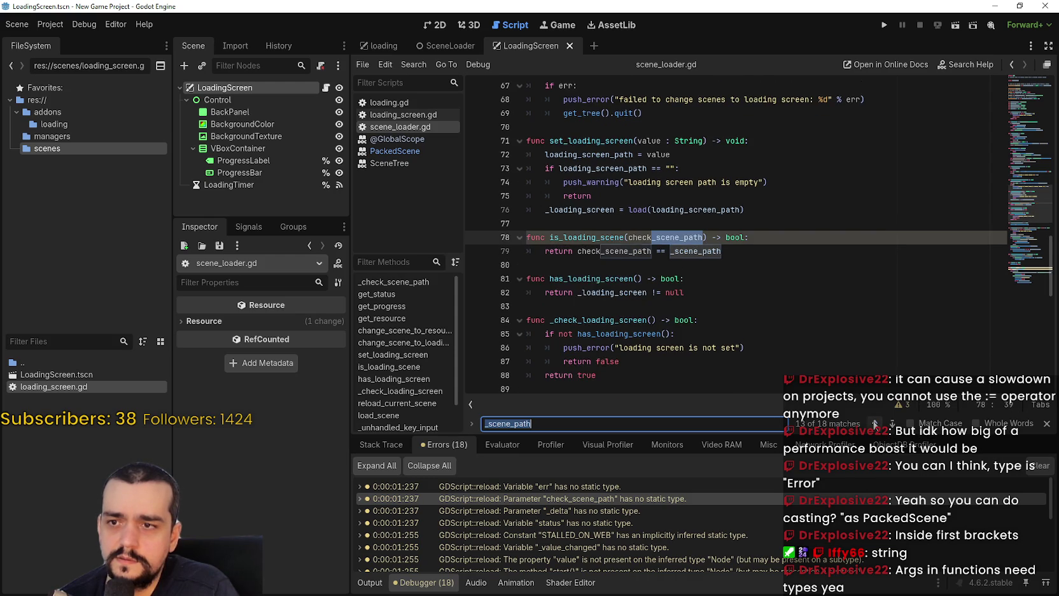
pyautogui.click(875, 423)
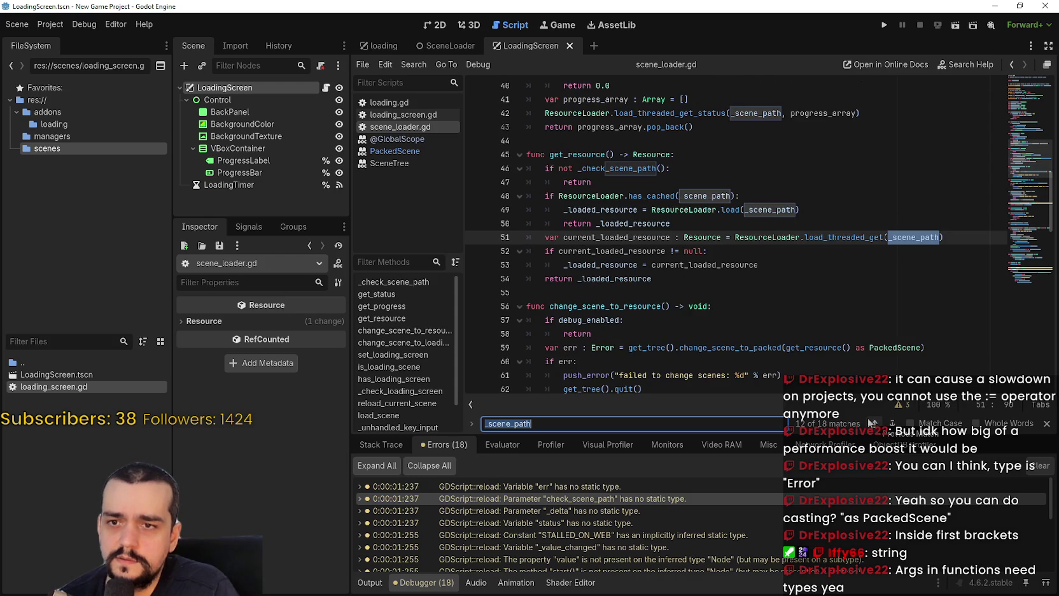
pyautogui.click(875, 423)
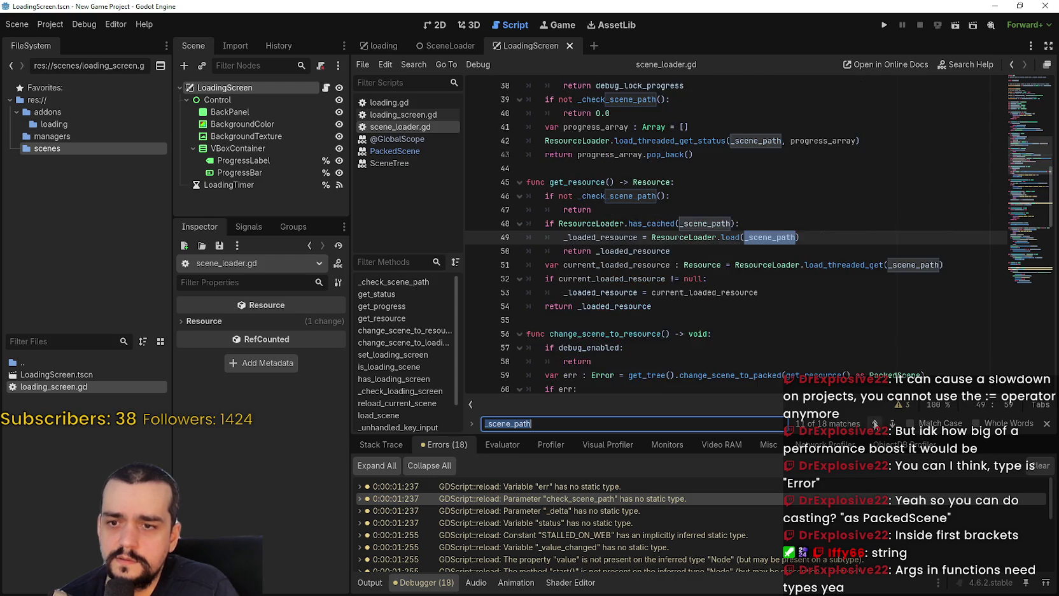
pyautogui.click(875, 423)
pyautogui.click(875, 423)
pyautogui.click(875, 423)
pyautogui.click(875, 423)
pyautogui.click(875, 423)
pyautogui.click(875, 424)
pyautogui.click(875, 424)
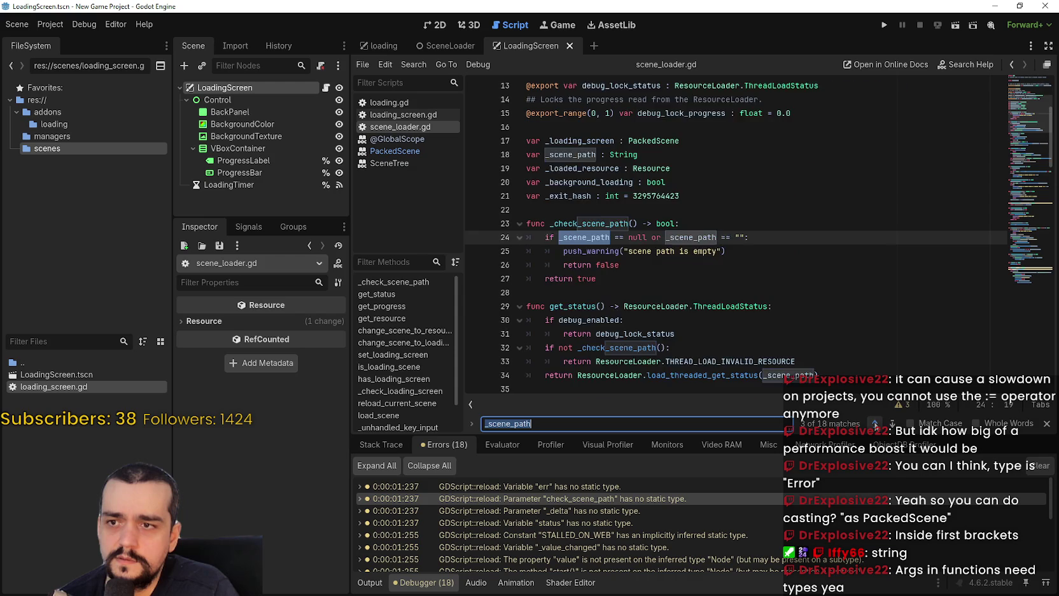
pyautogui.click(875, 423)
pyautogui.click(874, 423)
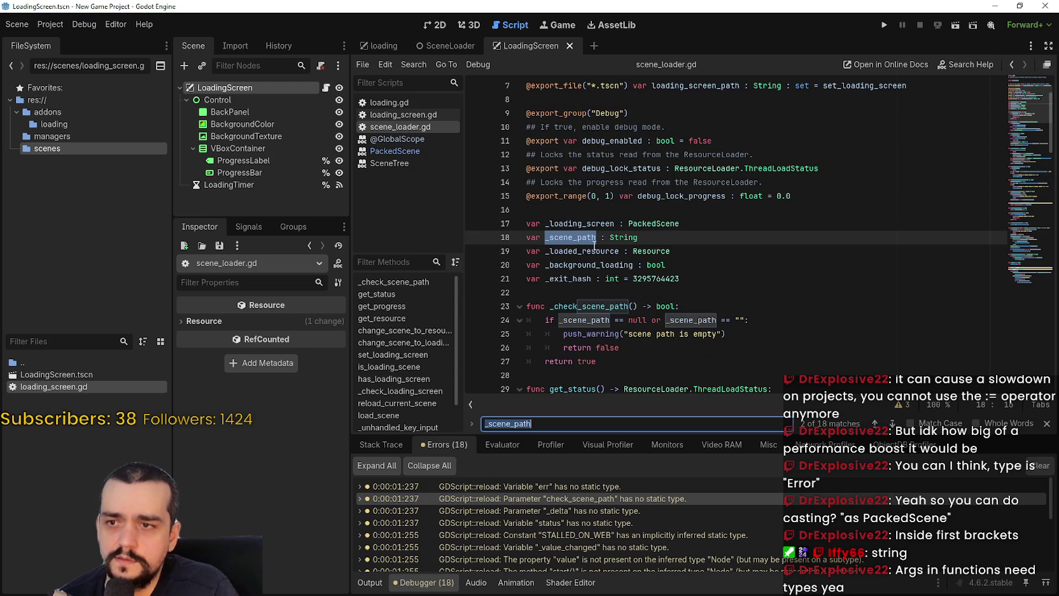
pyautogui.click(891, 423)
# - Type check_scene_path as String on line 78 and save scene_loader.gd
pyautogui.doubleClick(619, 498)
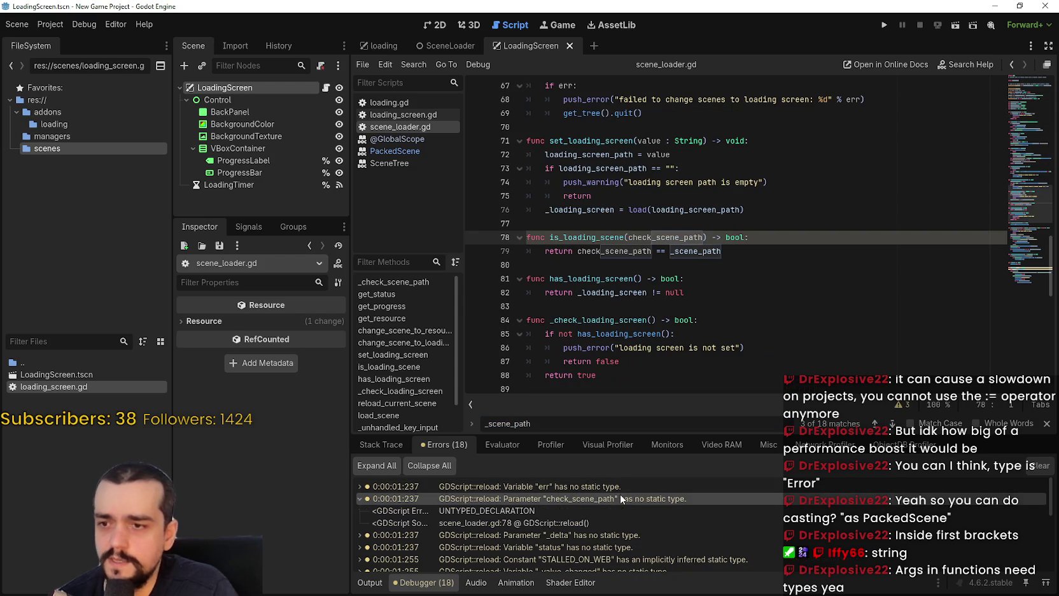
pyautogui.click(677, 238)
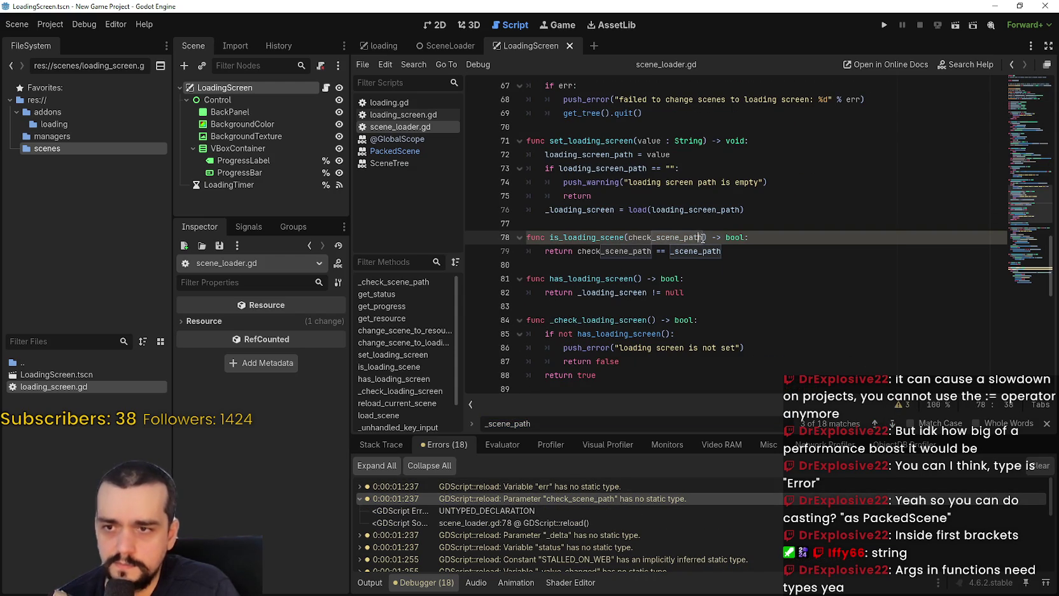
pyautogui.write(': String')
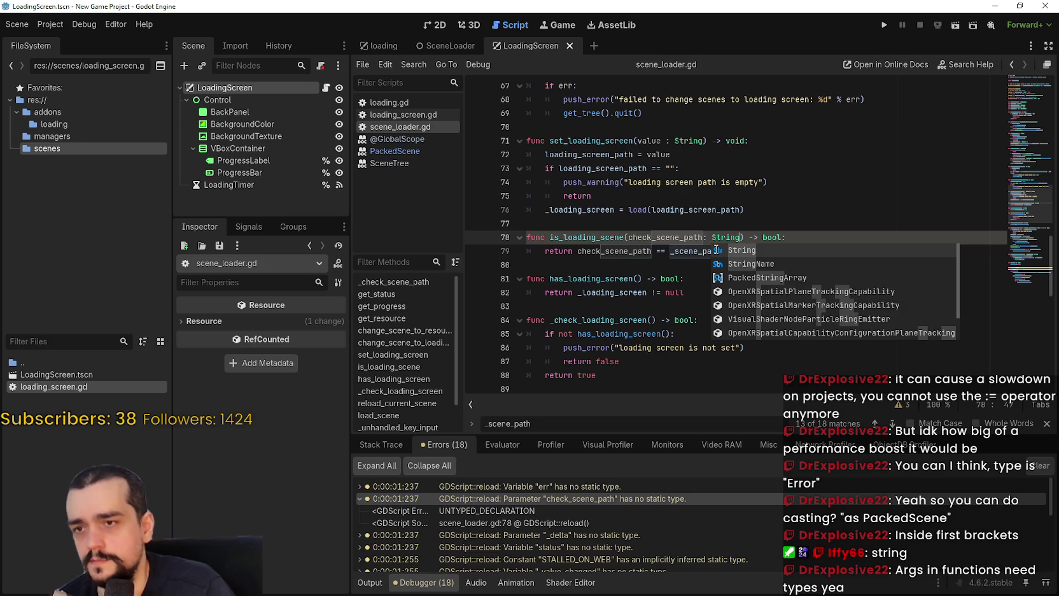
pyautogui.press('Return')
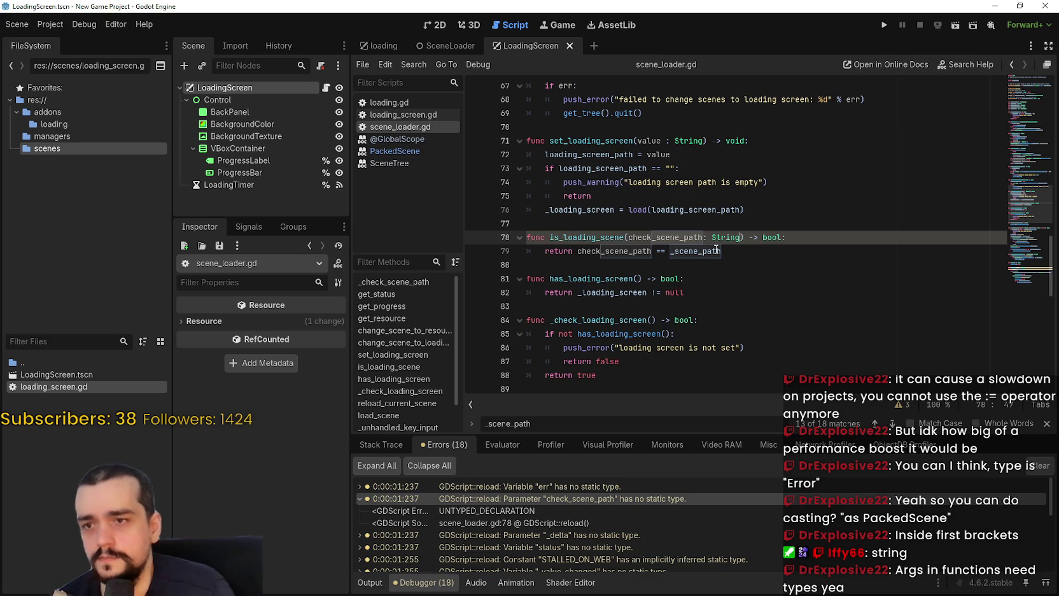
pyautogui.click(641, 259)
pyautogui.hotkey('ctrl', 's')
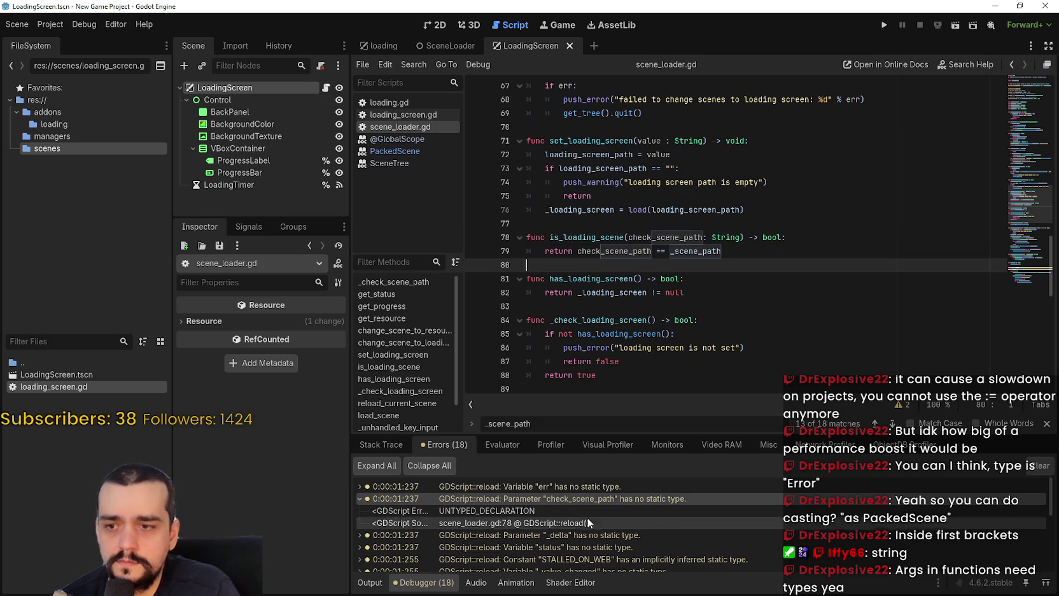
pyautogui.doubleClick(404, 499)
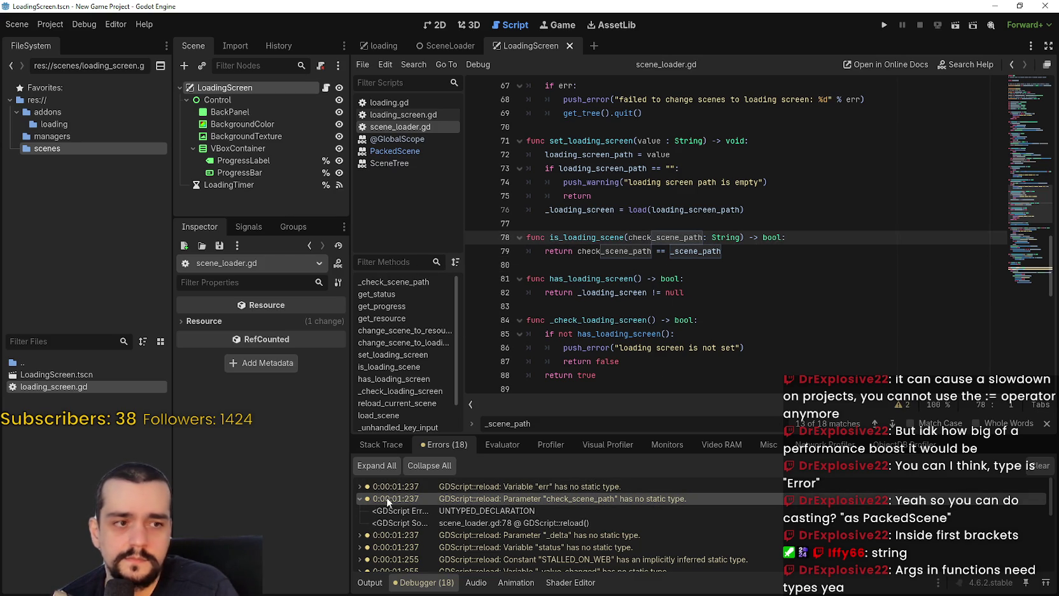
# - Go to the _delta parameter on line 117 and add a colon after it
pyautogui.click(361, 498)
pyautogui.doubleClick(502, 513)
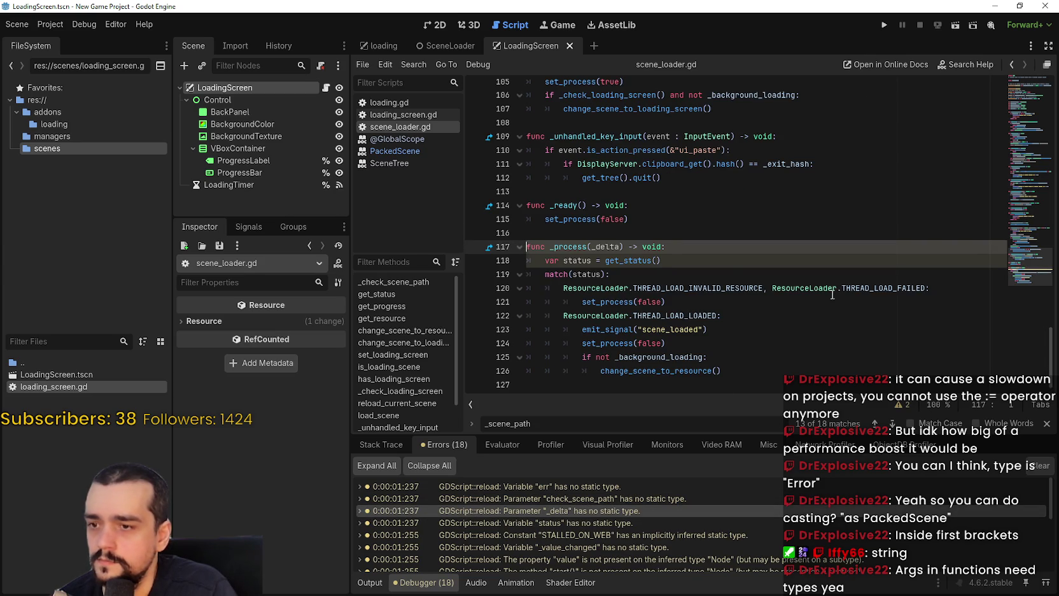
pyautogui.click(685, 255)
pyautogui.click(622, 247)
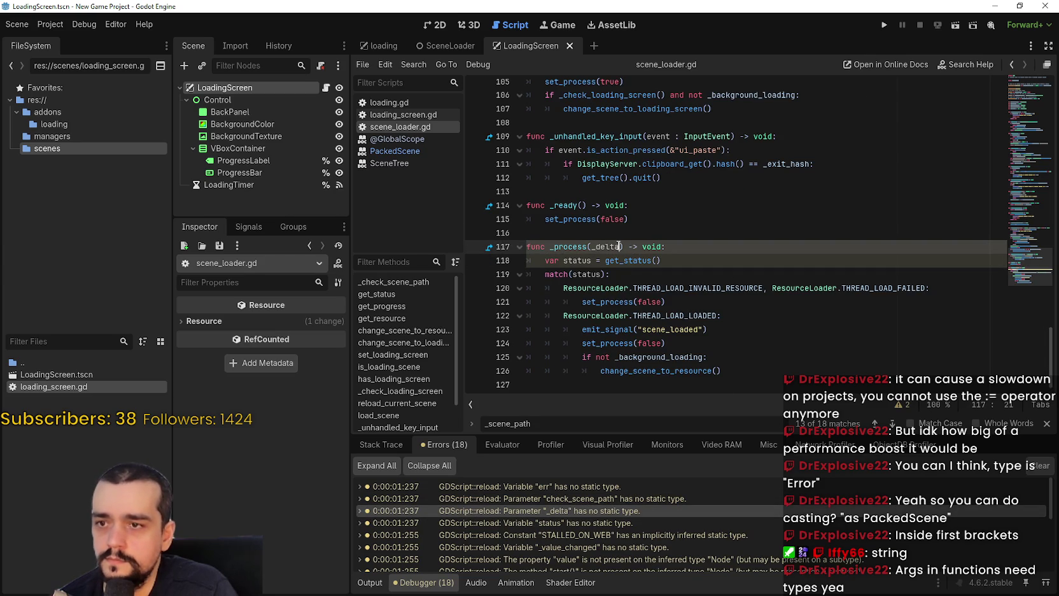
pyautogui.scroll(1, 579, 212)
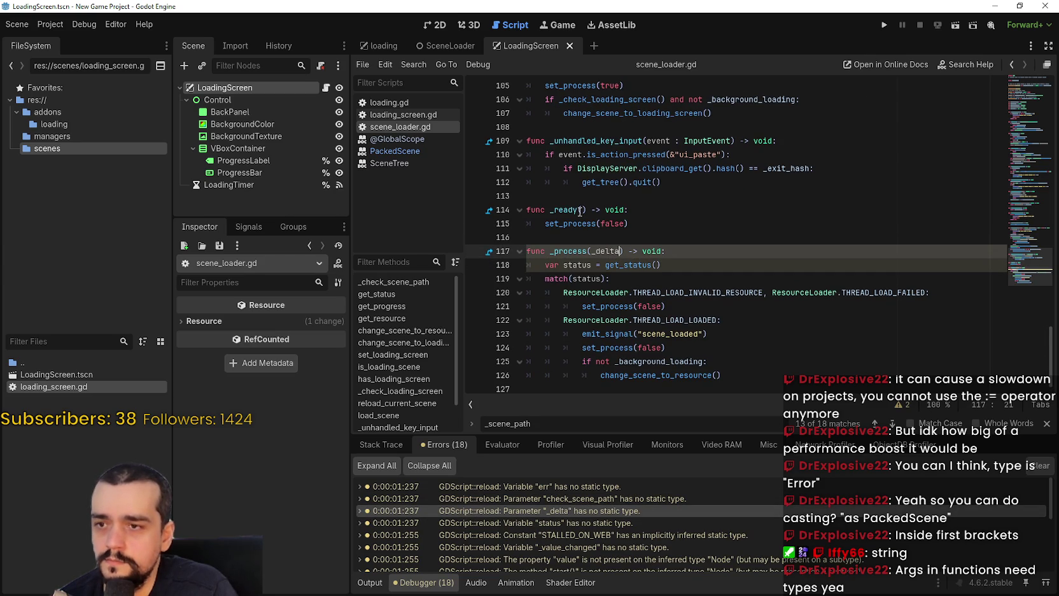
pyautogui.doubleClick(605, 248)
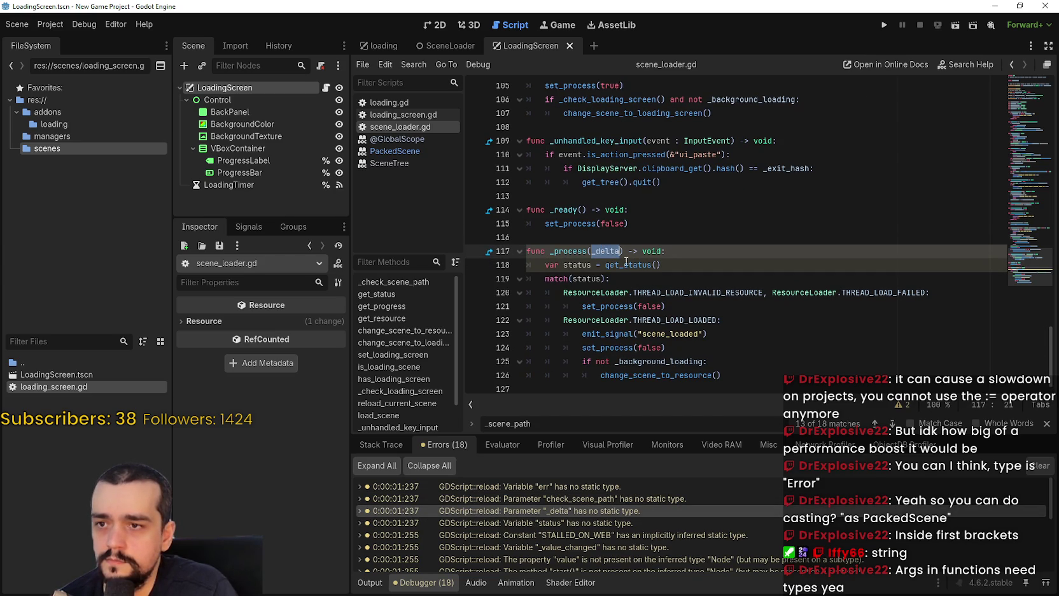
pyautogui.click(737, 358)
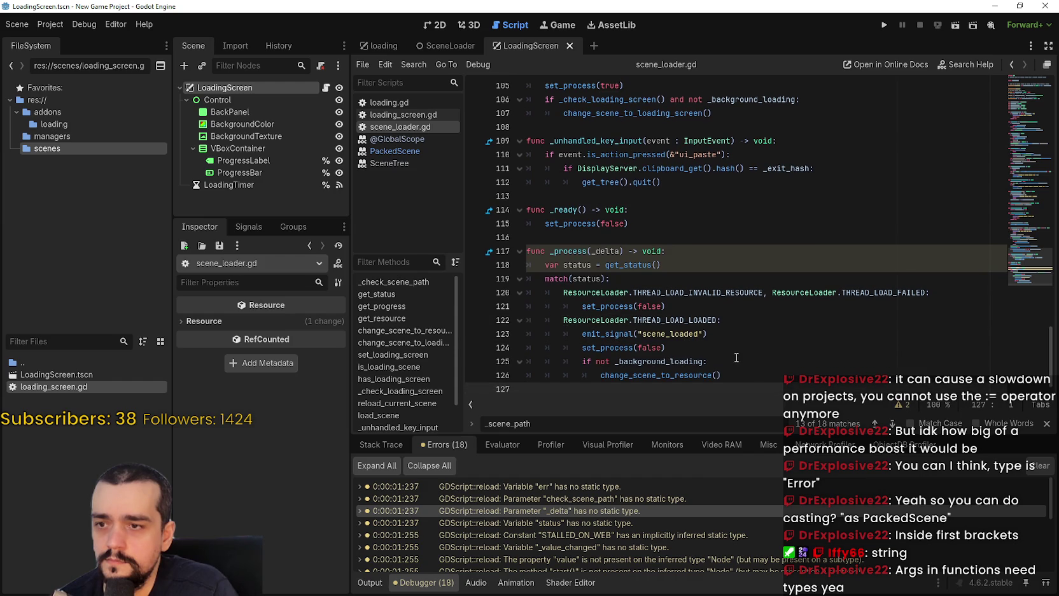
pyautogui.click(620, 251)
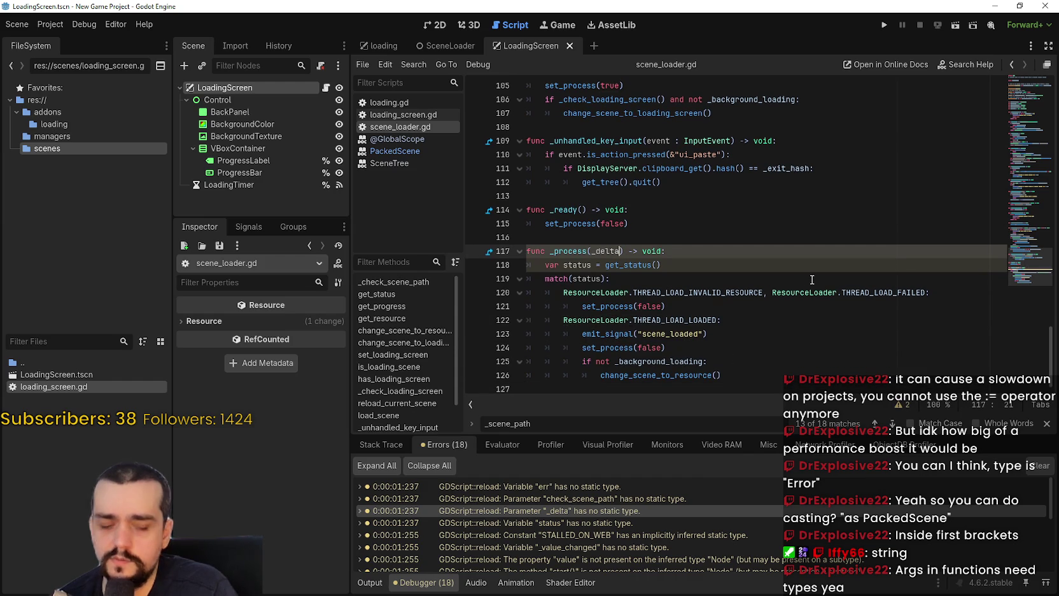
pyautogui.write(':')
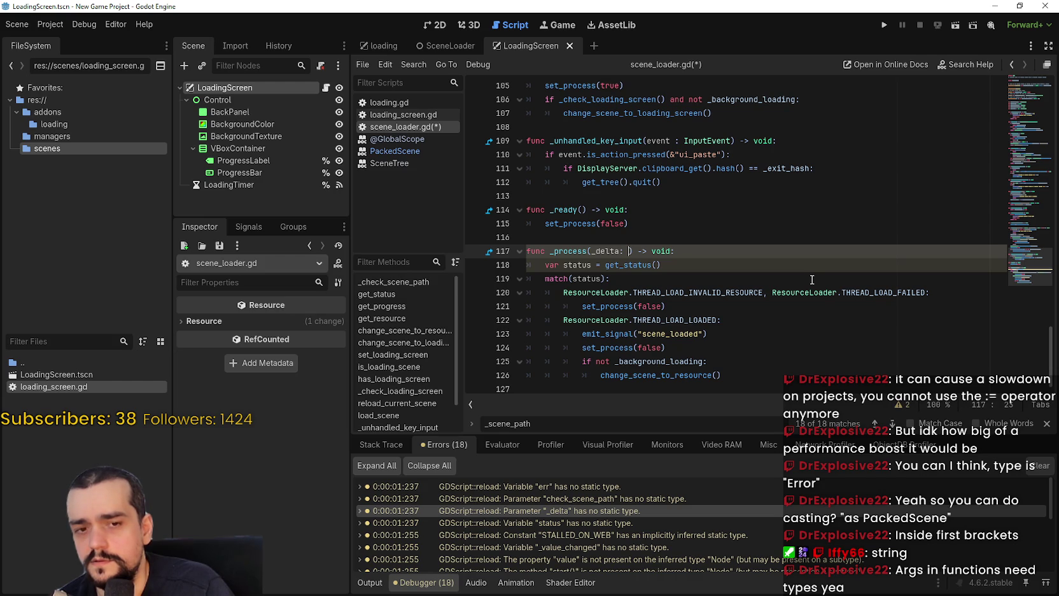
pyautogui.write('delt')
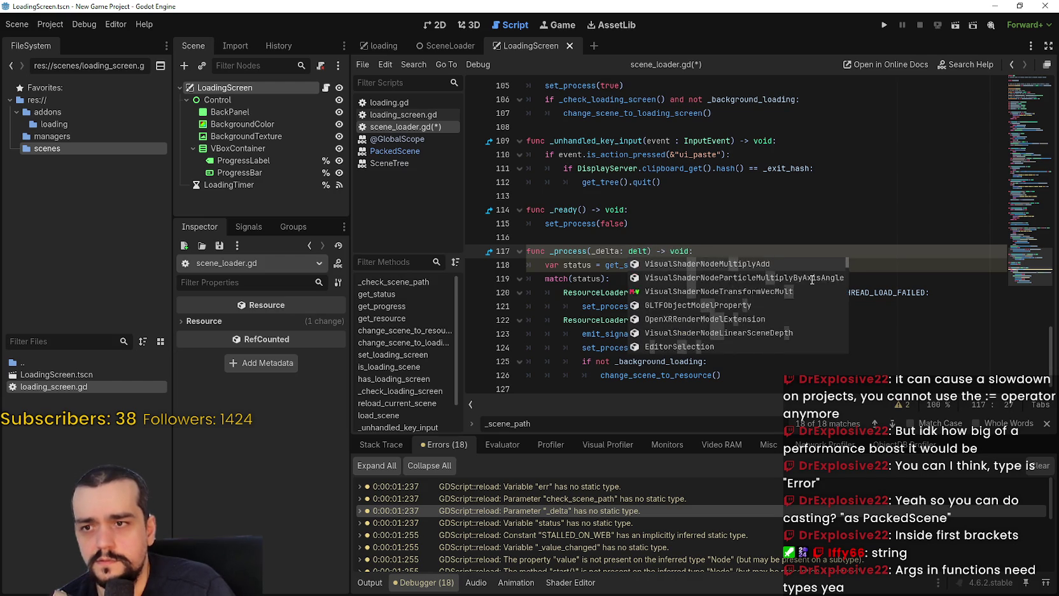
pyautogui.press('BackSpace')
pyautogui.press('BackSpace')
pyautogui.press('BackSpace')
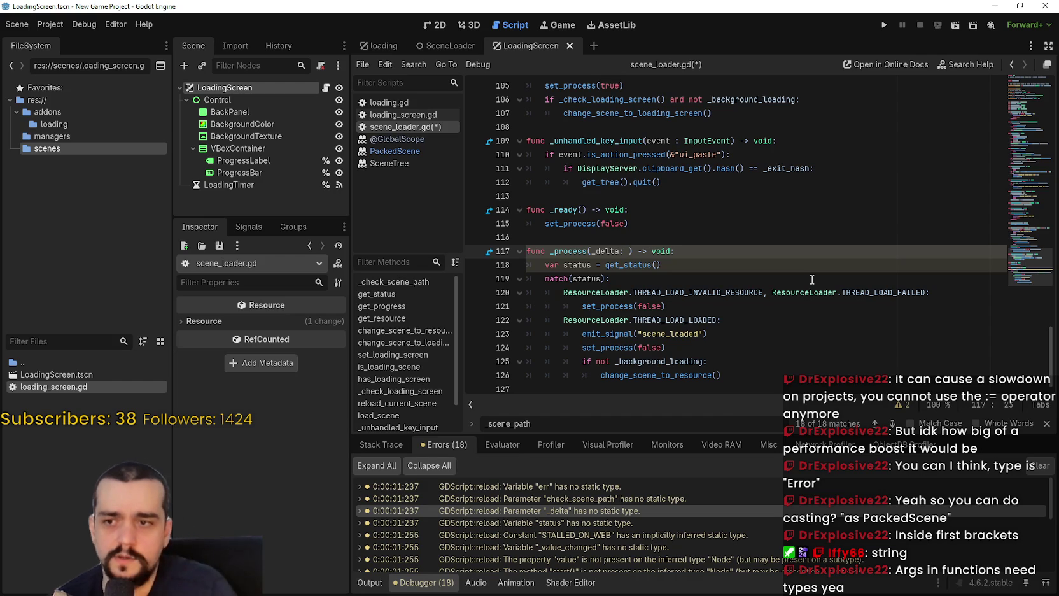
# - Delete stray 'func proces' text from line 116, leaving _process(_delta: ) intact
pyautogui.doubleClick(606, 251)
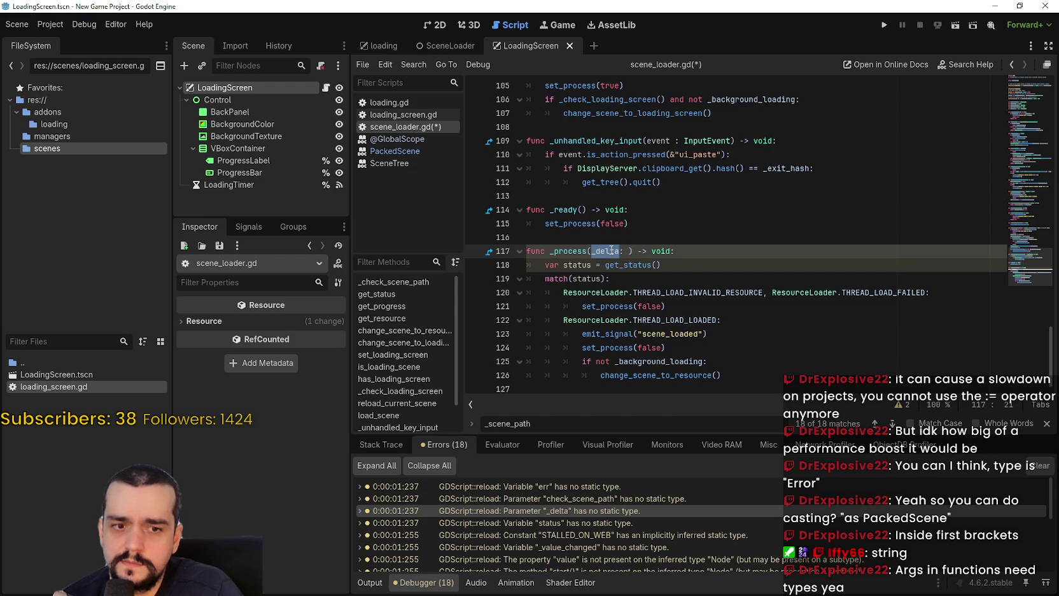
pyautogui.click(623, 236)
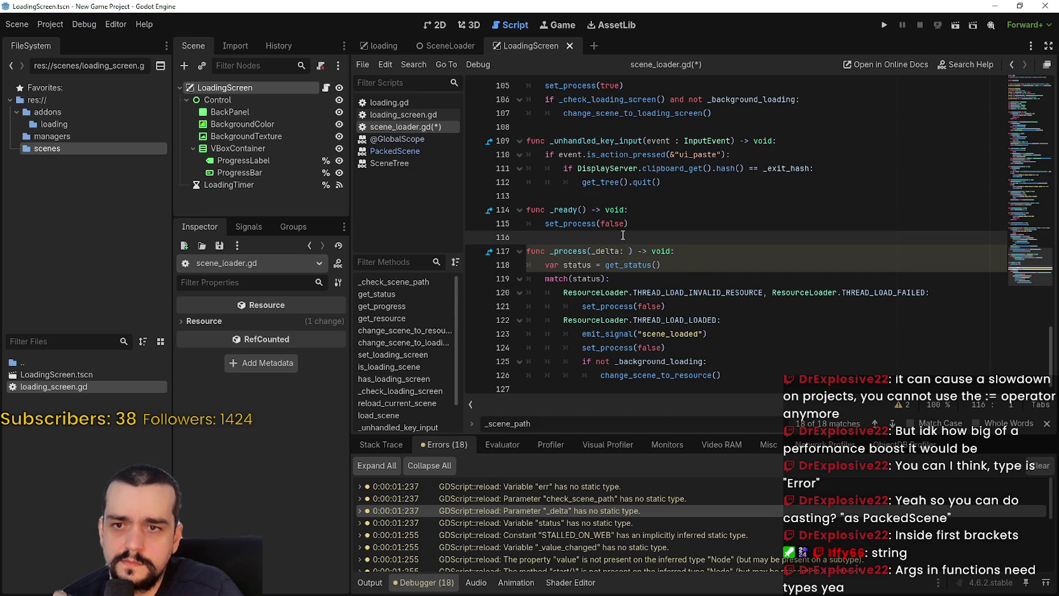
pyautogui.click(628, 252)
pyautogui.click(625, 238)
pyautogui.write('f')
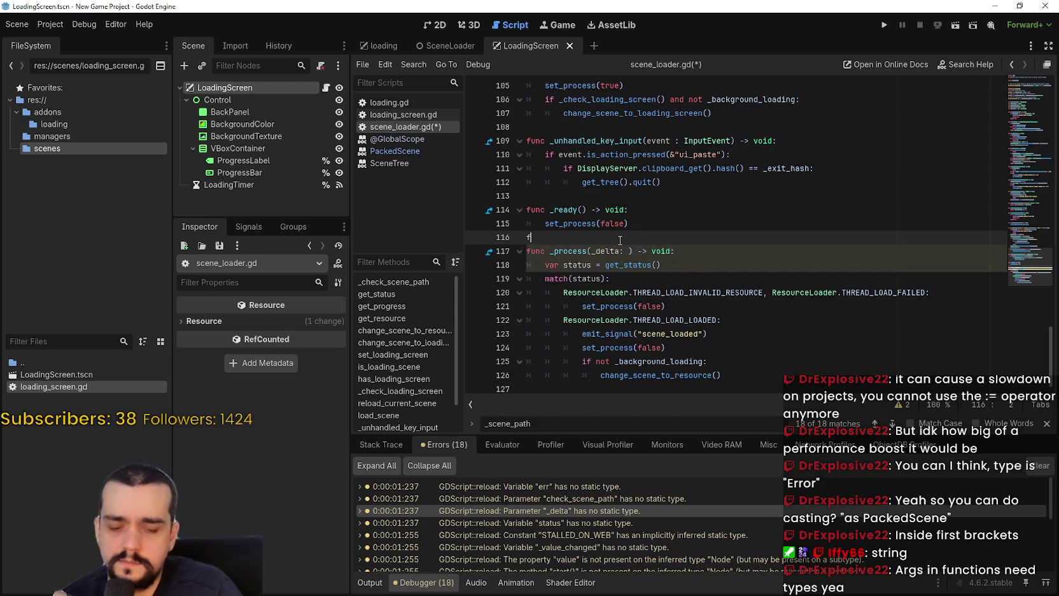
pyautogui.write('unc proces')
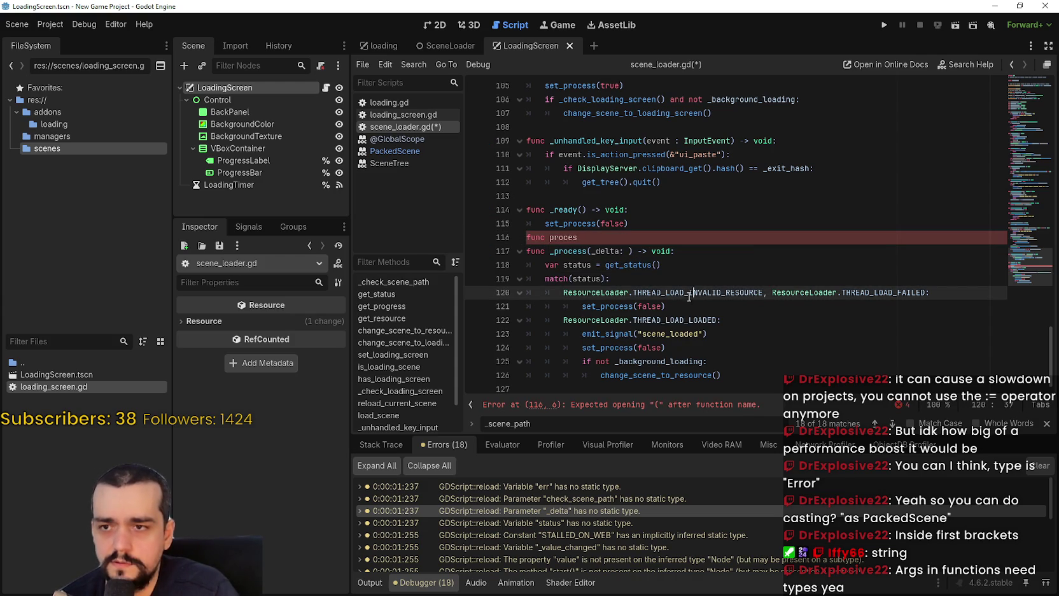
pyautogui.moveTo(630, 224)
pyautogui.mouseDown()
pyautogui.moveTo(608, 238)
pyautogui.moveTo(436, 237)
pyautogui.mouseUp()
pyautogui.press('BackSpace')
pyautogui.click(628, 250)
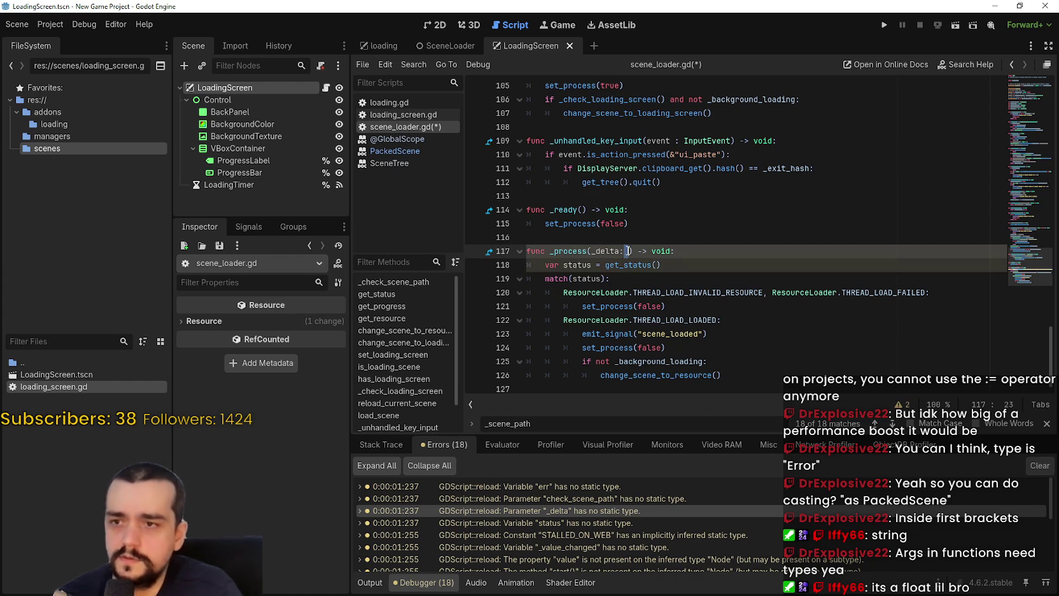